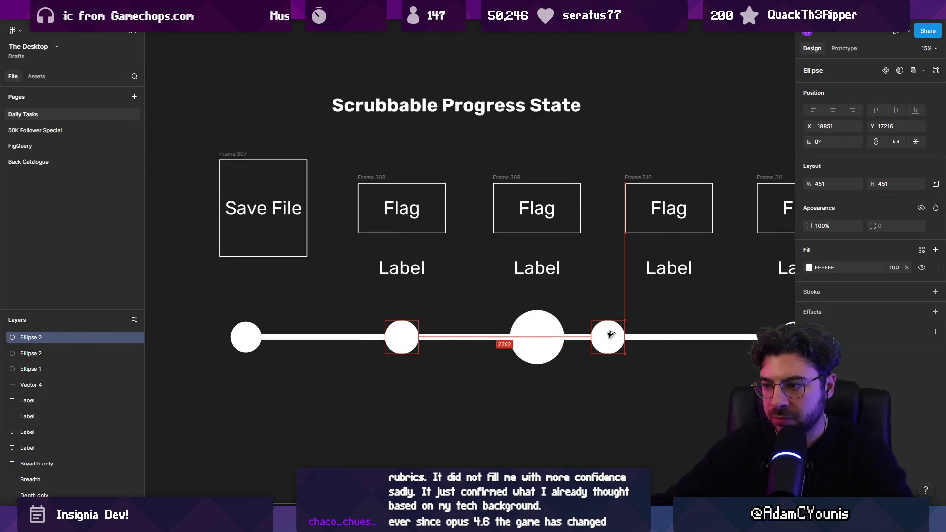
- Select the progress line and both flag dots, and thin the line's stroke weight from 77 to 41
key("minus")
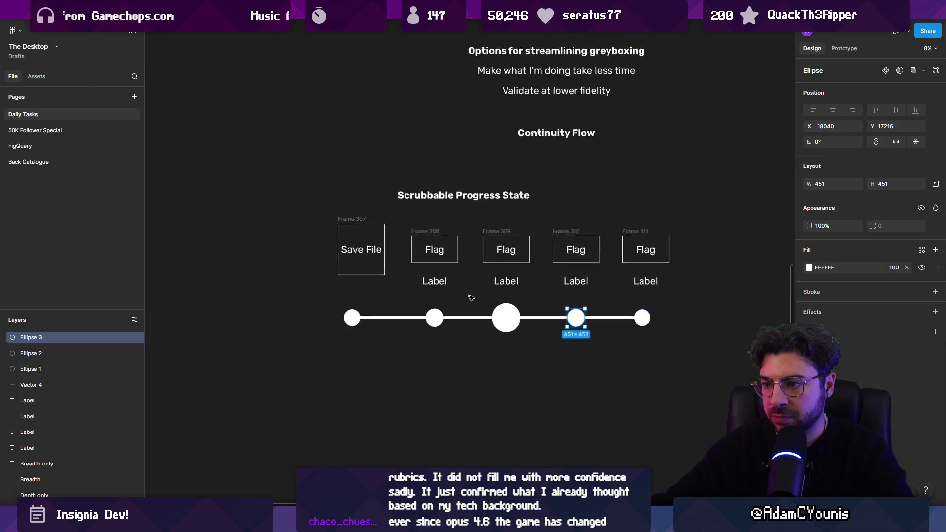
scroll(415, 353, "right", 3)
left_click(415, 352)
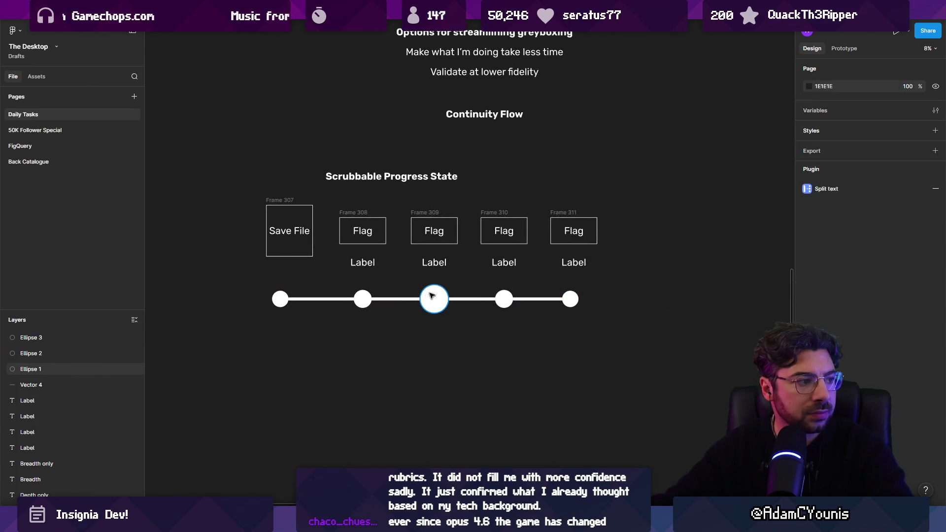
left_click(478, 299)
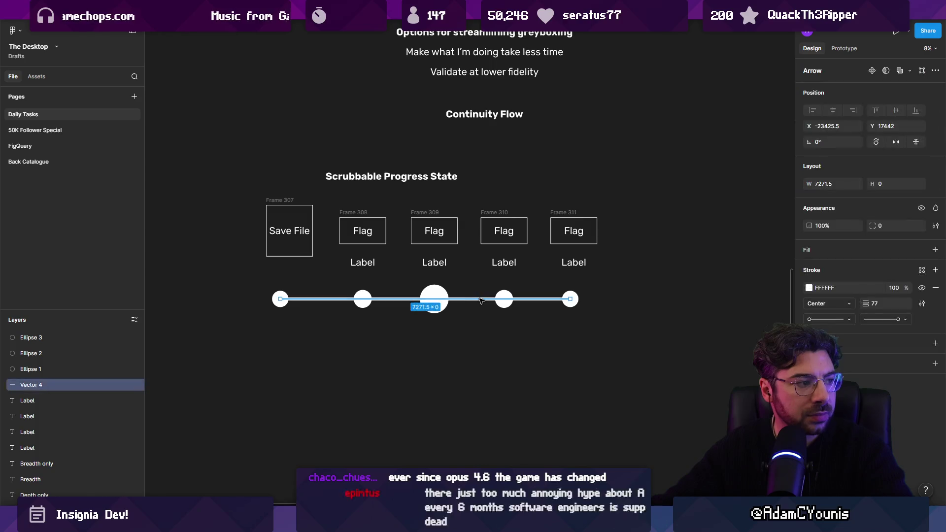
left_click(504, 298, "shift")
left_click(364, 295, "shift")
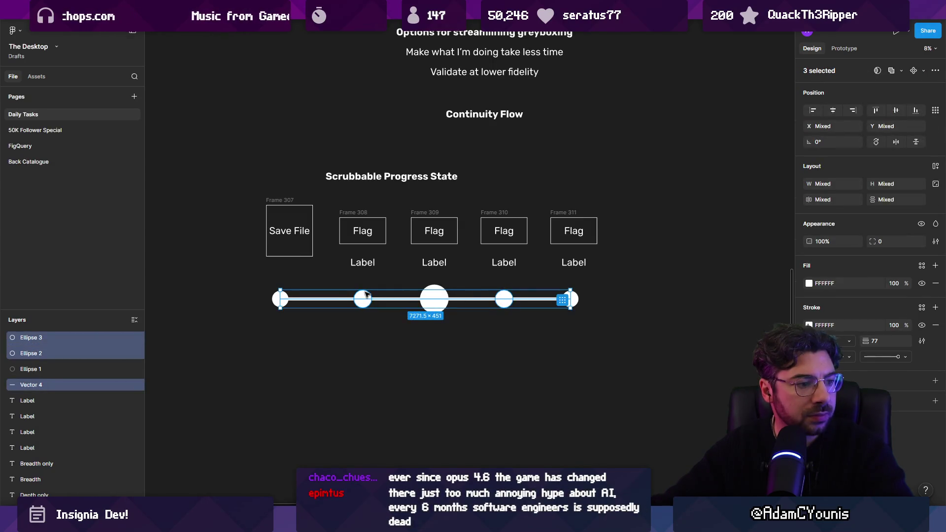
left_click_drag(862, 339, 844, 340)
- Shrink the flag dots to 267 so they match the small end dots
left_click(394, 299, "shift")
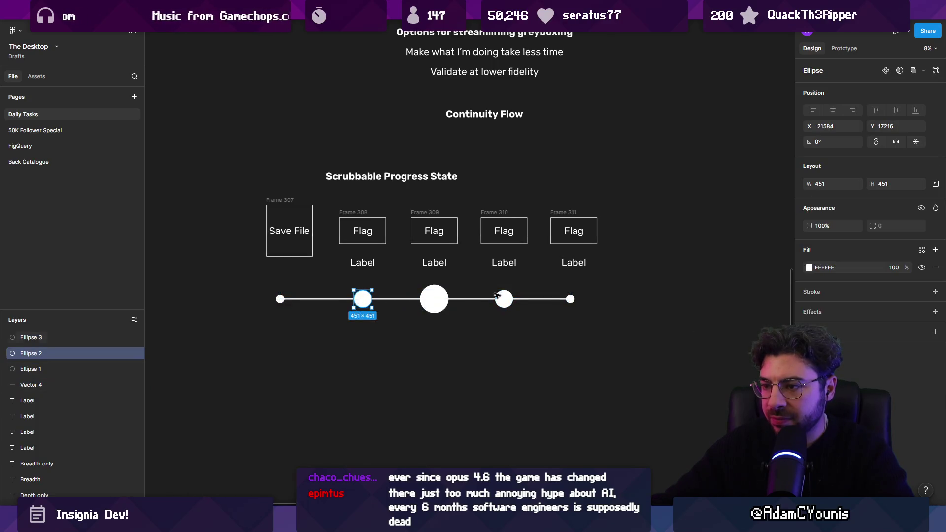
left_click(511, 290)
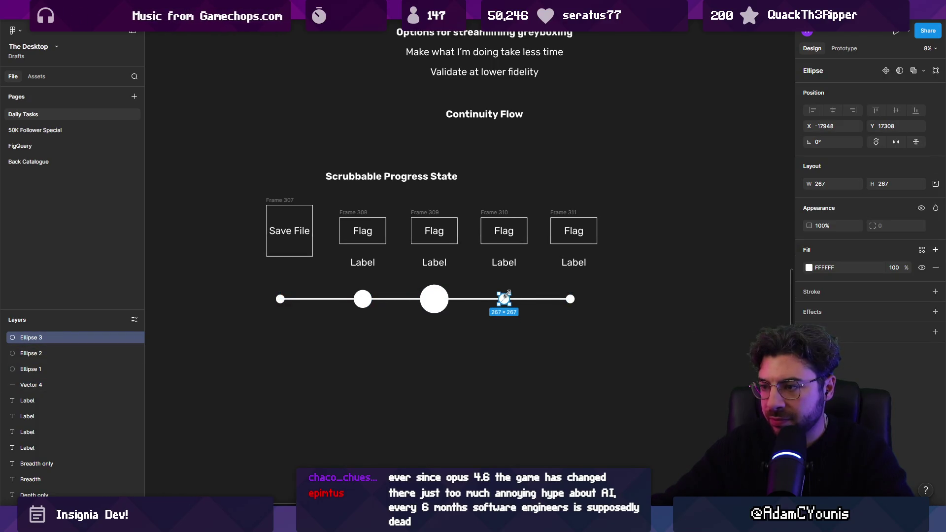
left_click(362, 298)
left_click_drag(371, 290, 368, 293)
left_click(403, 329)
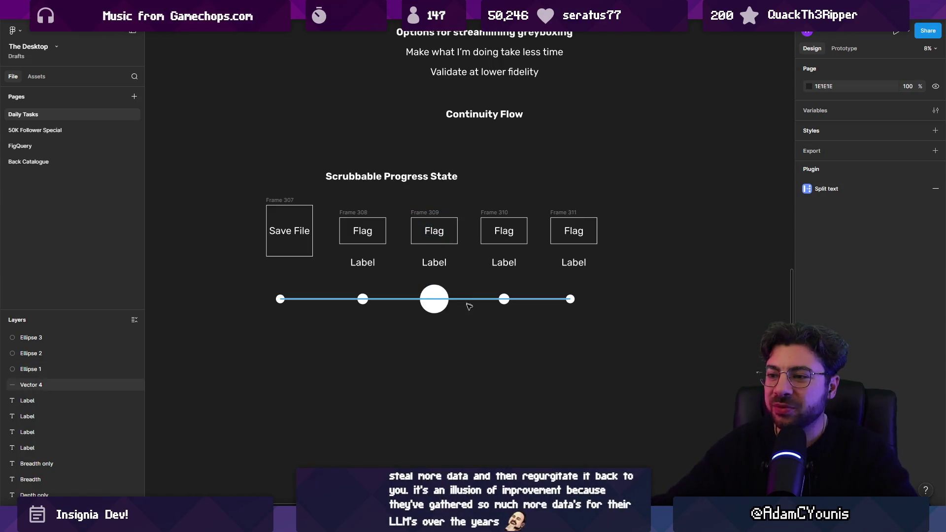
left_click(445, 294)
- Shrink the central Ellipse 1 to 583×583 and close the gameplay video
left_click_drag(449, 285, 447, 288)
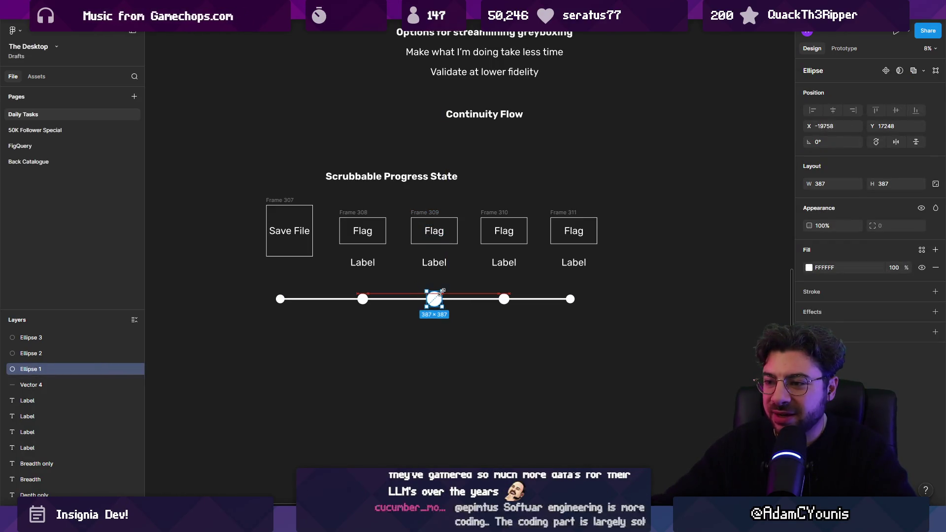
scroll(434, 299, "up", 5)
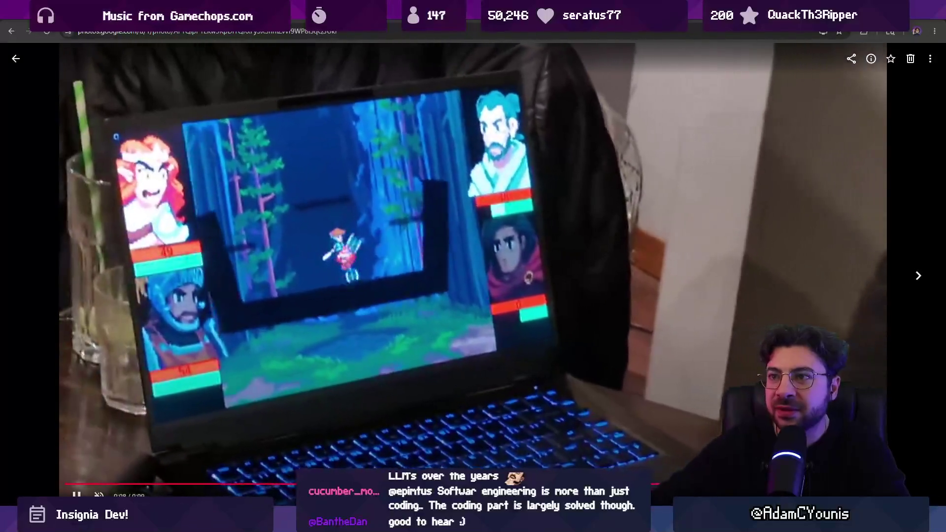
key("ctrl+w")
key("ctrl+w")
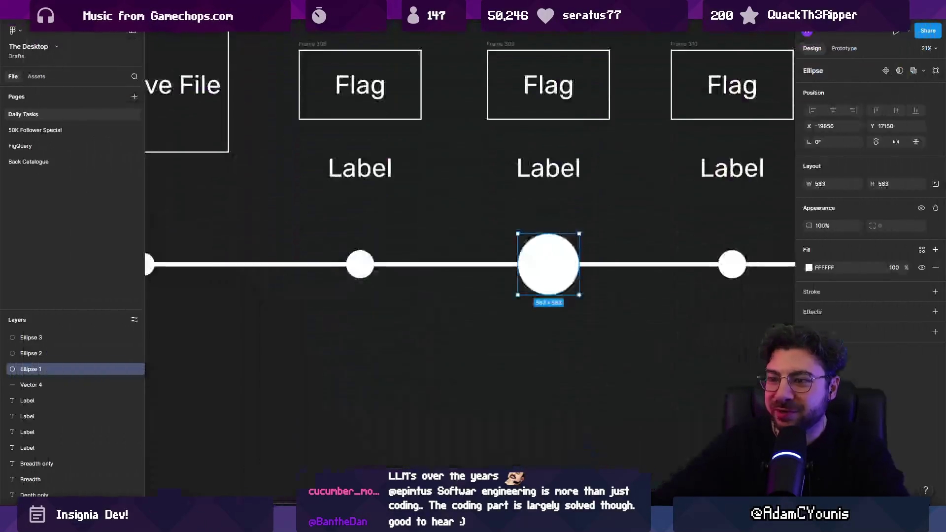
- Shift the second dot left and move Frame 308 with its Label over it
scroll(554, 278, "down", 5)
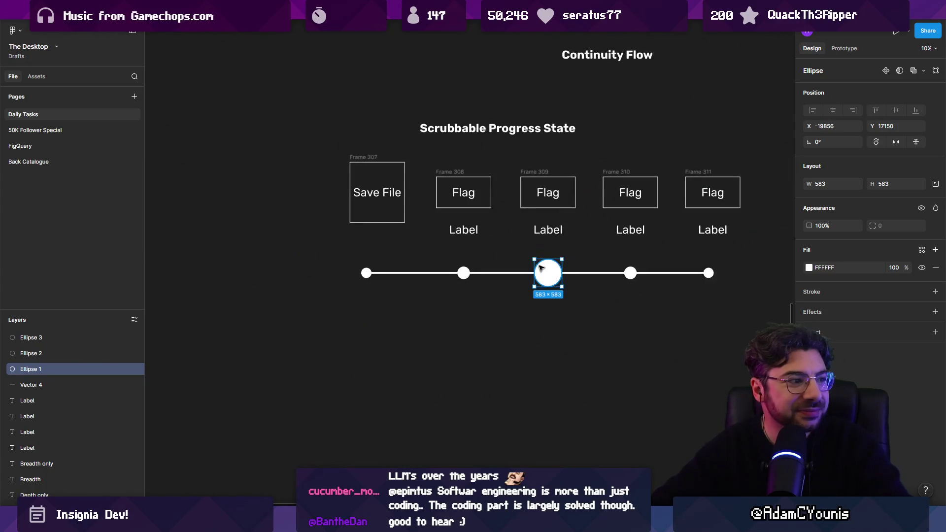
left_click(554, 352)
scroll(551, 348, "up", 2)
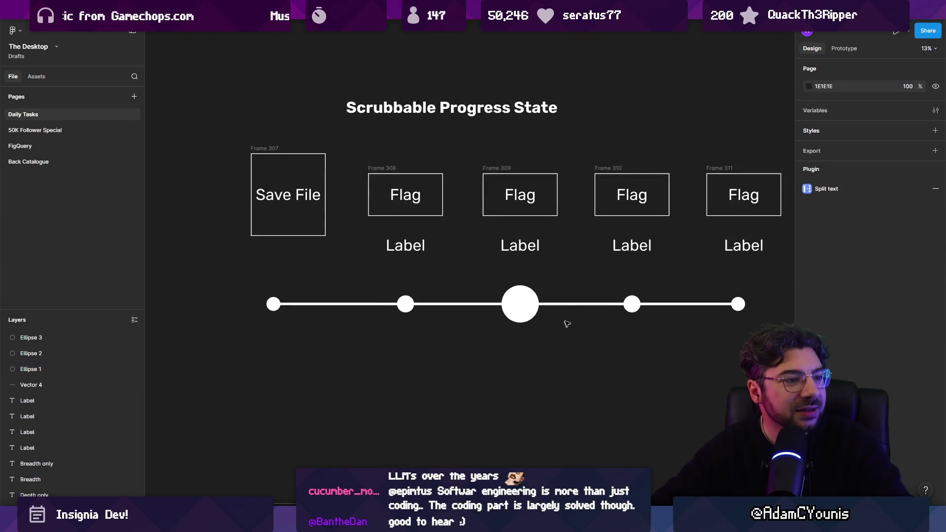
scroll(598, 312, "up", 2)
scroll(625, 317, "down", 3)
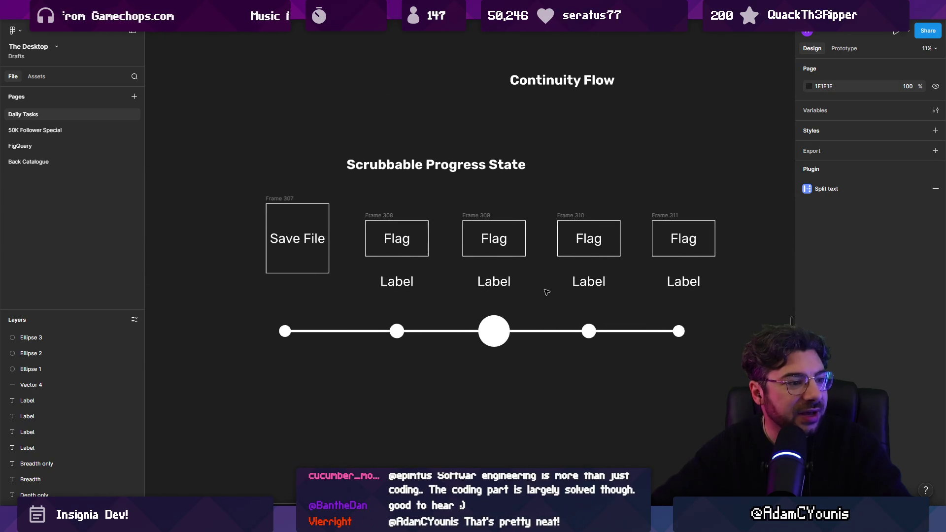
left_click_drag(546, 292, 532, 301)
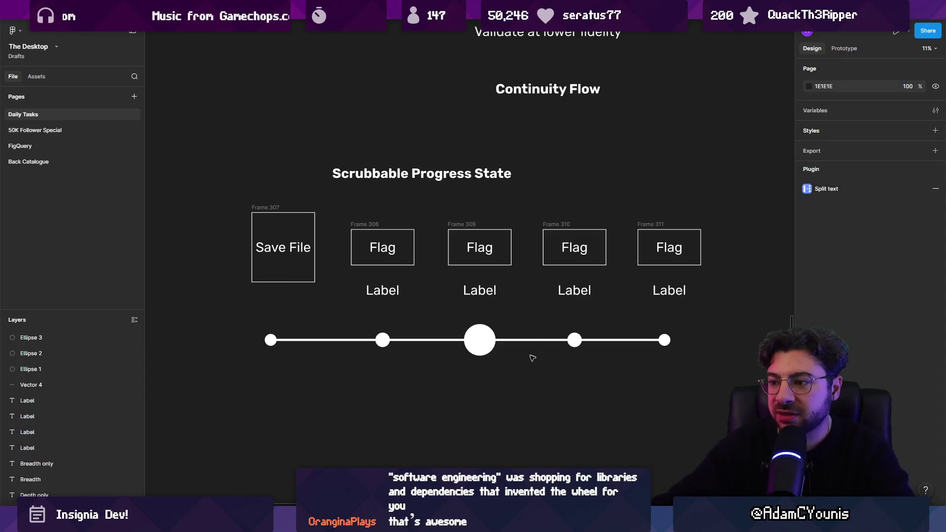
left_click(574, 340)
left_click(412, 365)
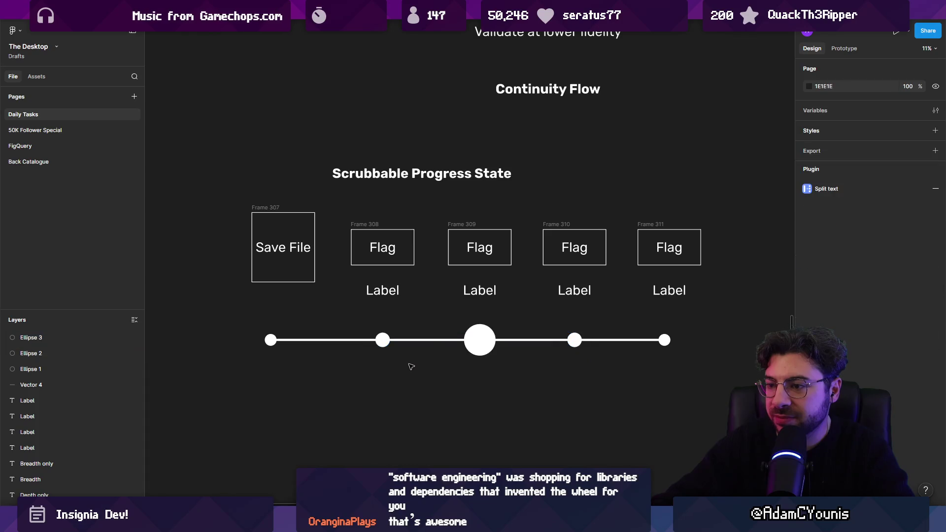
left_click_drag(384, 345, 378, 345)
left_click(406, 320)
mouse_move(432, 311)
left_mouse_down()
mouse_move(364, 257)
mouse_move(348, 217)
mouse_move(436, 320)
left_mouse_up()
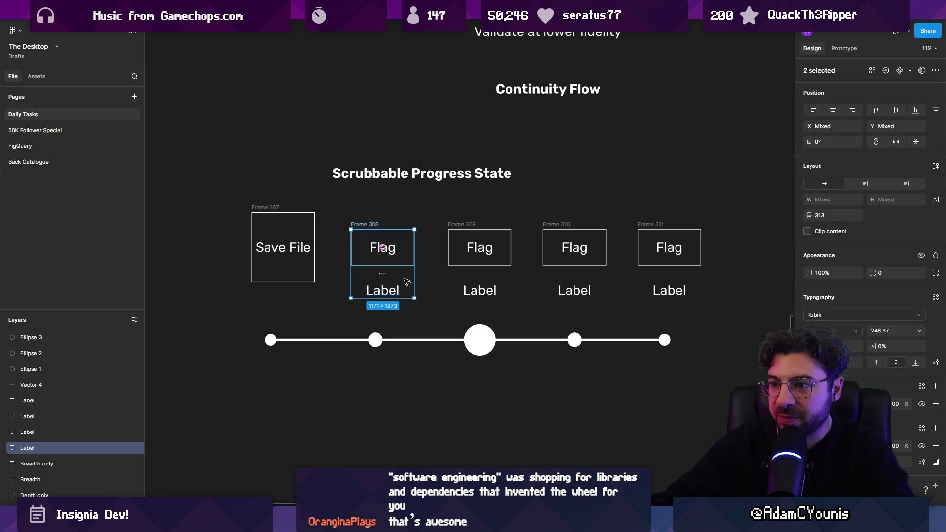
left_click_drag(401, 271, 394, 270)
left_click(522, 215)
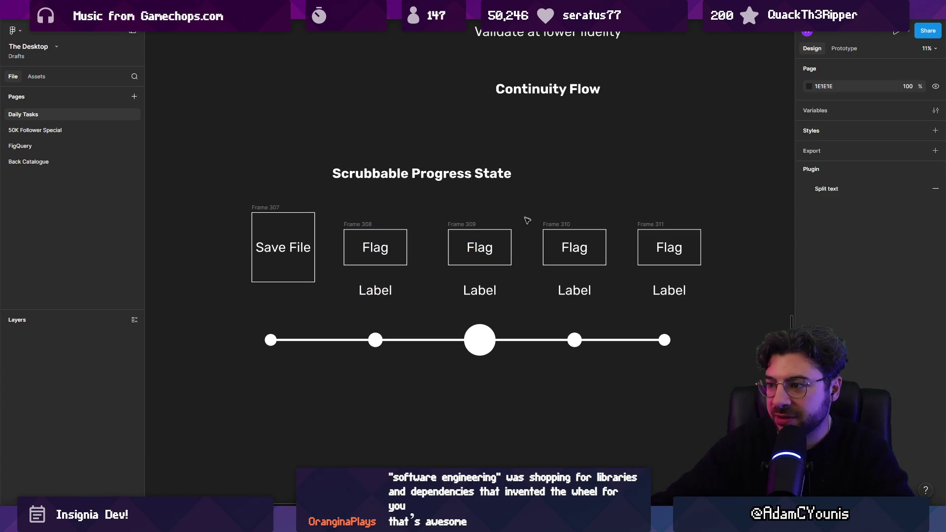
- Nudge the fourth dot right and select Frame 310 together with its Label
left_click(579, 342)
left_click_drag(580, 344, 585, 343)
left_click_drag(540, 313, 610, 211)
left_click_drag(533, 213, 617, 321)
- Move the Save File frame (Frame 307) left and down, make it taller, and lower it slightly
left_click(529, 297)
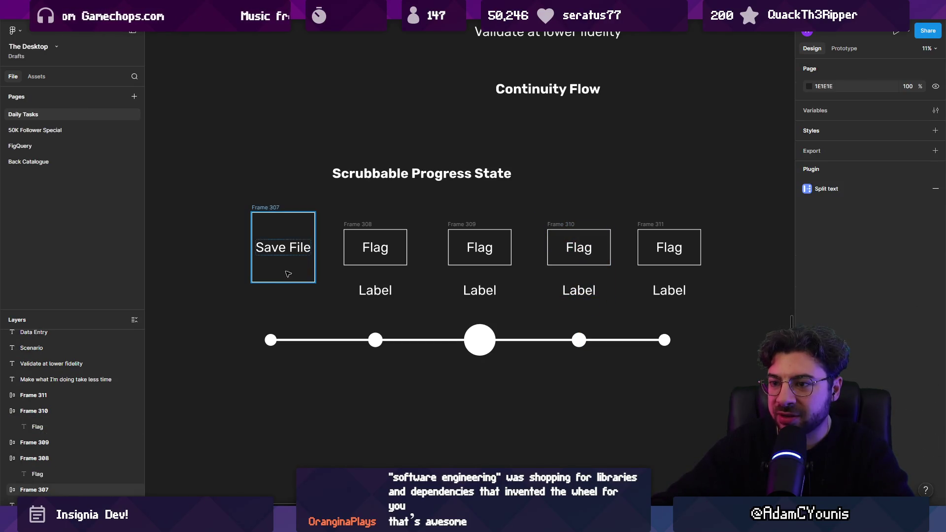
left_click_drag(270, 211, 258, 219)
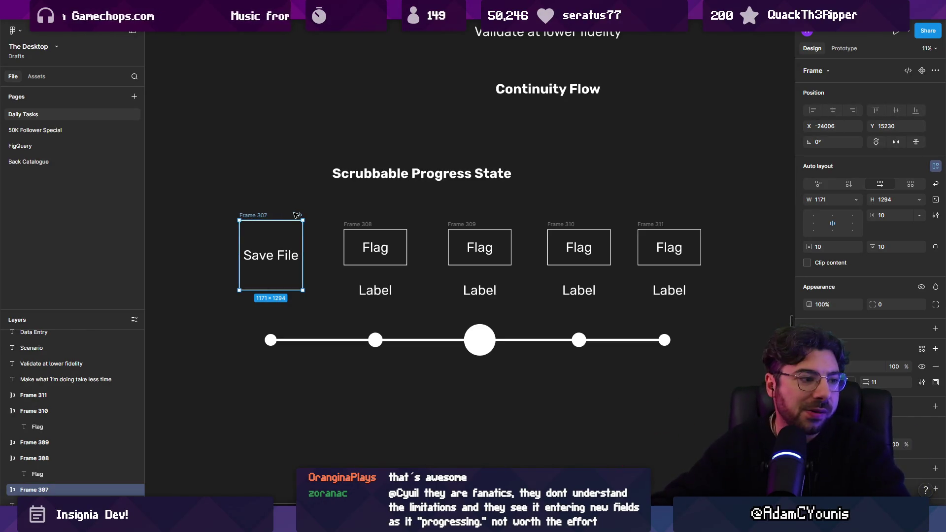
mouse_move(259, 219)
left_mouse_down()
mouse_move(259, 192)
mouse_move(258, 208)
left_mouse_up()
left_click(418, 293)
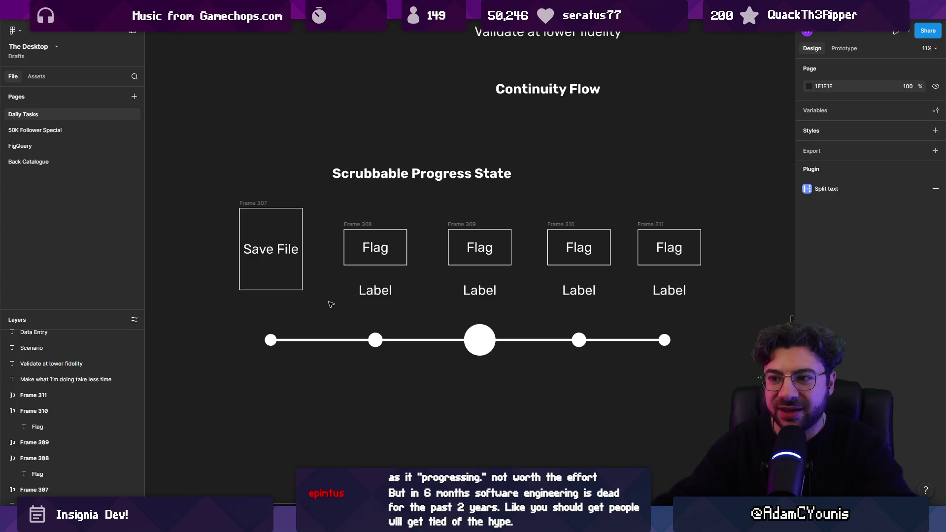
left_click_drag(295, 283, 296, 288)
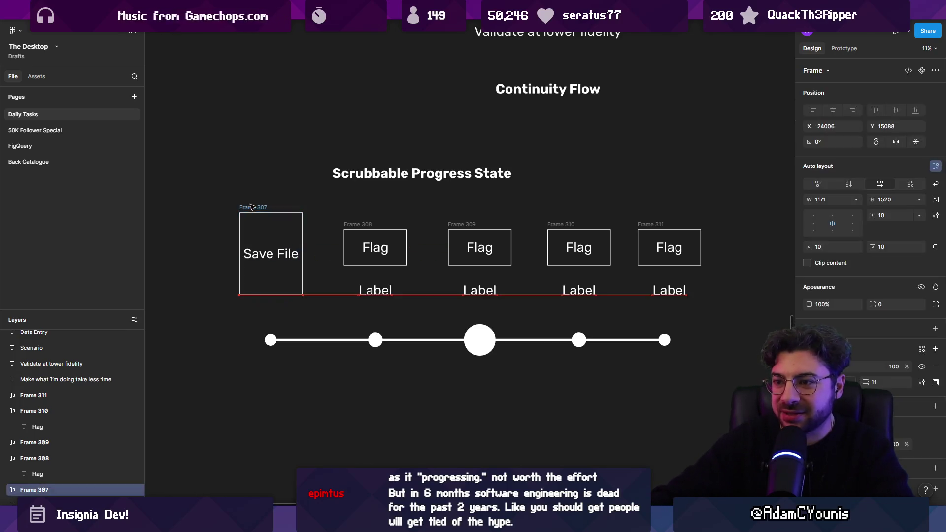
left_click(330, 284)
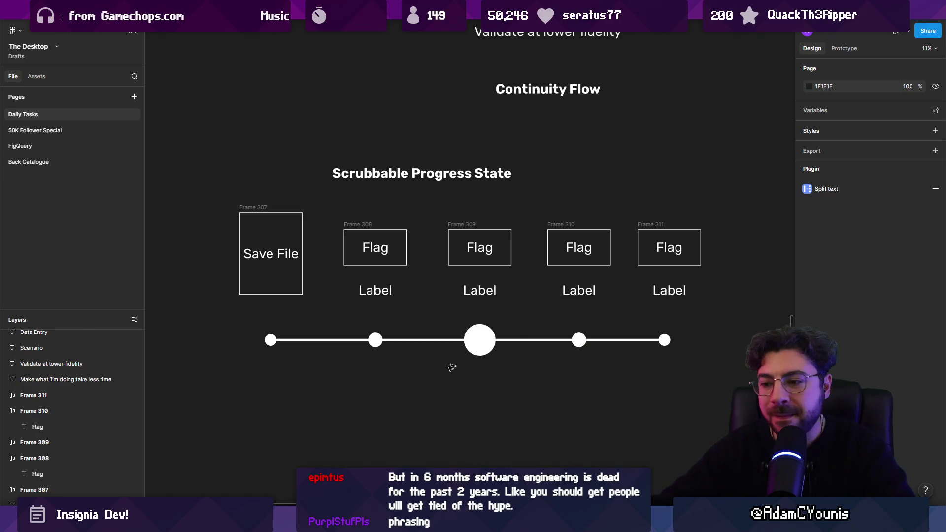
key("alt+Tab")
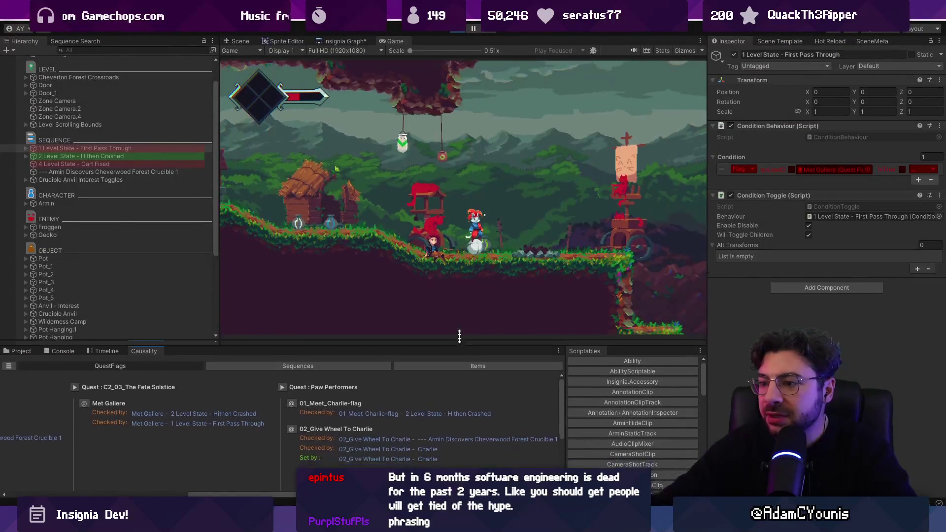
- Raise the Game view divider to enlarge Unity's Causality panel, then show Fork's local changes
left_click_drag(457, 341, 456, 299)
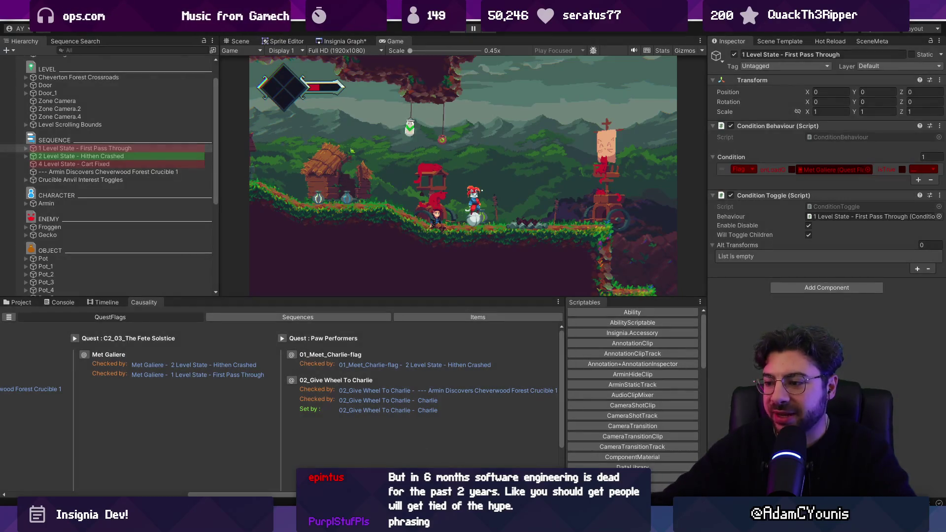
key("alt+Tab")
left_click(85, 65)
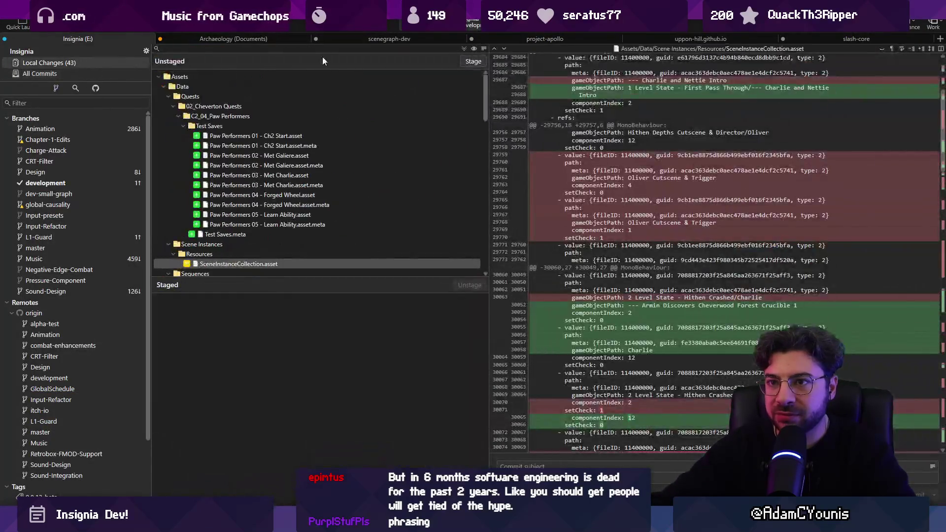
- Stage all changes and commit them as 'Updates Hierarchy Icons to show status of condition'
scroll(372, 117, "down", 10)
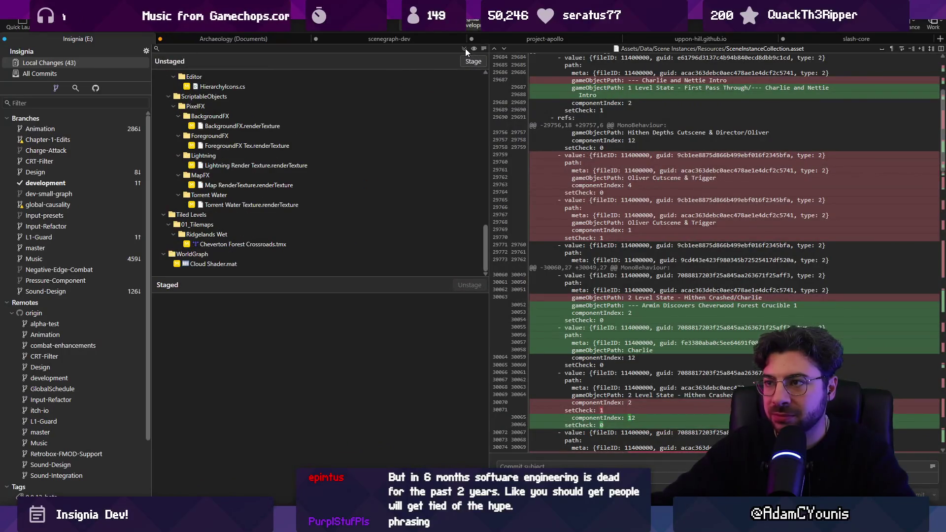
left_click(464, 49)
left_click(542, 466)
type("Updates Hierarchy Inspector to")
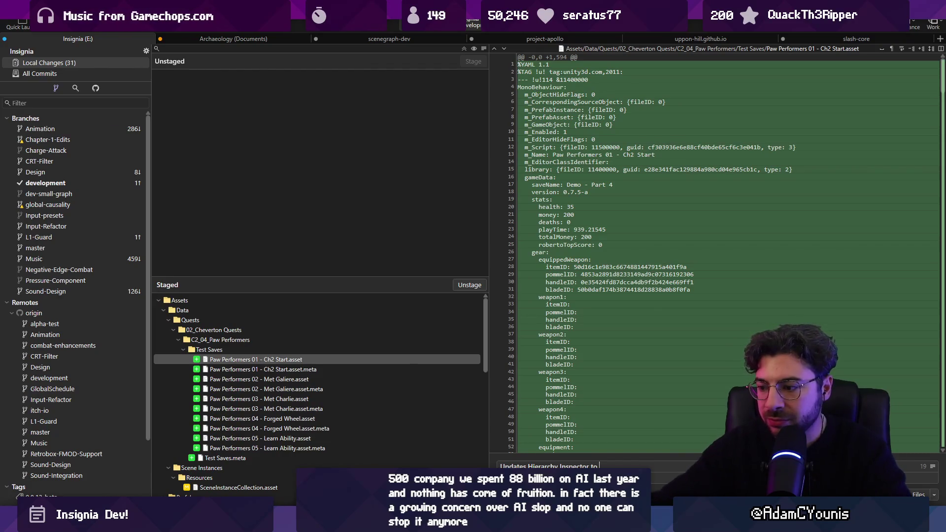
key("ctrl+BackSpace")
key("ctrl+BackSpace")
type("Icons to show status of cond")
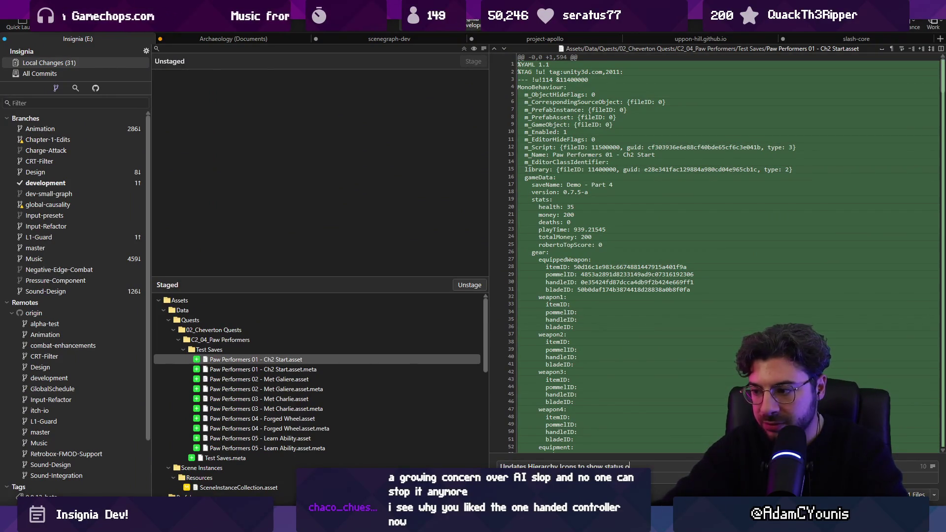
type("itiopn")
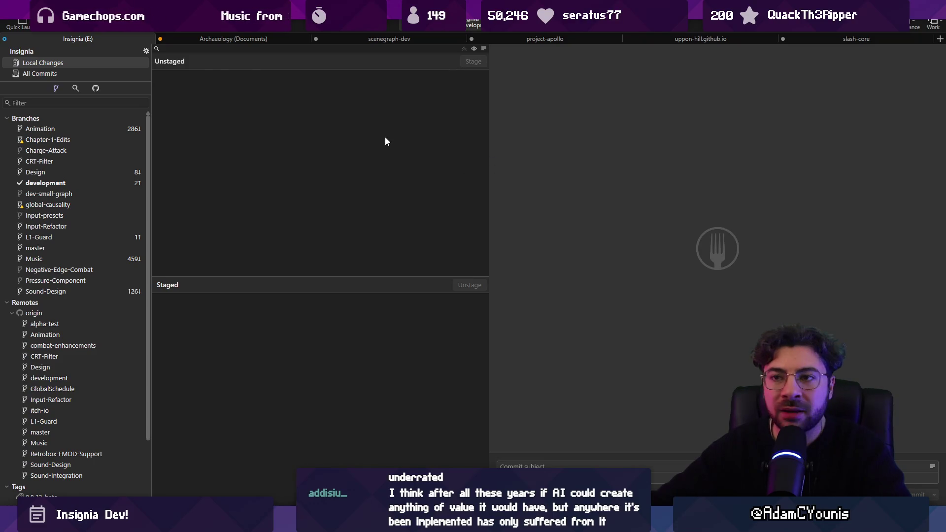
key("alt+Tab")
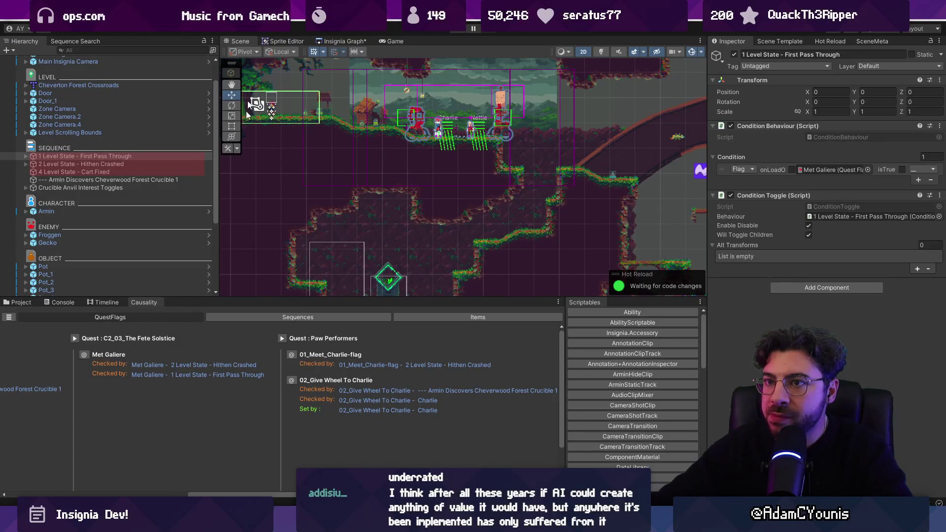
- Switch the bottom panel to the Project files and search the assets for 'causality'
left_click(386, 25)
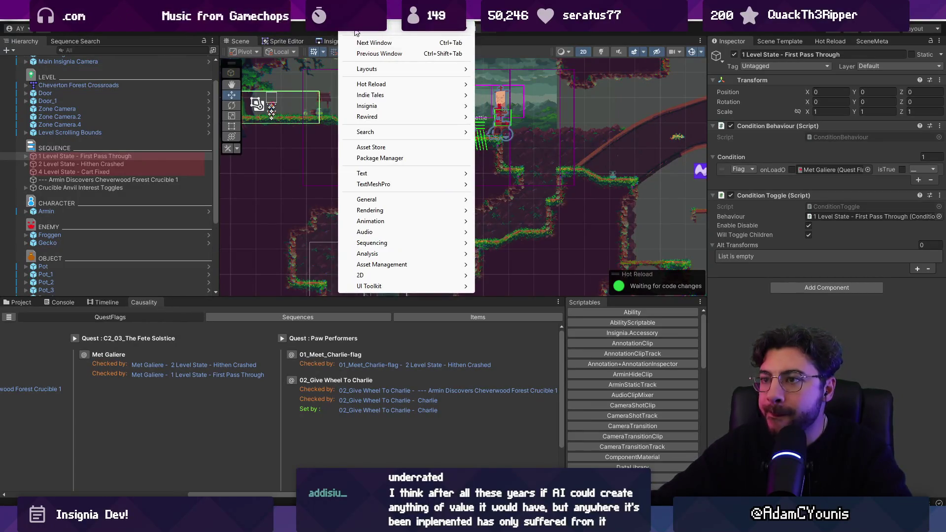
mouse_move(408, 106)
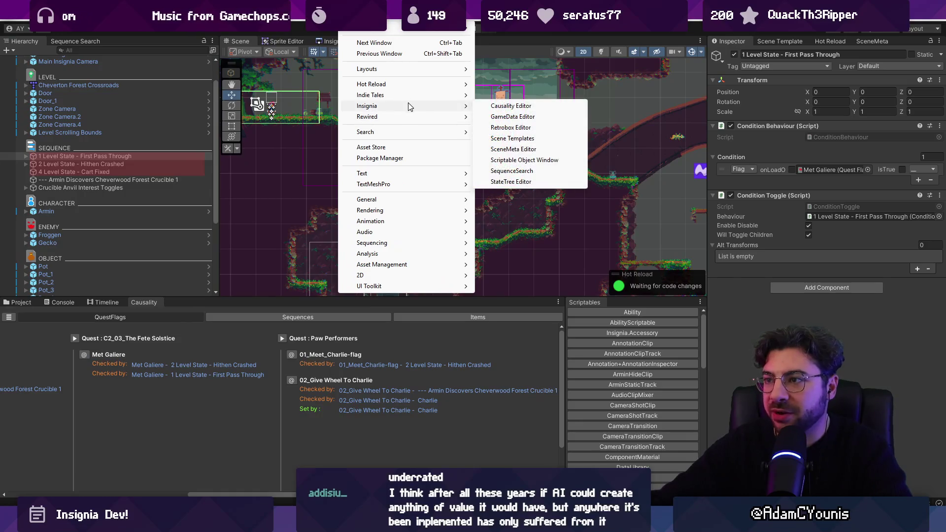
left_click(400, 407)
left_click(18, 302)
left_click(424, 311)
type("ca")
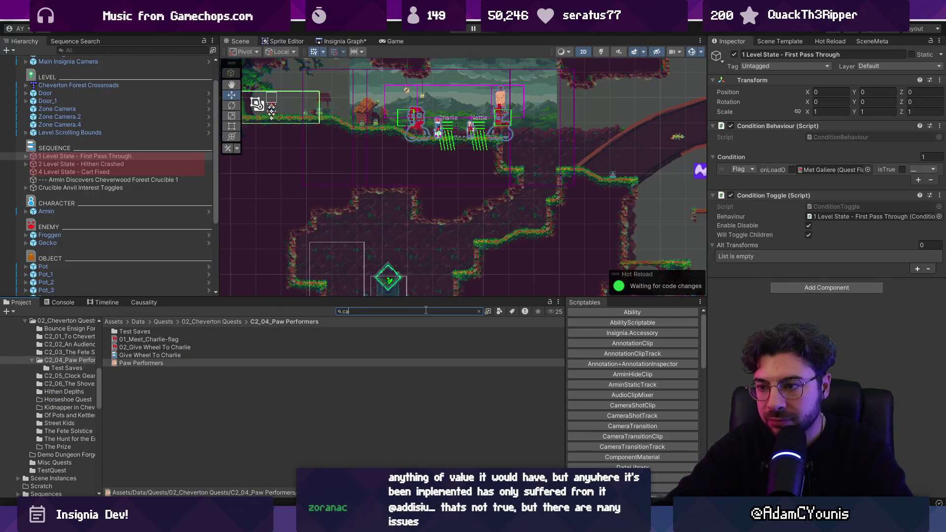
type("usality")
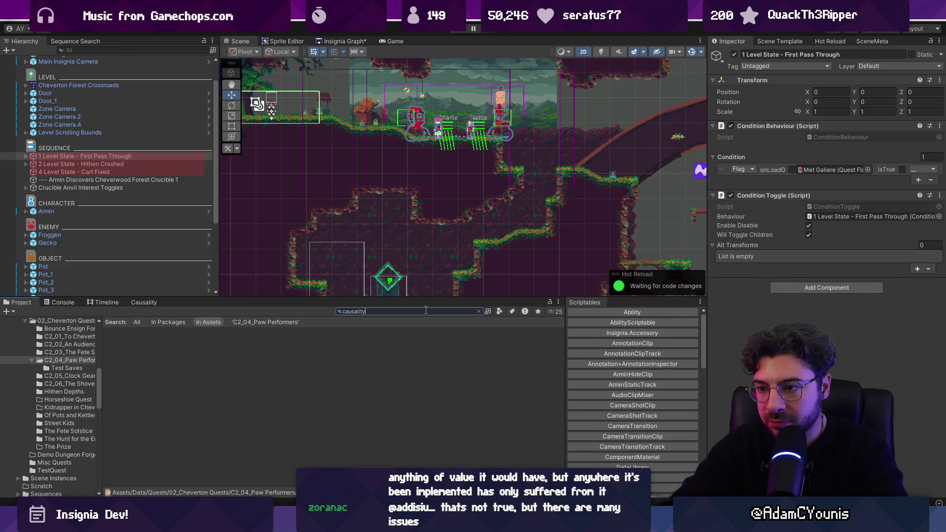
- Open the Causality folder, then clear the search to get back to the Scripts folder
double_click(132, 331)
left_click(127, 331)
key("BackSpace")
left_click(354, 311)
type("c")
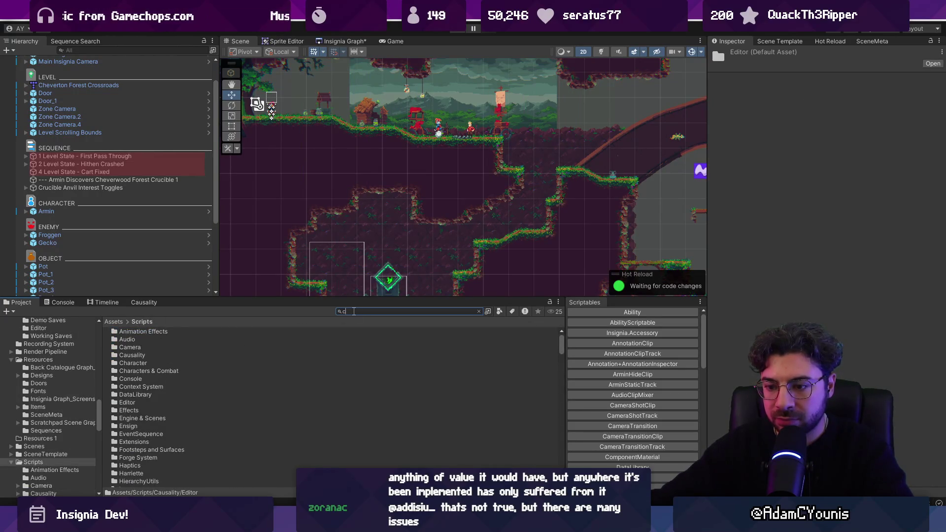
type("ausality")
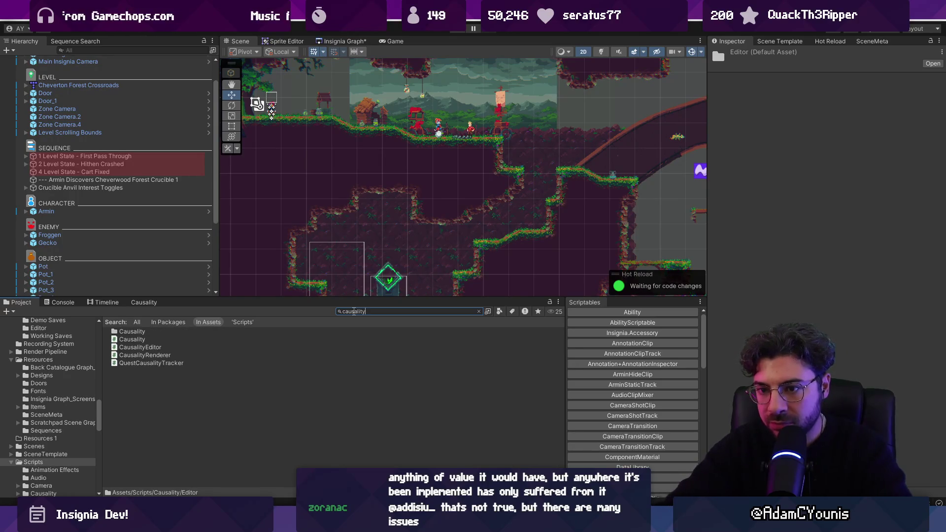
left_click(139, 331)
left_click(478, 311)
- Make the Project panel taller and create a new folder inside Scripts
left_click_drag(348, 298, 348, 189)
scroll(239, 295, "up", 2)
scroll(262, 303, "down", 1)
right_click(414, 468)
mouse_move(443, 171)
left_click(599, 75)
type("F")
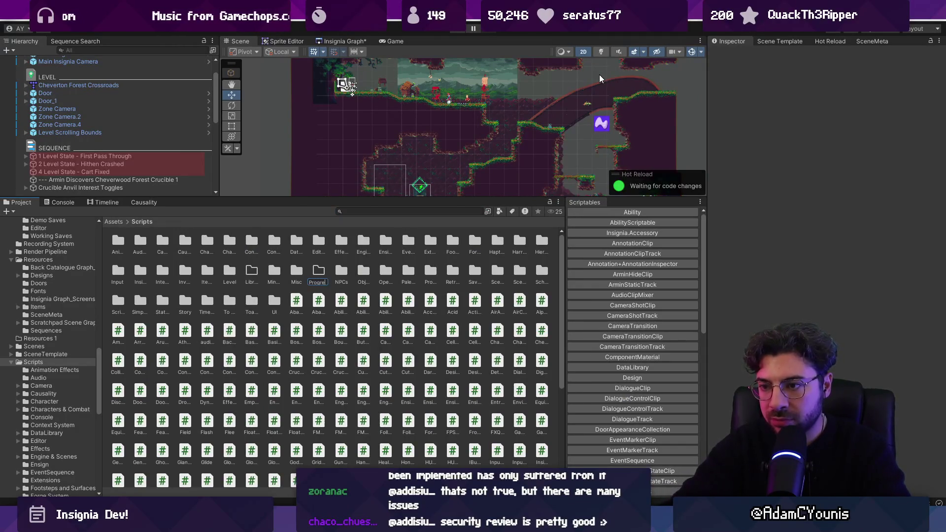
- Name the folder ProgressFlow and create an Editor subfolder inside it
key("Return")
key("Return")
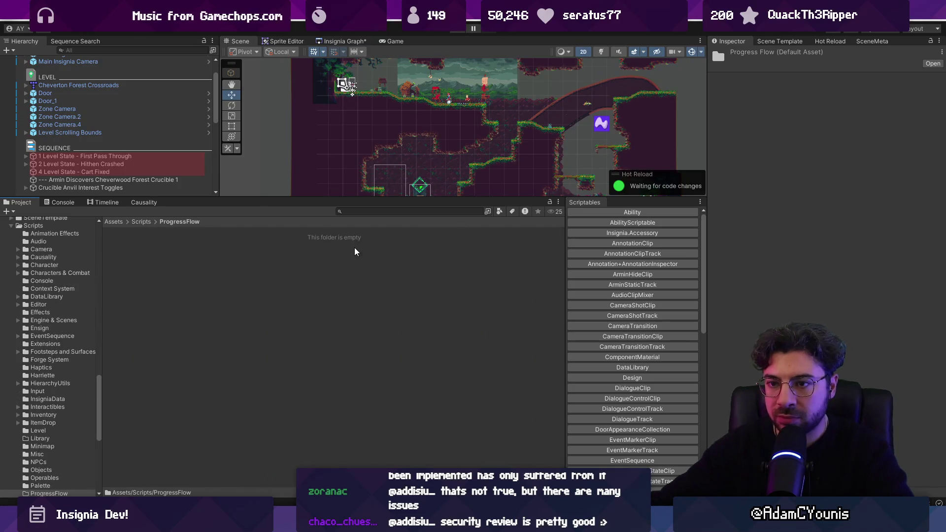
right_click(355, 248)
mouse_move(344, 208)
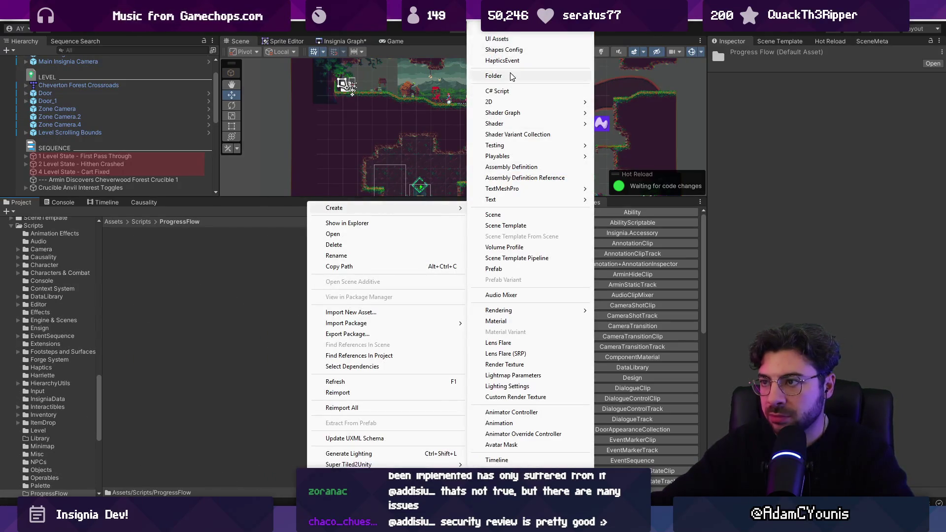
left_click(509, 74)
type("Edito")
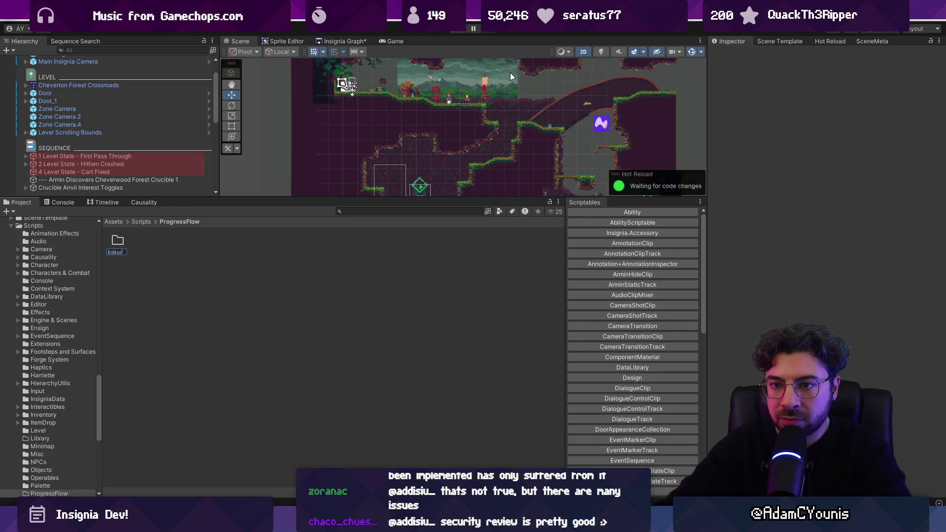
type("r")
key("Return")
key("Return")
- Create a C# script named ProgressFlow in Editor and open it in the code editor
right_click(199, 268)
mouse_move(253, 211)
left_click(418, 101)
type("P")
type("rogress")
type("w")
key("Return")
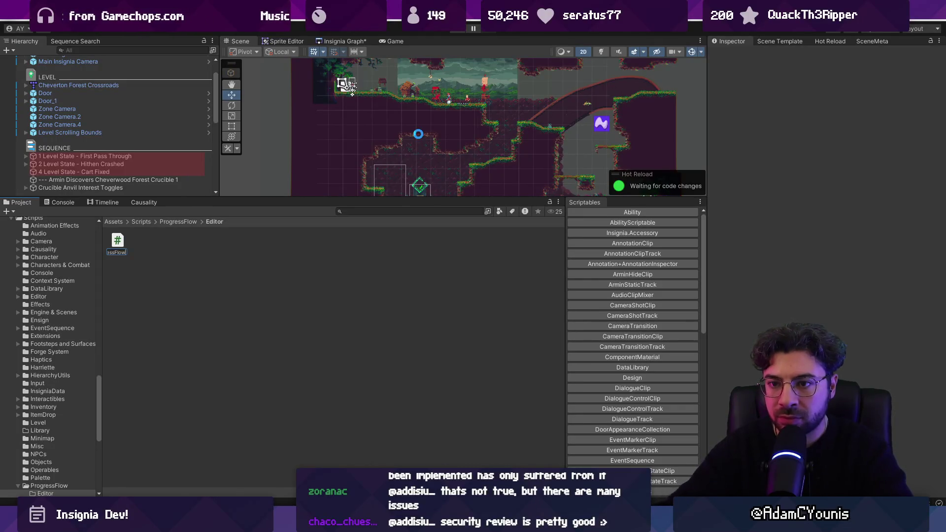
double_click(118, 241)
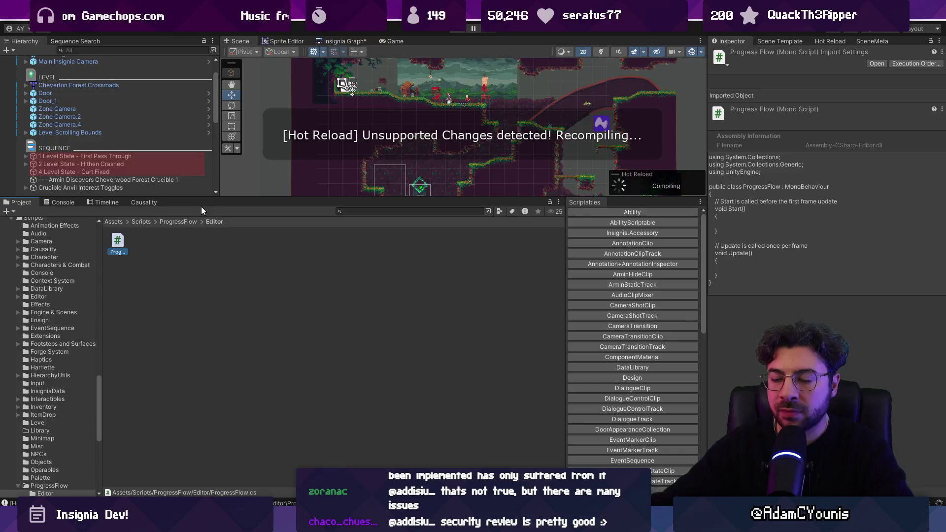
left_click(199, 205)
left_click(153, 93)
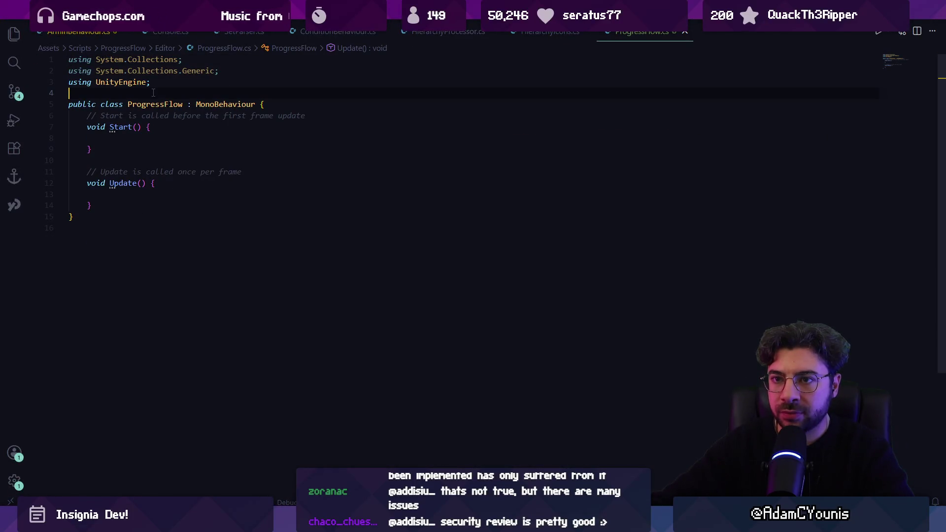
- Write a //editor comment above the class about scrubbing QuestFlags to set the game's ProgressState, and save
key("Return")
key("Return")
type("//editor that takes one")
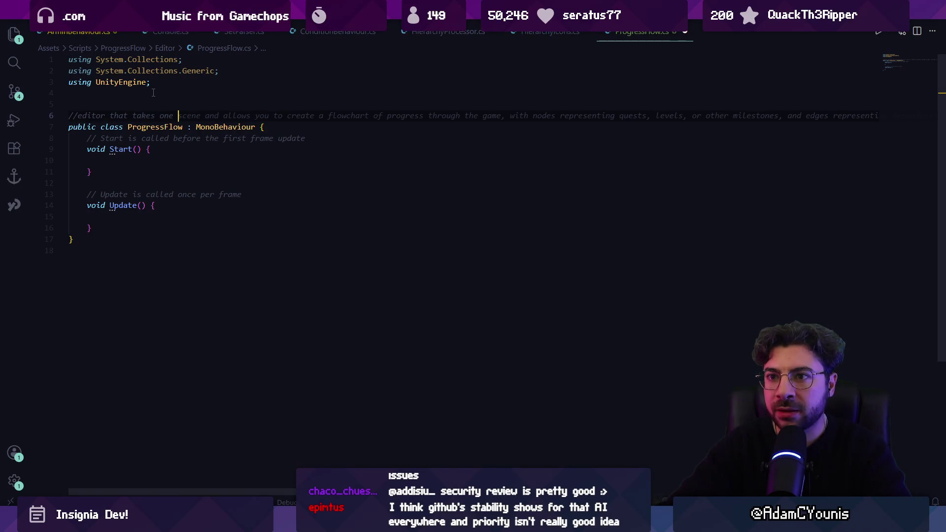
type("f")
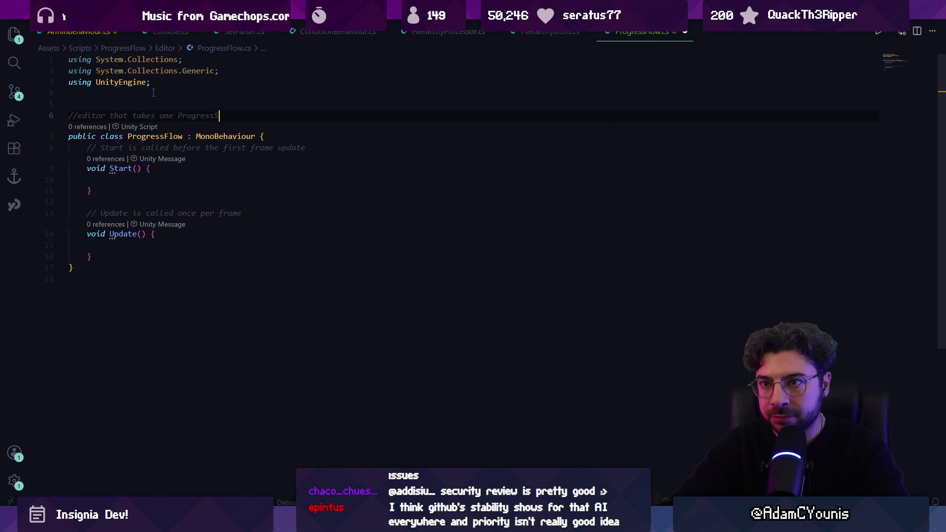
key("alt+Tab")
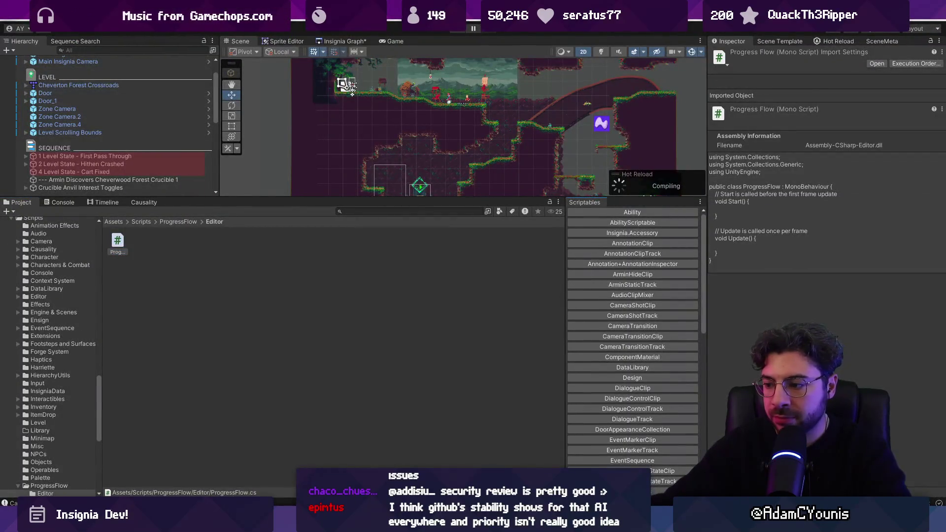
key("alt+Tab")
type("and a ")
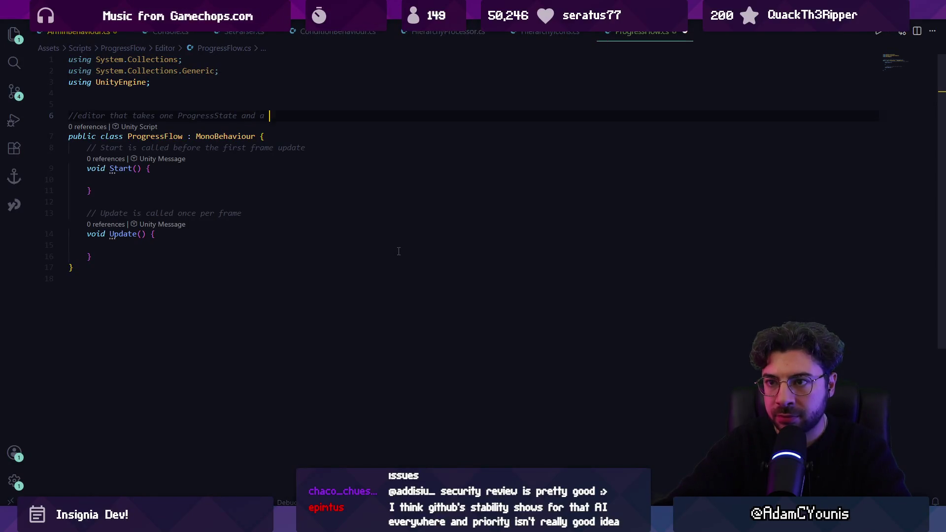
type("list of Quest")
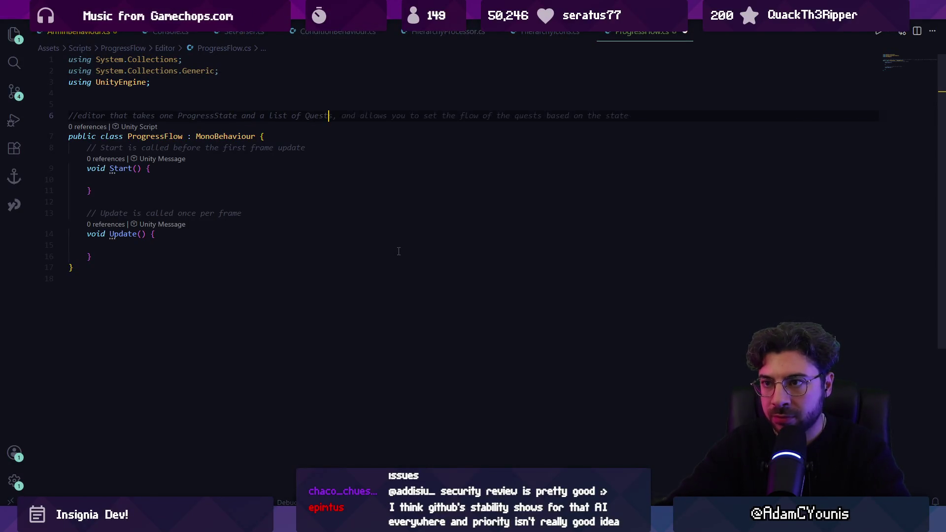
type("Flags and allows the player to pri")
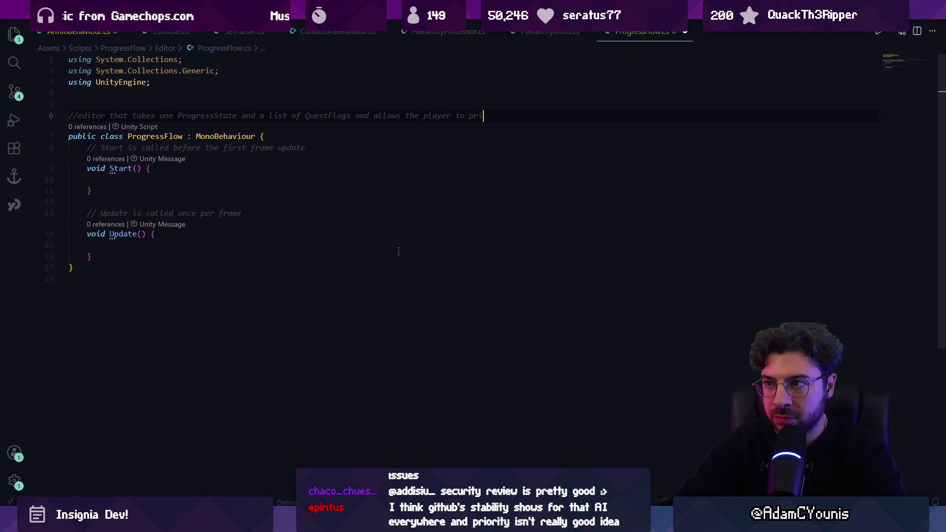
key("BackSpace")
type("ogressively")
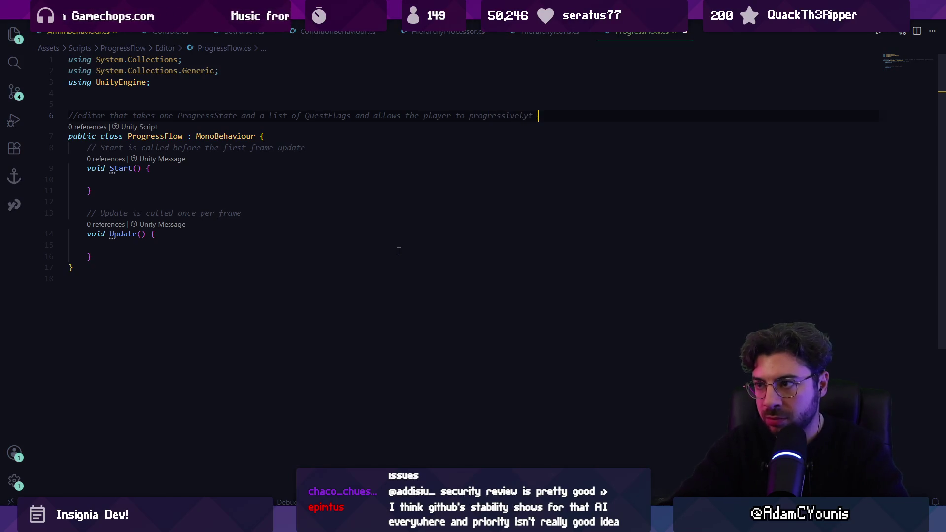
key("ctrl+shift+Left")
type("scrub along them to a")
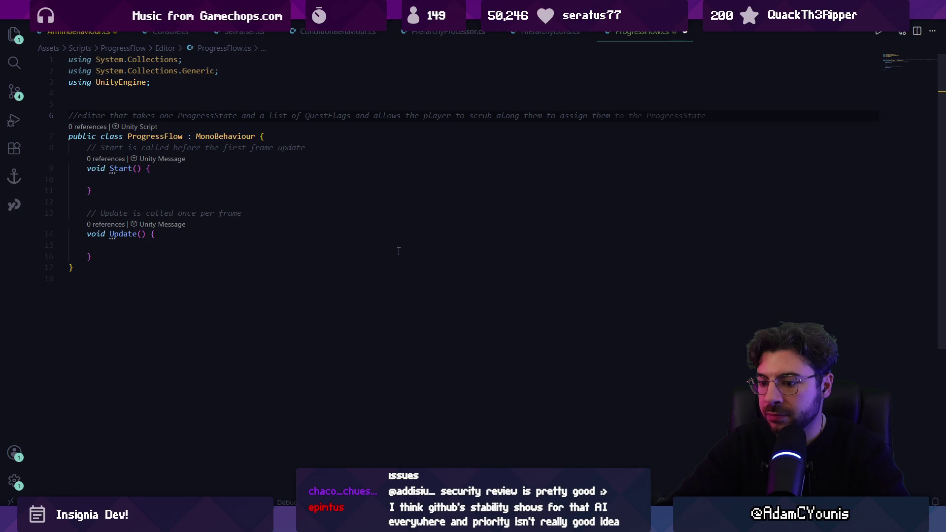
type("the game")
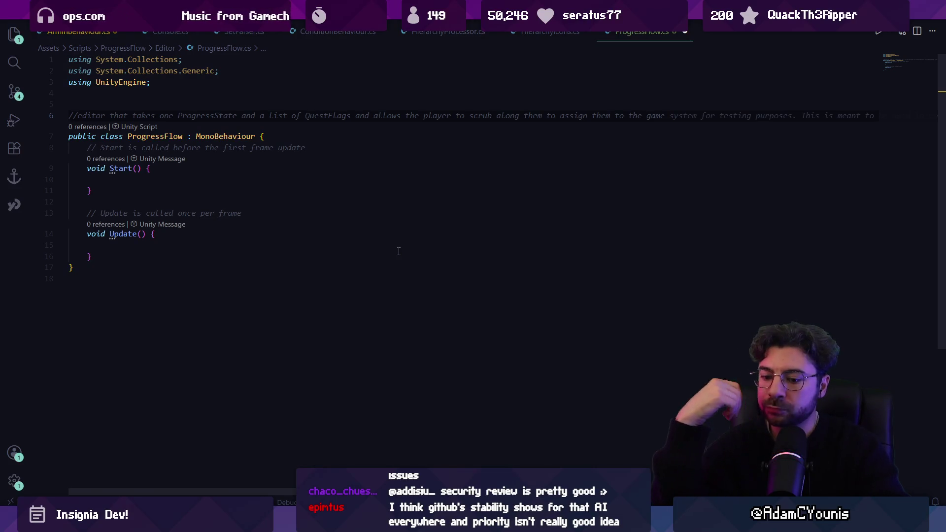
key("BackSpace")
type("'s prgressState")
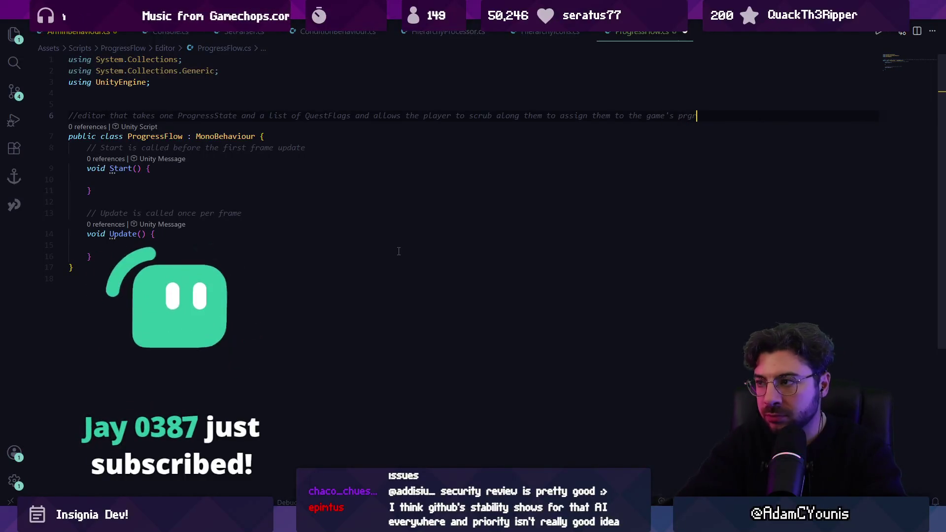
key("ctrl+s")
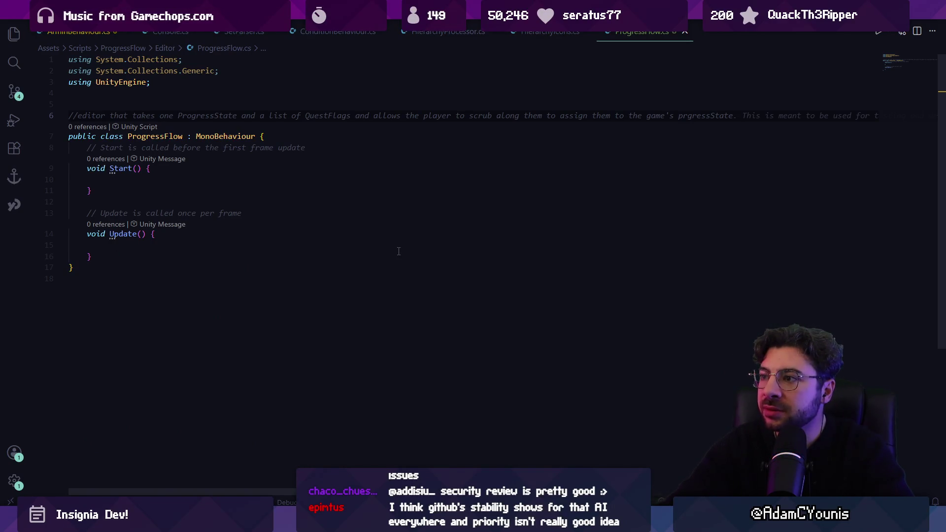
- Rewrite the comment's ending to read 'a new ProgressState'
key("ctrl+shift+Left")
key("ctrl+shift+Left")
key("ctrl+shift+Left")
type("a new ")
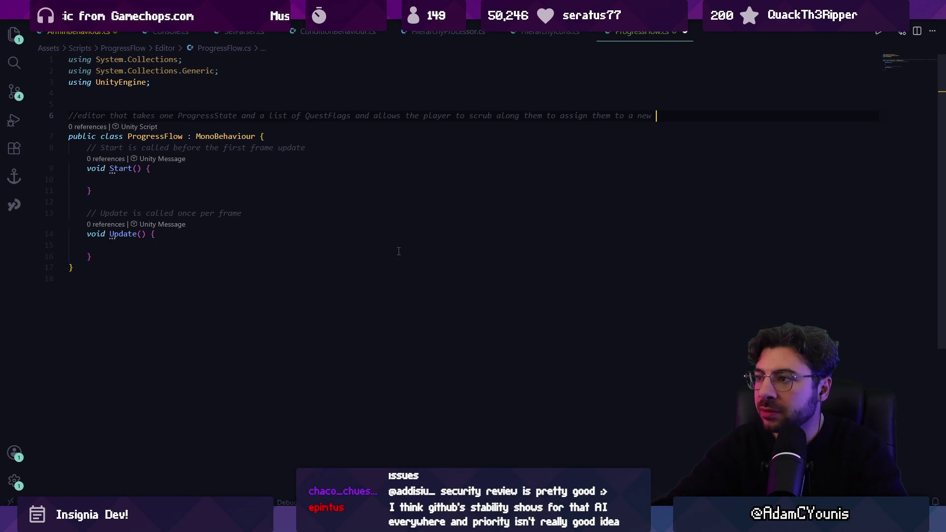
type("orgState")
key("Tab")
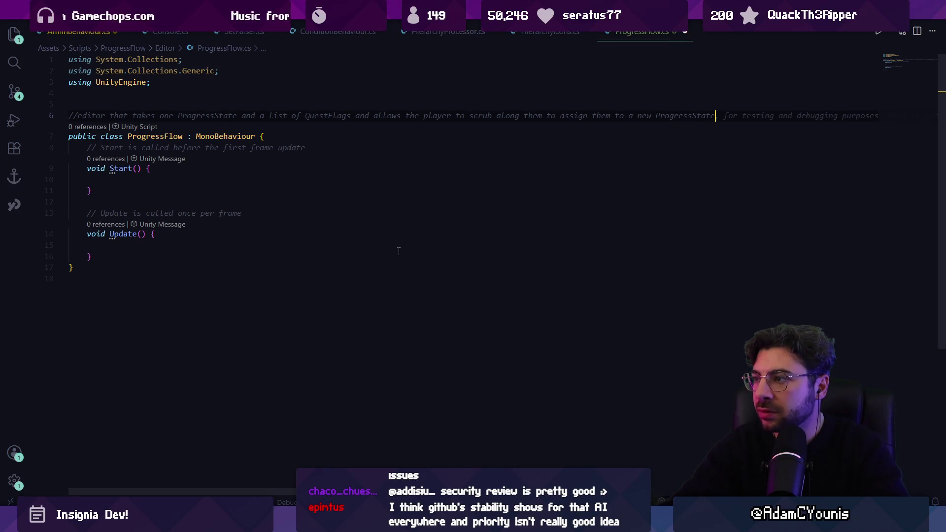
key("Down")
key("ctrl+Left")
key("ctrl+Left")
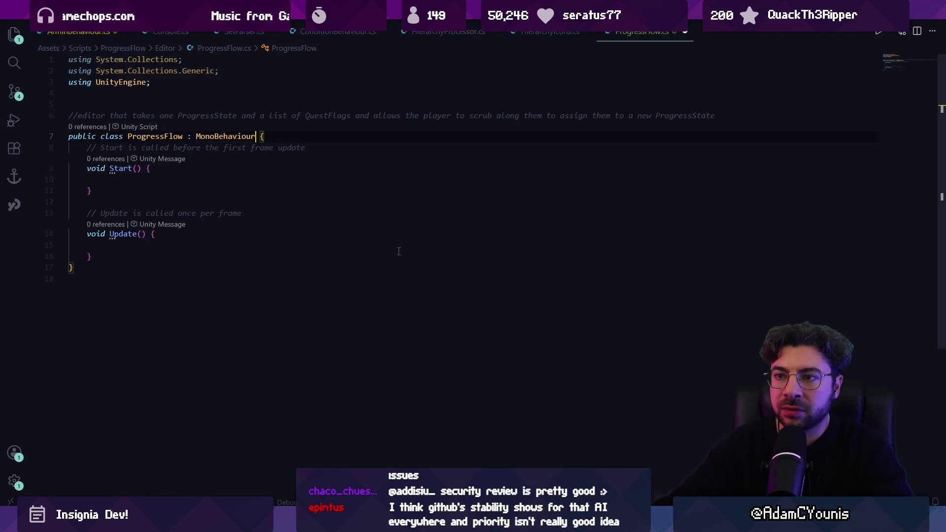
- Change the base class from MonoBehaviour to Editor and add a using UnityEditor import
key("ctrl+Delete")
type("Editor")
key("Up")
key("Up")
key("Up")
type("usinhg")
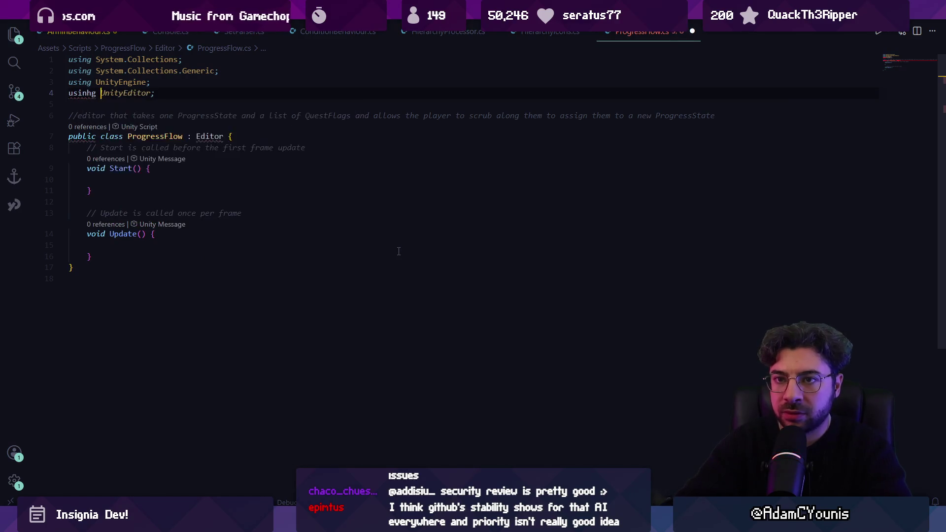
key("Delete")
key("Left")
key("Tab")
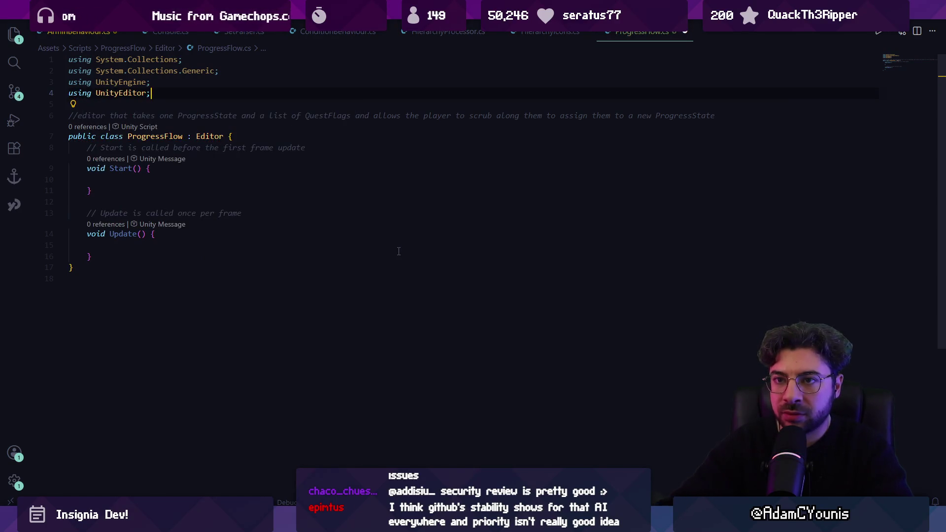
key("Down")
key("Down")
key("Down")
- Replace the template Start and Update methods with a public ProgressState initialState field
key("Up")
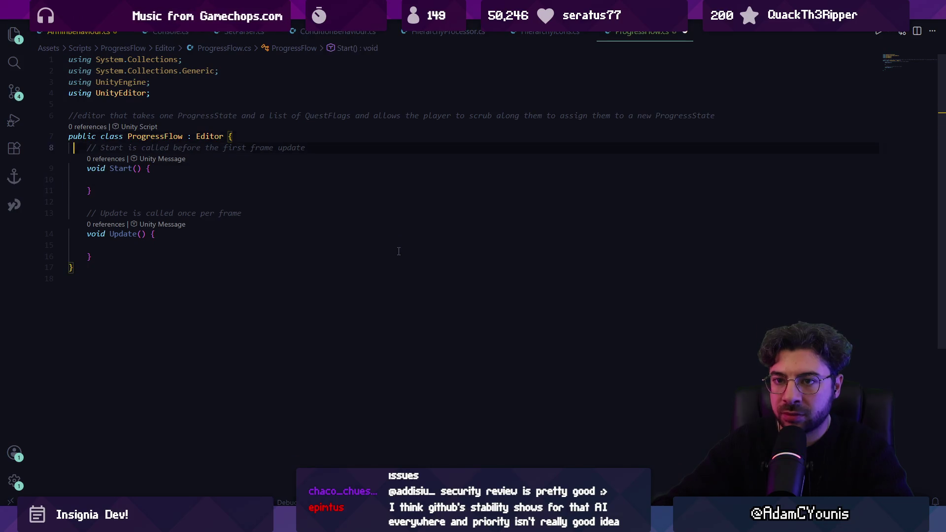
key("shift+Down")
key("shift+Down")
key("shift+Down")
key("BackSpace")
key("Return")
type("p")
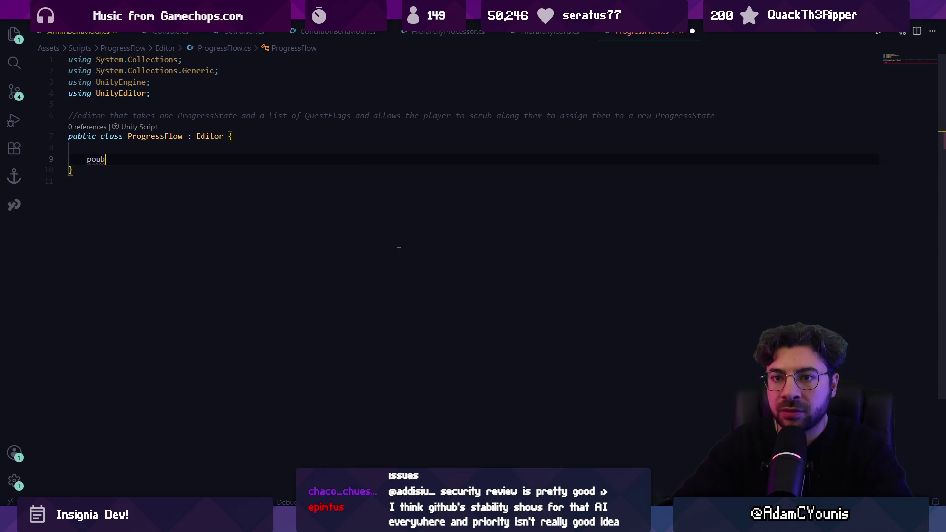
type("ublic ProgressState state;")
key("Tab")
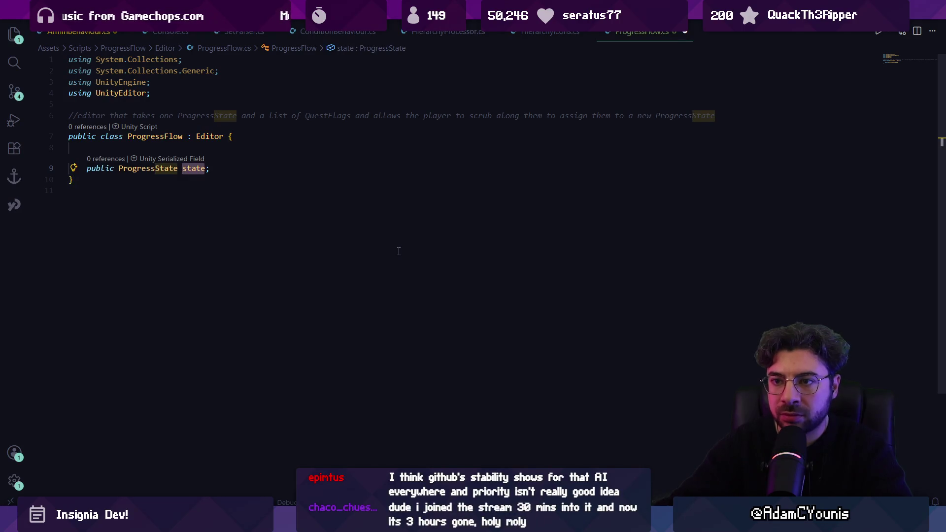
type("initialState")
key("End")
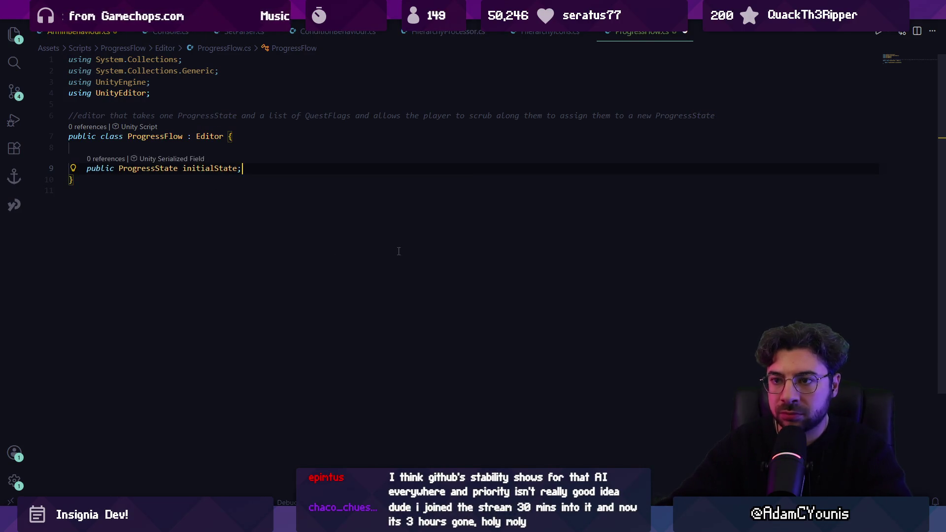
key("alt+Tab")
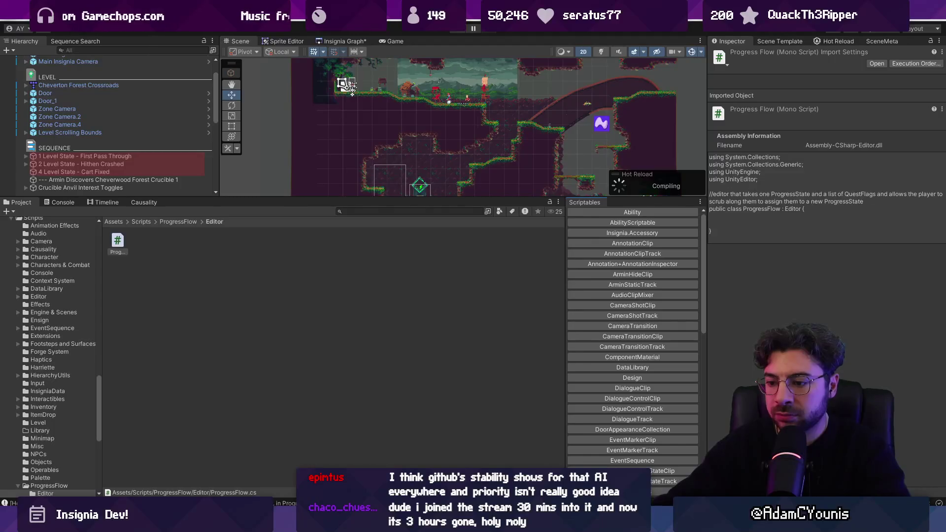
key("alt+Tab")
- Add a public List<QuestFlag> flags field and an OnEnable method, then save
key("Return")
type("opuy")
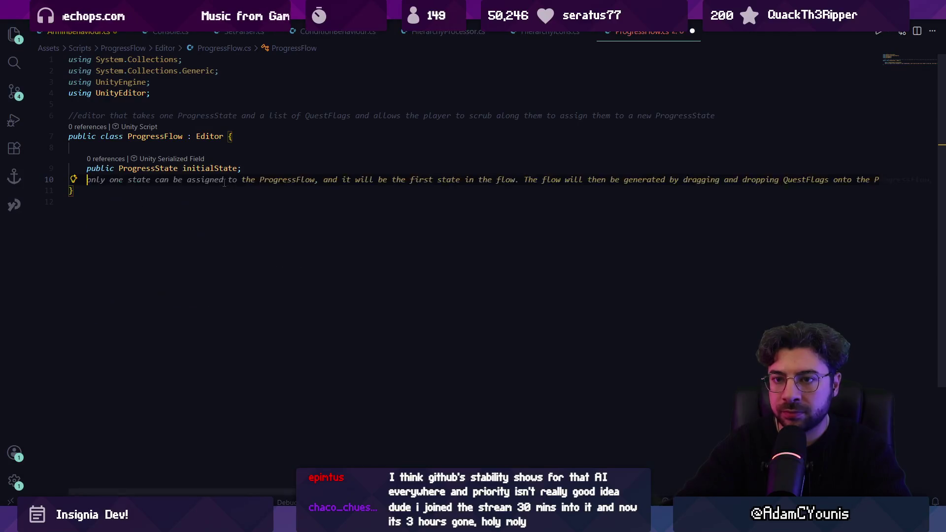
key("BackSpace")
key("BackSpace")
key("BackSpace")
type("public")
key("Tab")
key("Return")
key("Return")
key("BackSpace")
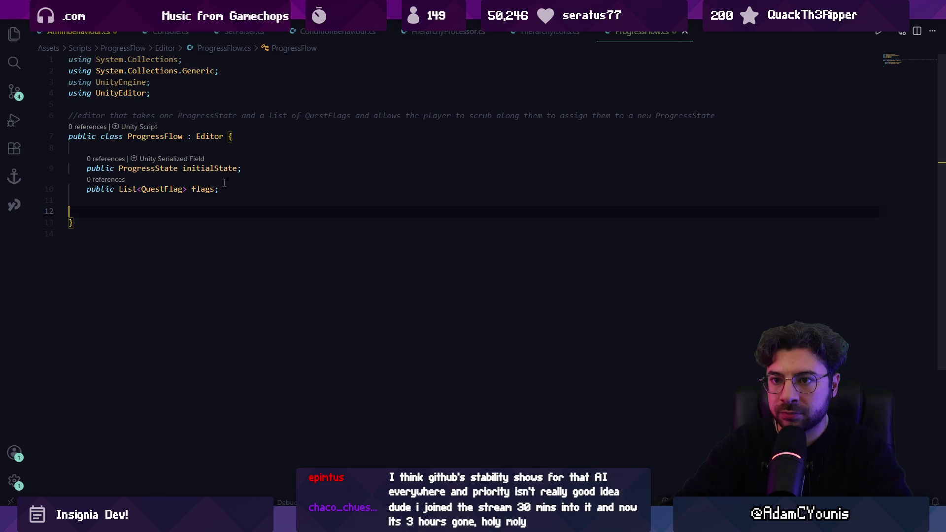
type("public voi")
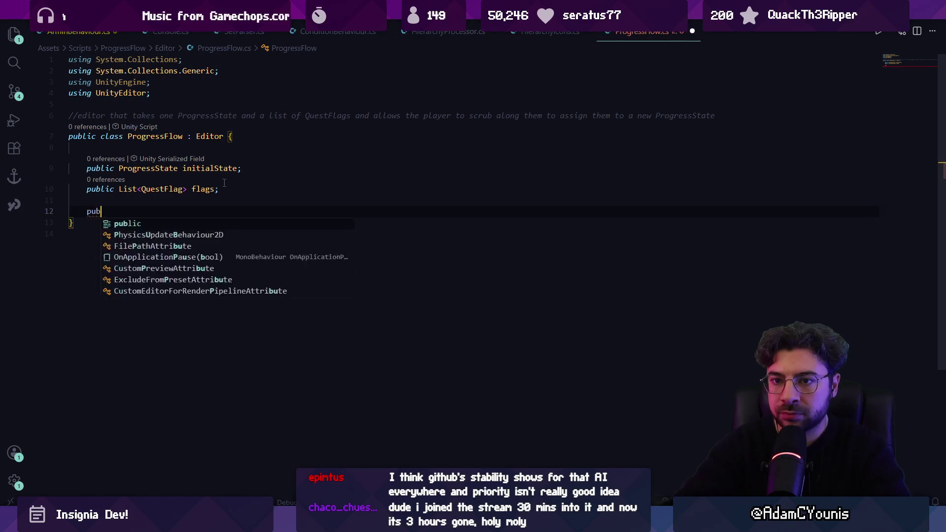
key("Tab")
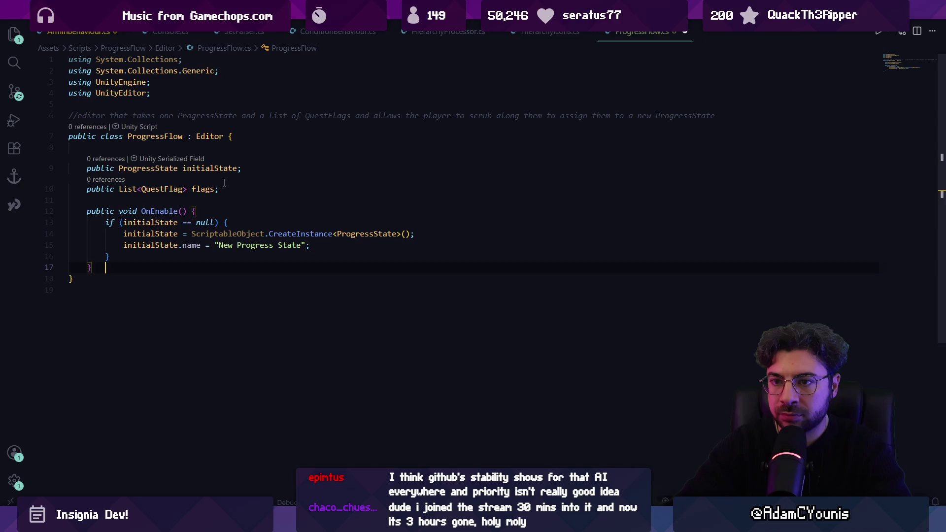
key("ctrl+s")
- Delete the suggested initialState lines and if block so OnEnable is empty
key("Up")
key("shift+Up")
key("shift+Up")
key("BackSpace")
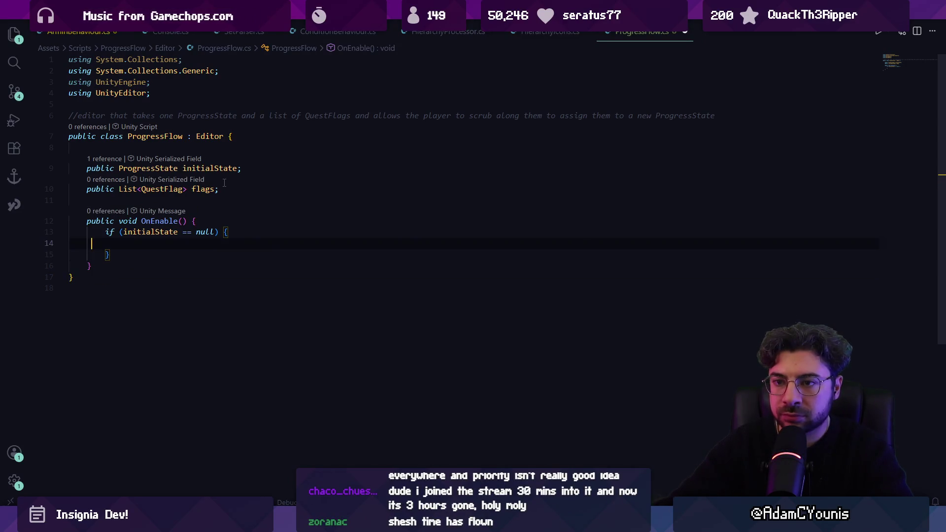
key("End")
key("shift+Up")
key("shift+Up")
key("BackSpace")
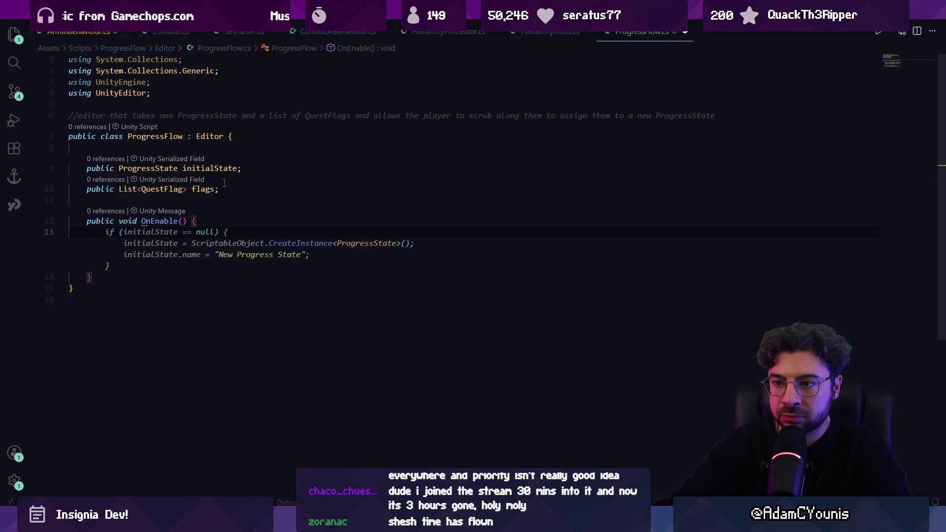
key("Up")
key("Up")
key("Up")
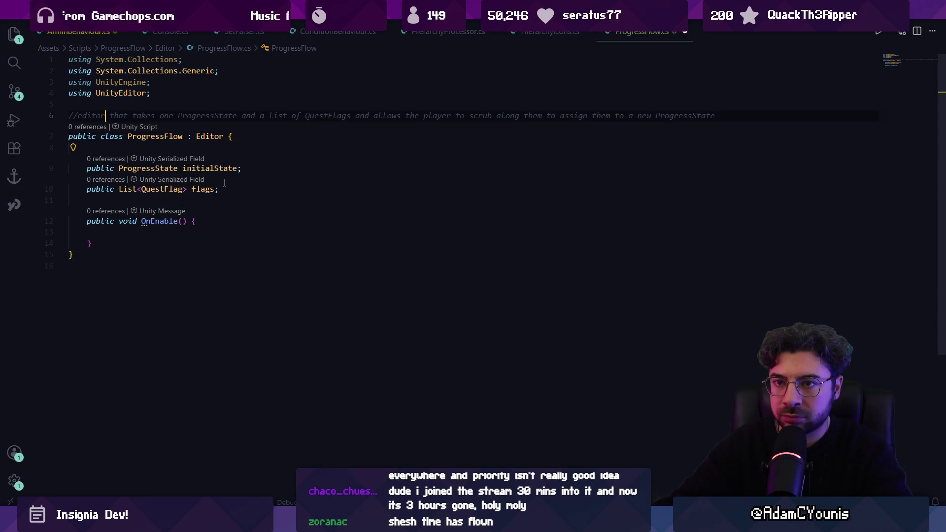
type("that takes one ProgressState and a list of QuestFlags and allows the player to scrub along them to assign them to a new ProgressState")
key("Return")
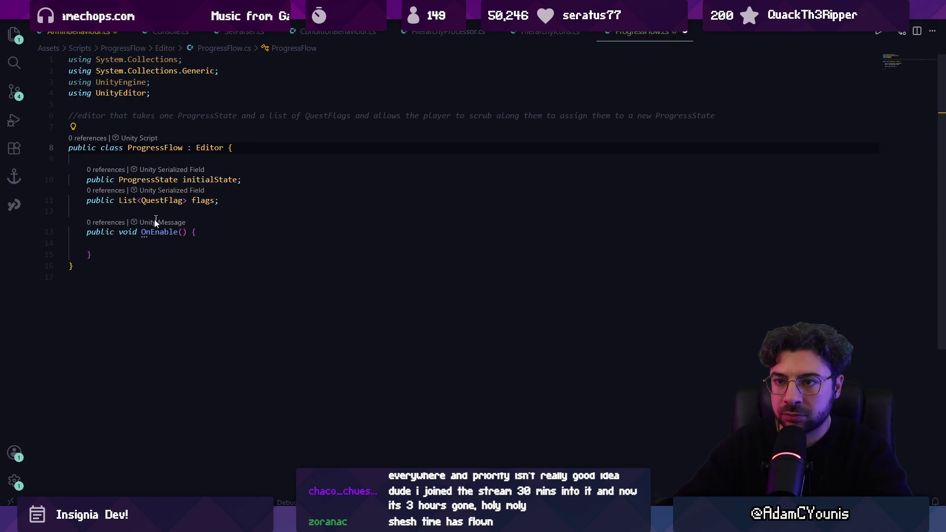
- Search the whole workspace for 'editor' and browse Annotation.cs from the results
left_click(131, 253)
key("ctrl+shift+p")
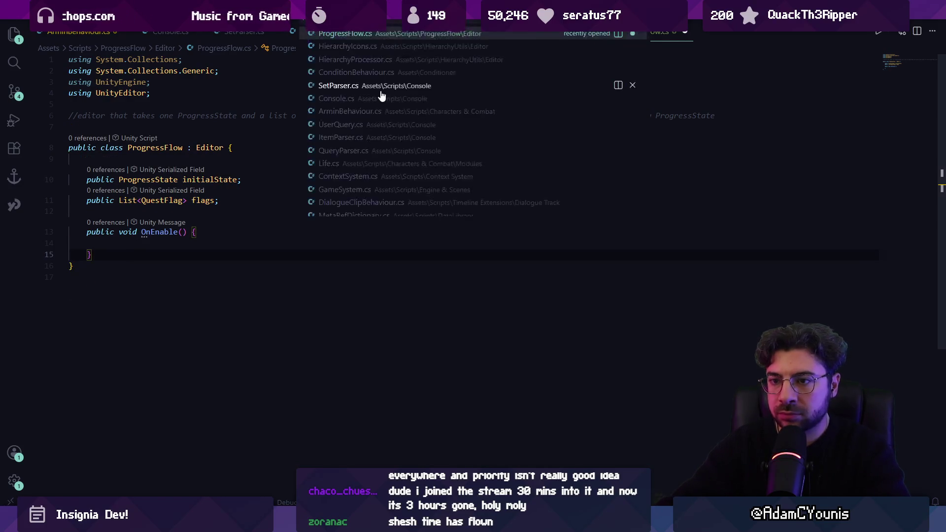
key("Escape")
key("ctrl+shift+f")
type("editor {")
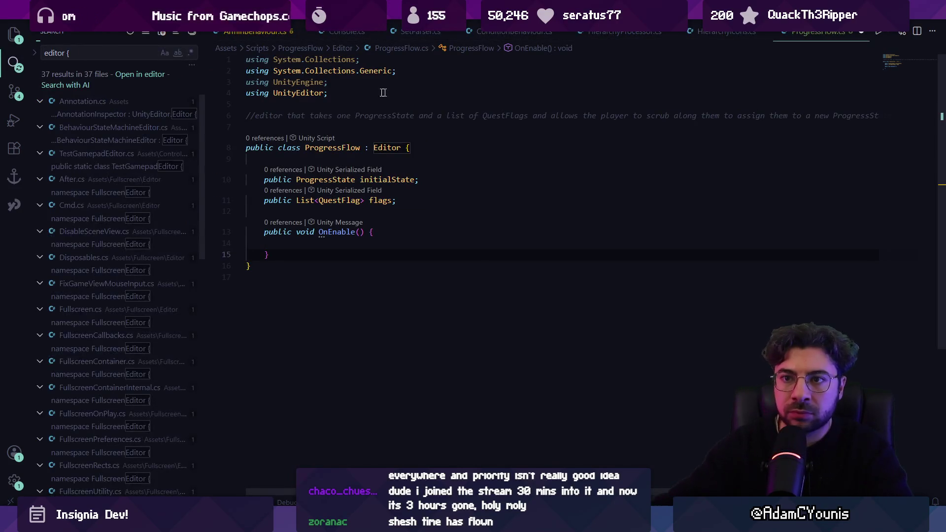
left_click(127, 114)
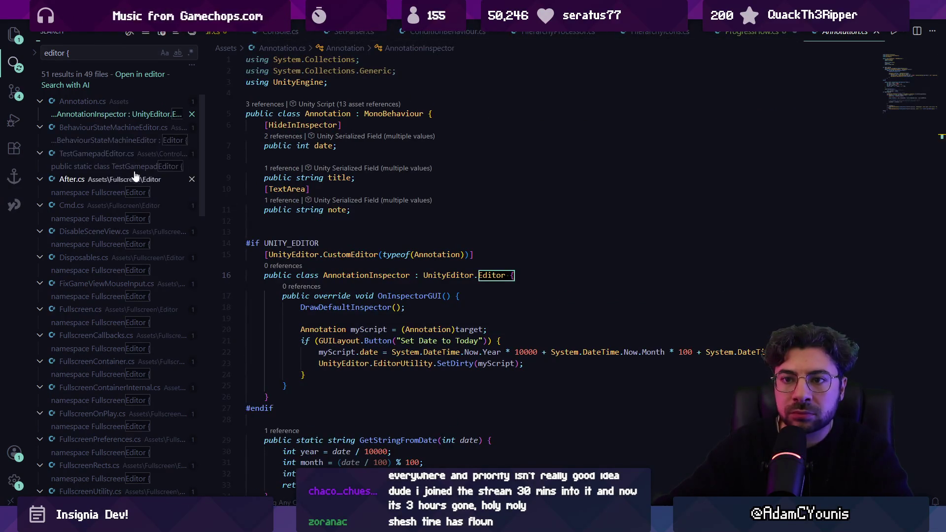
scroll(144, 221, "down", 10)
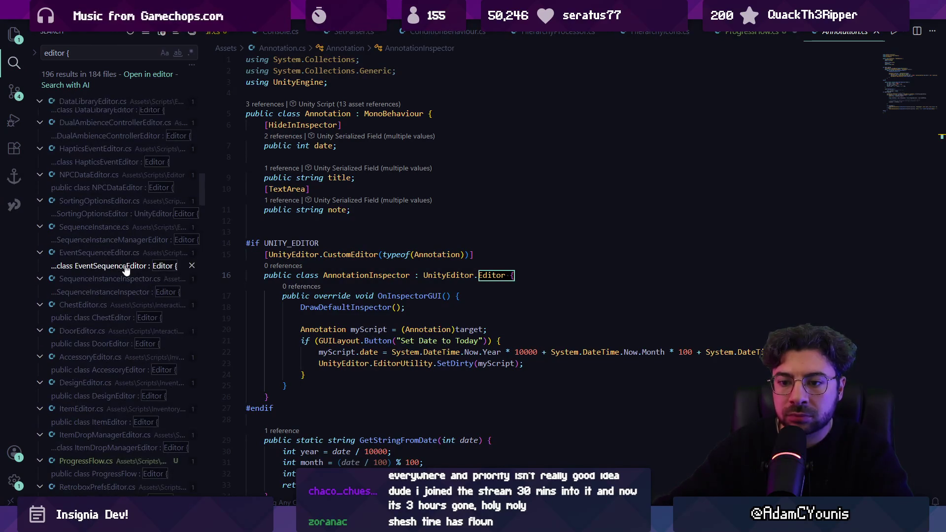
scroll(133, 419, "down", 5)
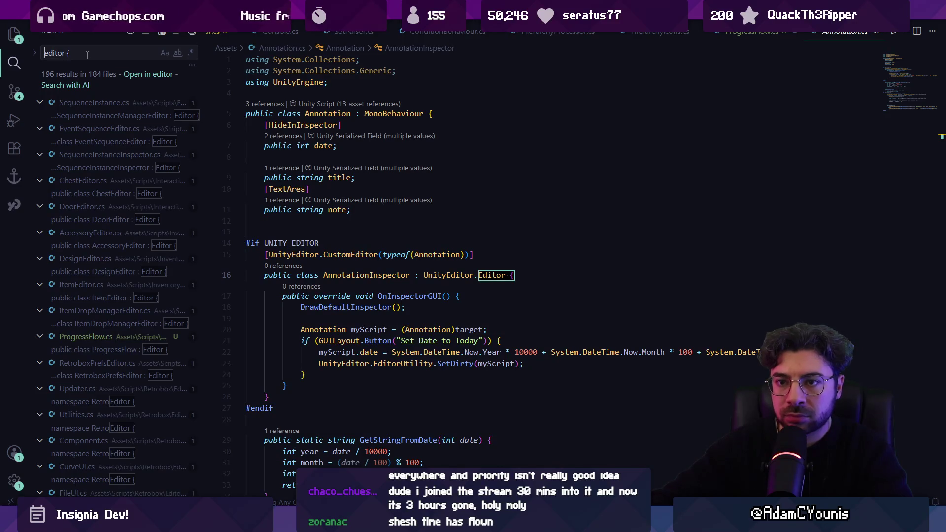
- Open CausalityEditor.cs with the quick file finder, then return to ProgressFlow.cs
type("causality:")
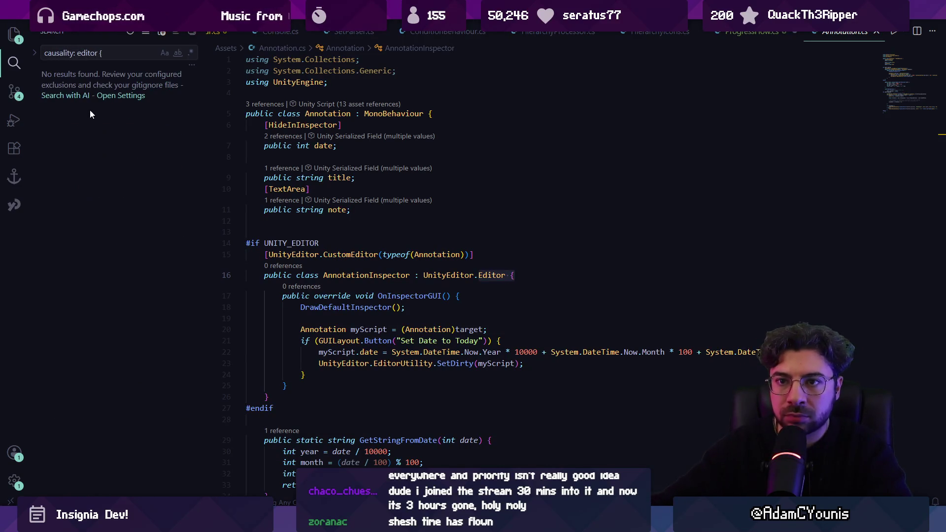
key("ctrl+p")
type("c")
key("Down")
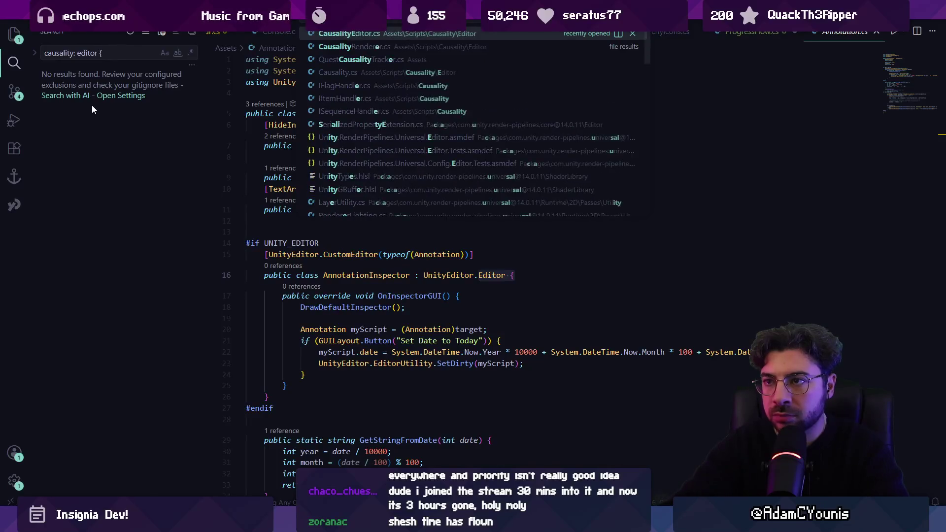
key("Return")
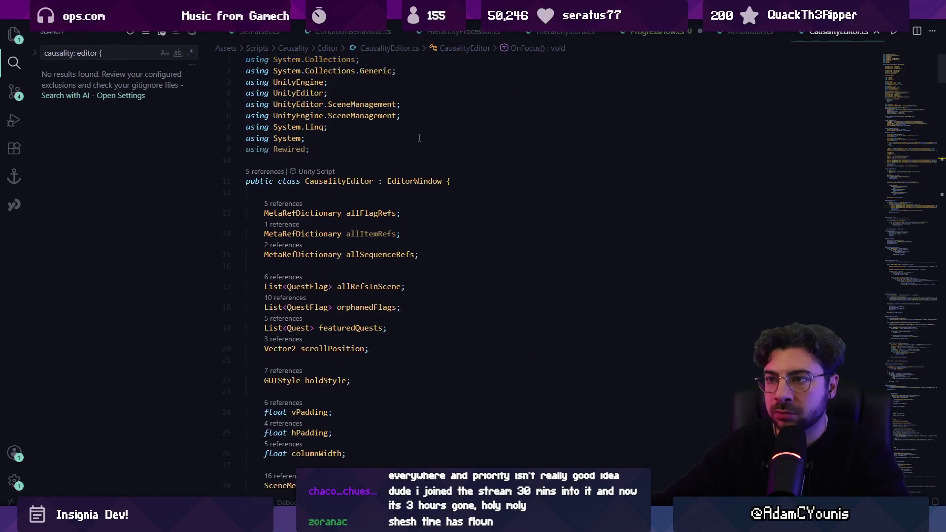
left_click(661, 32)
- Change ProgressFlow's base class from Editor to EditorWindow and save
left_click(400, 147)
type("Window {")
key("ctrl+s")
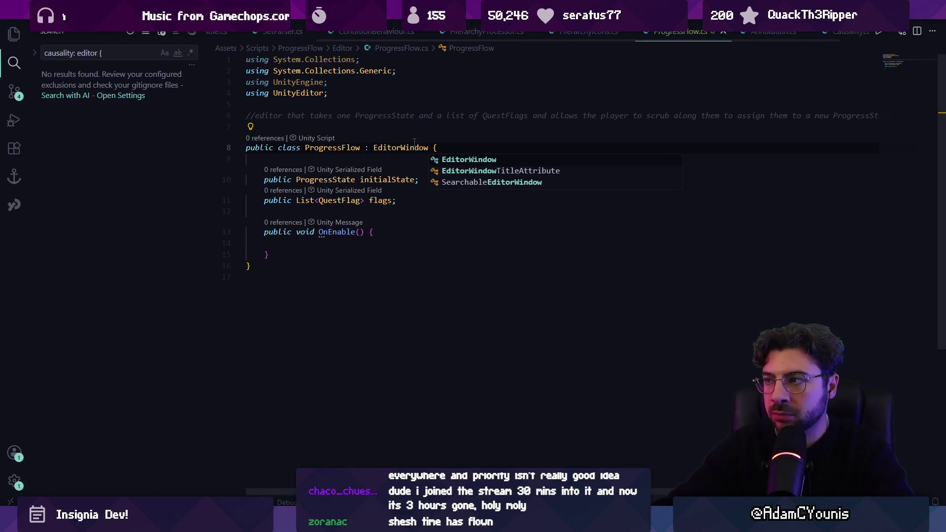
- Copy CausalityEditor's MenuItem and Init() over ProgressFlow's OnEnable, renaming the menu to 'Progress Flow'
key("ctrl+Tab")
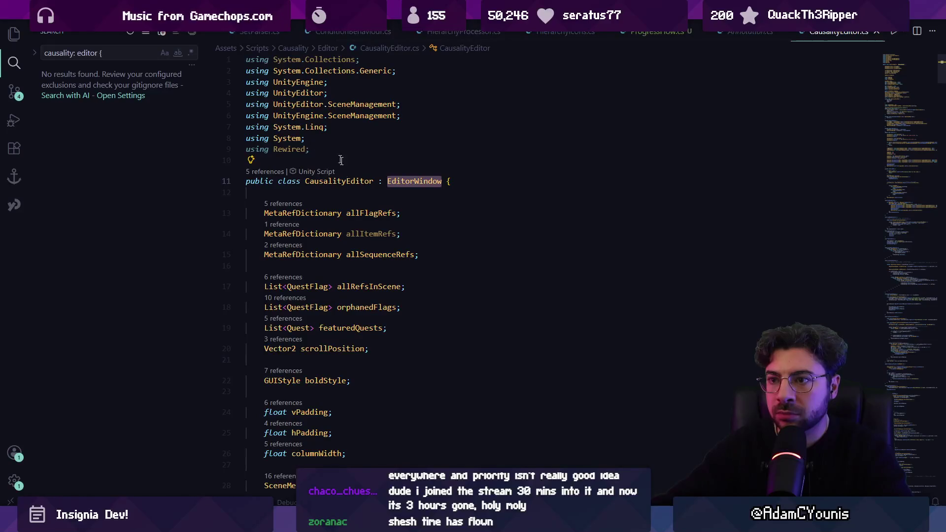
scroll(334, 154, "down", 15)
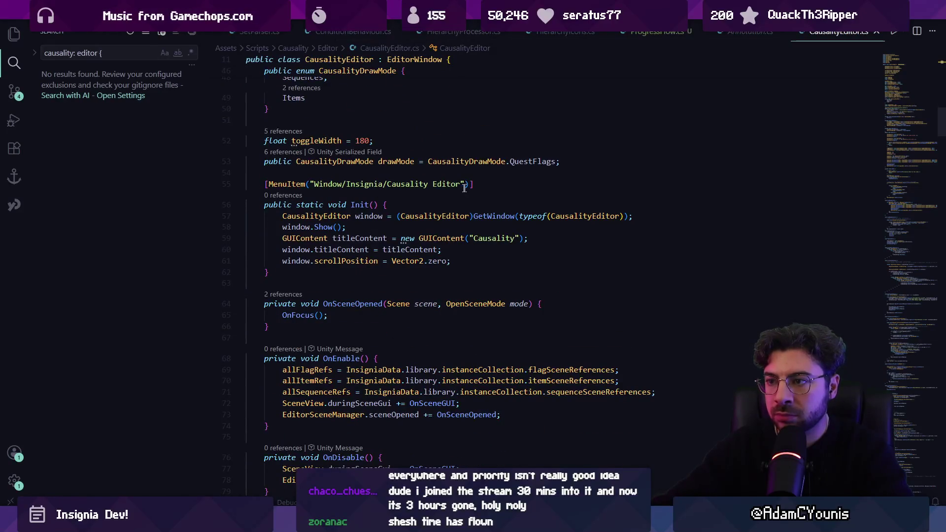
triple_click(462, 186)
left_click(292, 276)
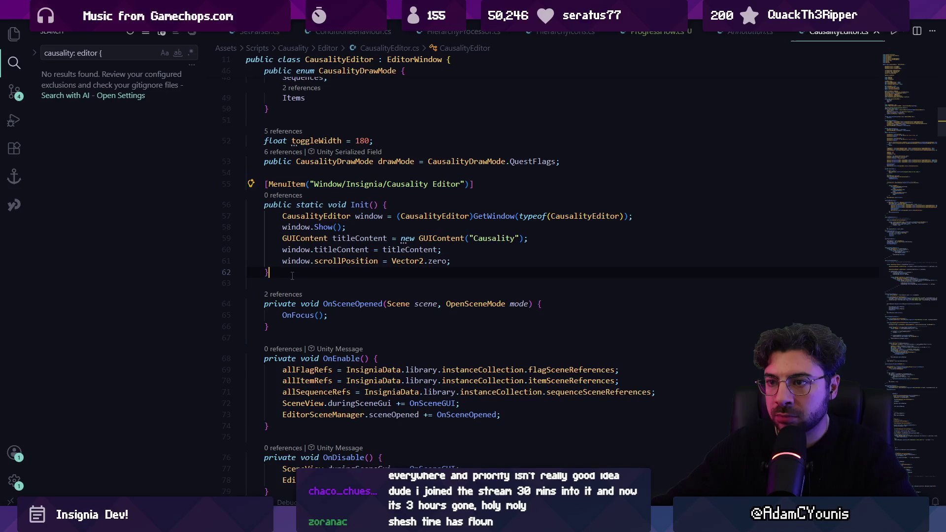
left_click_drag(279, 277, 252, 183)
key("ctrl+c")
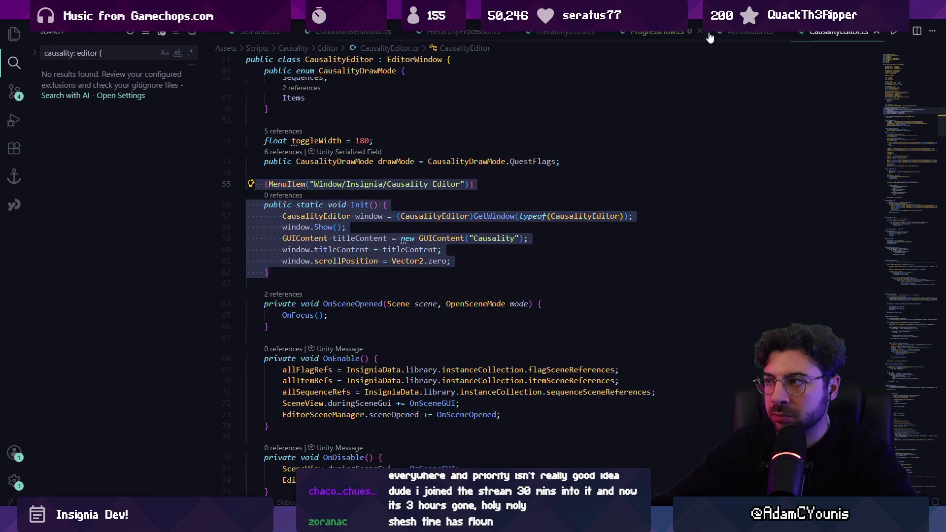
left_click(663, 32)
left_click_drag(359, 252, 247, 232)
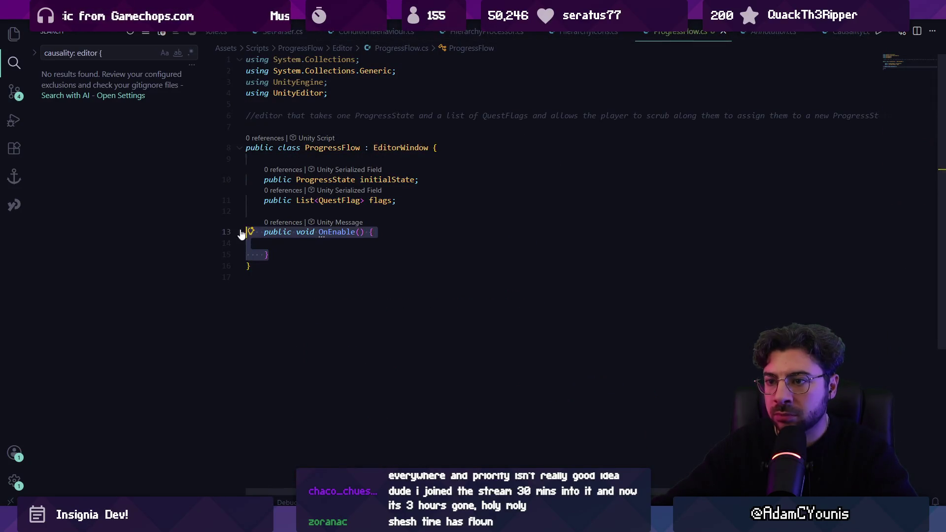
key("ctrl+v")
double_click(445, 222)
left_click_drag(445, 222, 424, 226)
type("Progre")
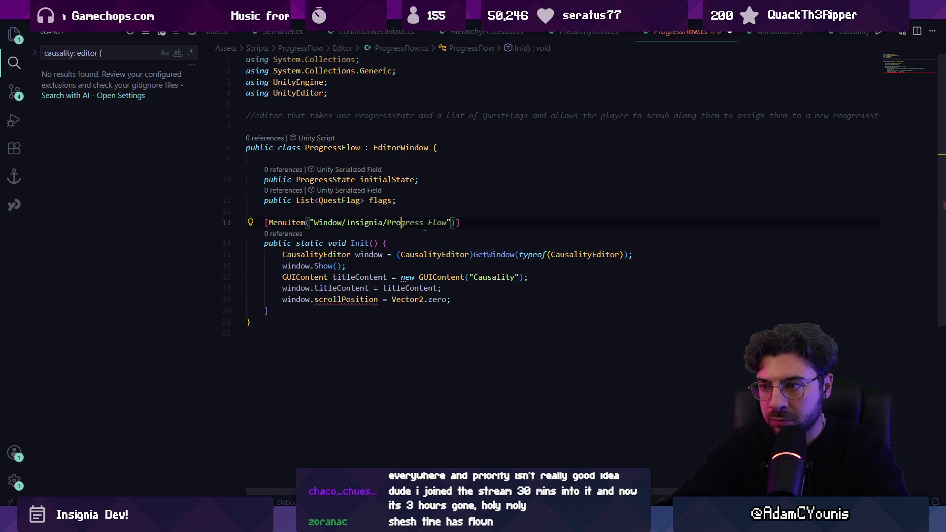
type("ss Flow")
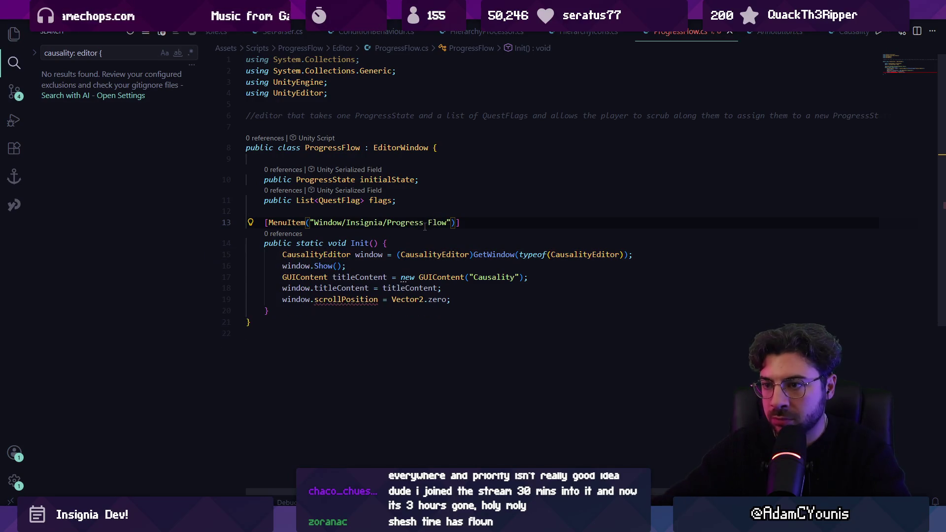
- Replace the copied CausalityEditor lines in Init() with the suggested ProgressFlow GetWindow/Show code
key("Down")
key("Down")
key("Home")
key("Home")
key("shift+Down")
key("shift+Down")
key("shift+Down")
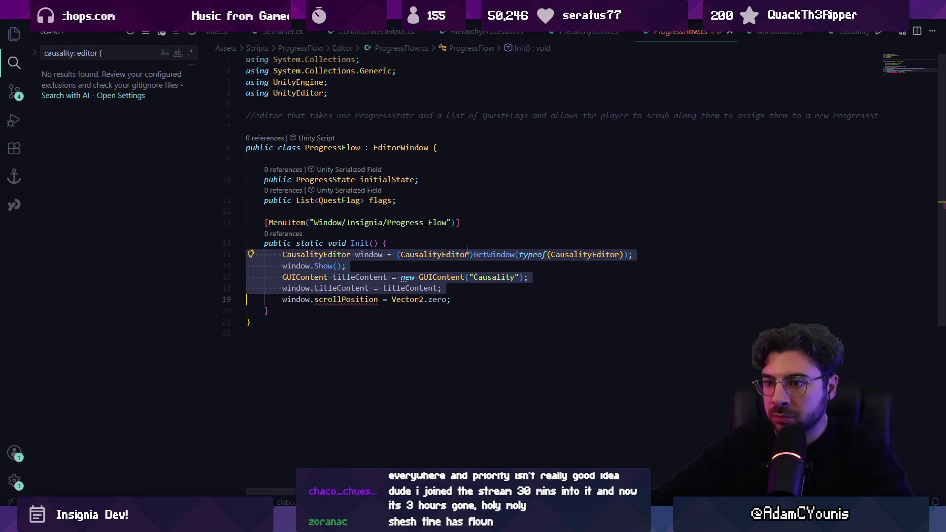
key("BackSpace")
key("Return")
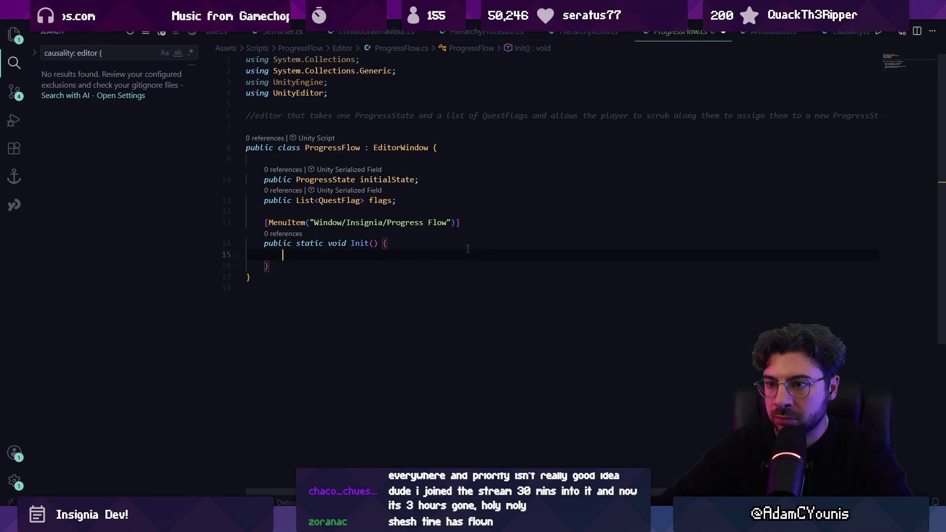
key("Tab")
key("Return")
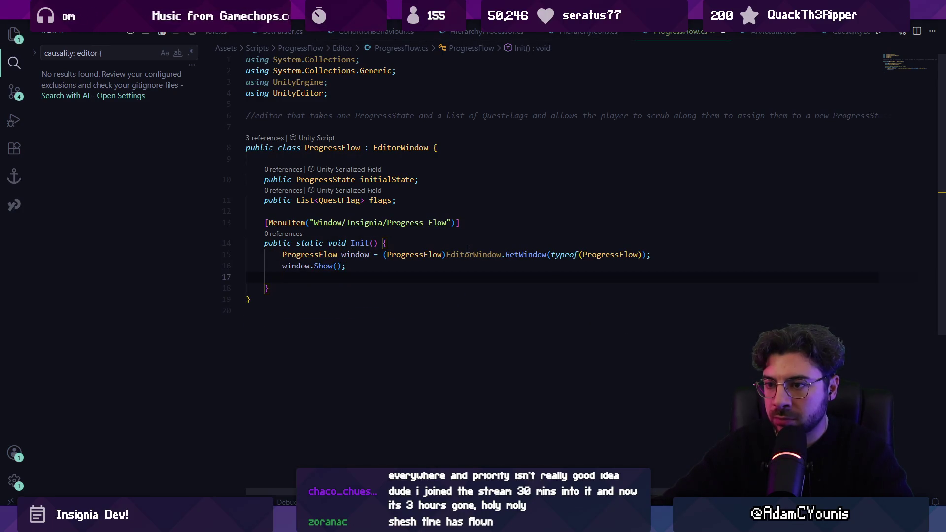
key("ctrl+z")
key("ctrl+z")
key("ctrl+z")
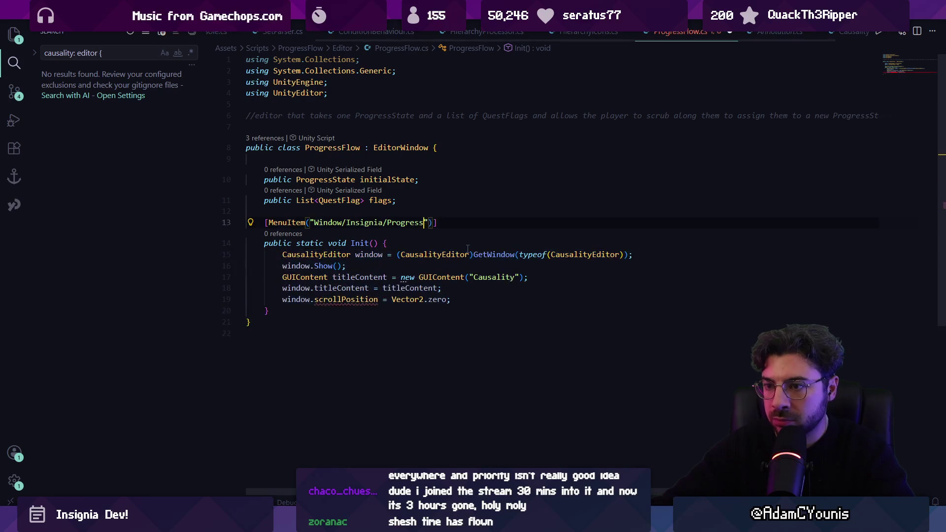
key("ctrl+y")
key("ctrl+y")
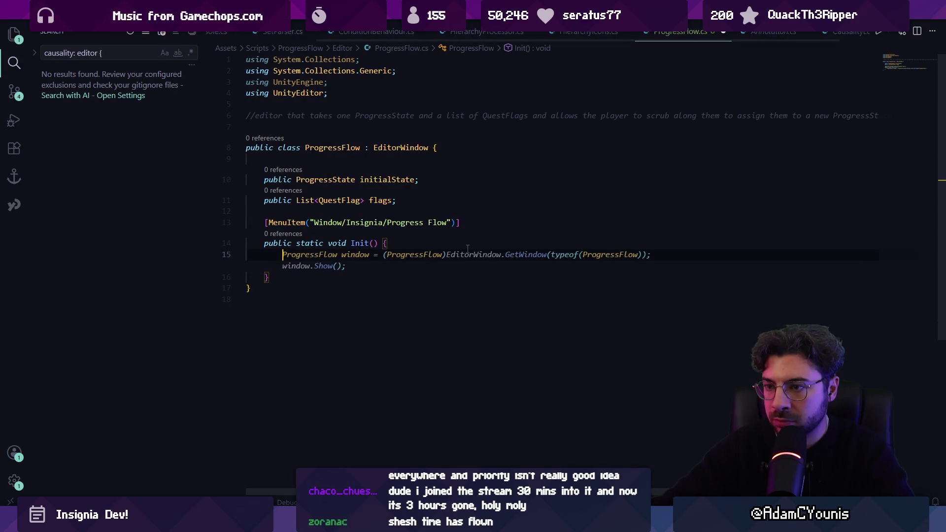
key("Tab")
- Remove the redundant 'EditorWindow.' qualifier from the GetWindow line
key("Up")
key("ctrl+shift+Right")
key("ctrl+shift+Right")
key("ctrl+shift+Right")
double_click(468, 249)
key("shift+Right")
key("Delete")
key("Home")
key("Home")
key("Down")
key("End")
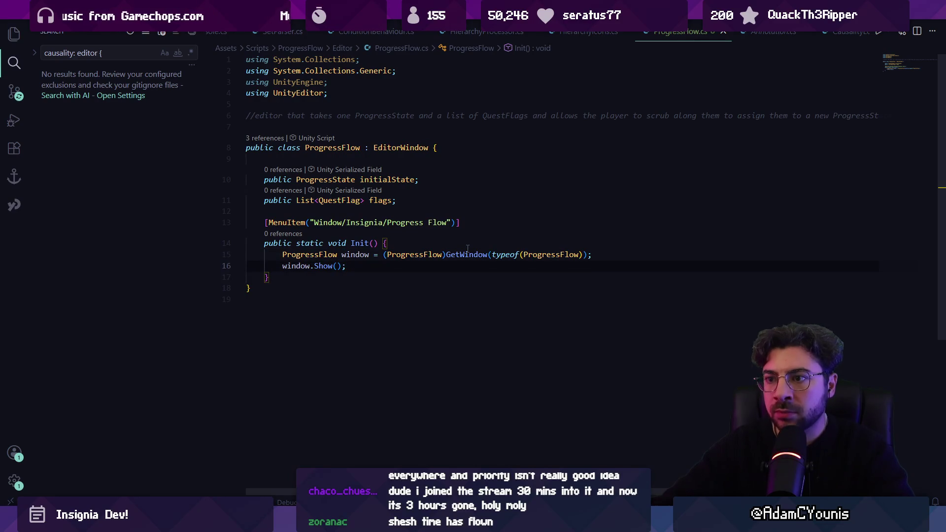
key("Up")
key("Up")
key("Up")
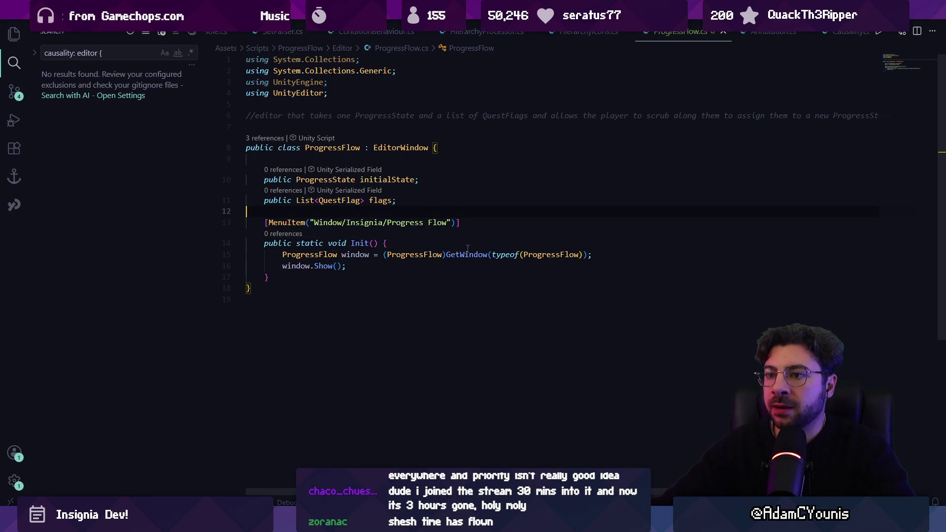
- Add a new line after Init() and start a method with 'public void'
key("Down")
key("Down")
key("Down")
key("End")
key("Return")
key("Return")
type("public ")
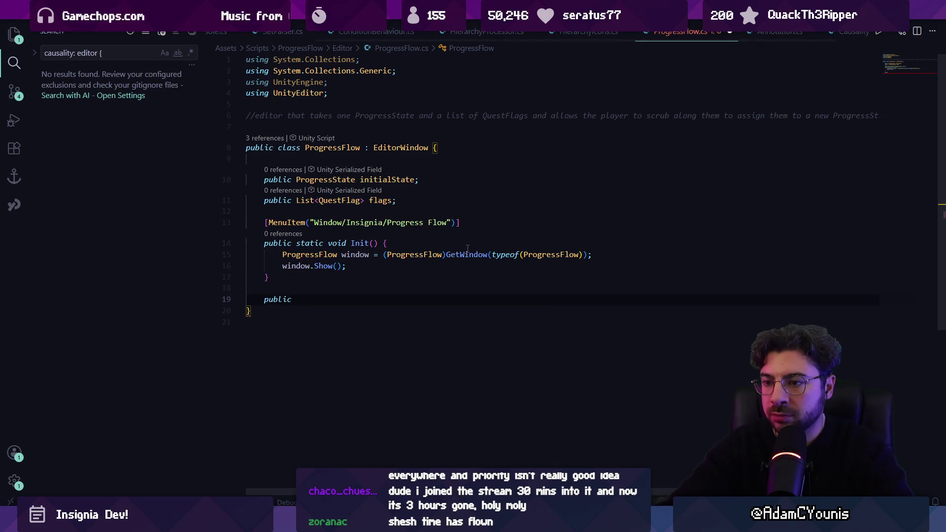
type("void")
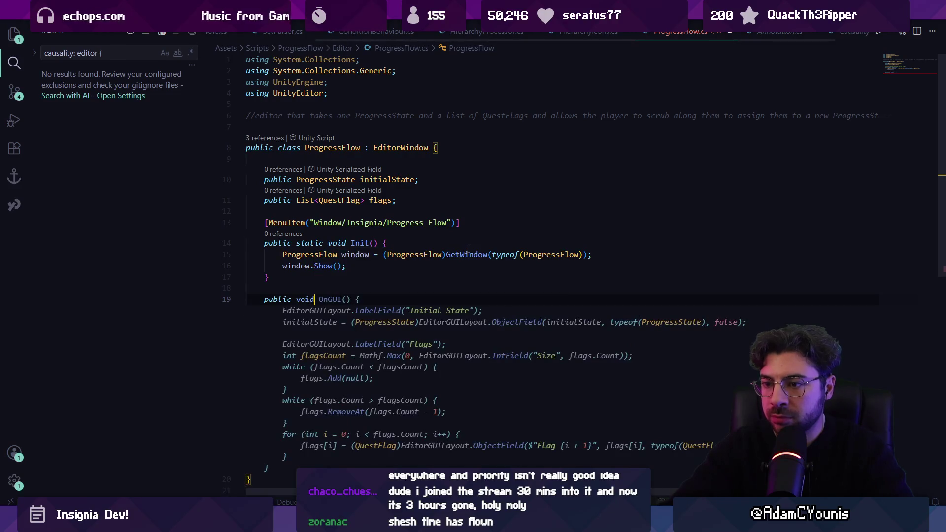
- Accept the suggested OnGUI body with the Initial State field and review it
key("Tab")
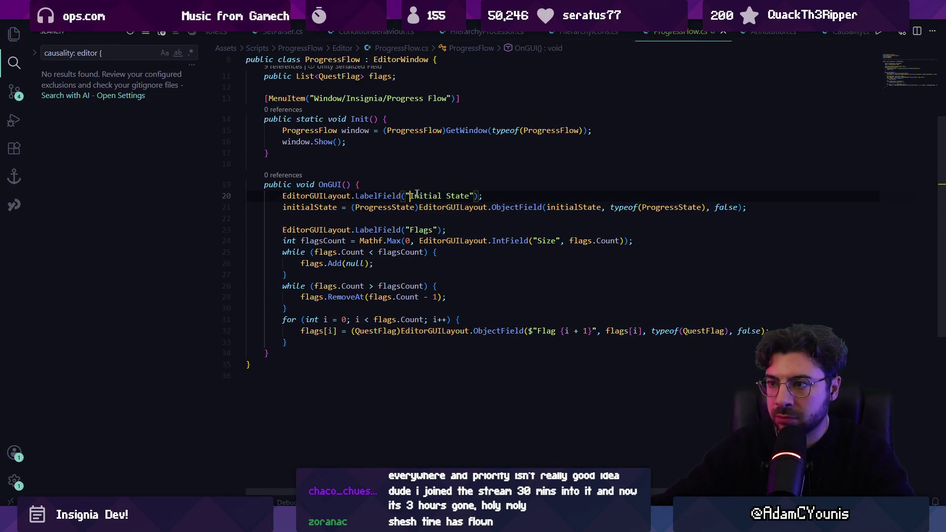
left_click(318, 209)
scroll(343, 161, "up", 2)
scroll(343, 161, "down", 1)
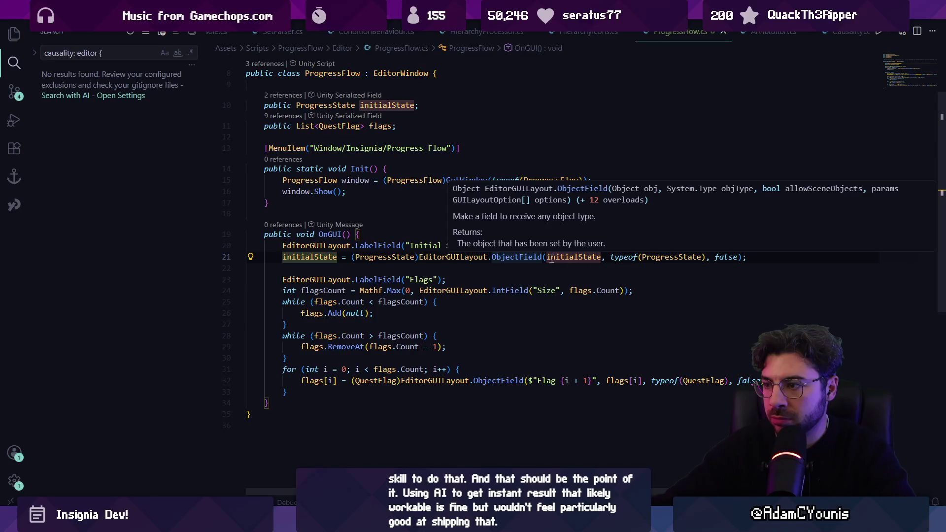
left_click(319, 268)
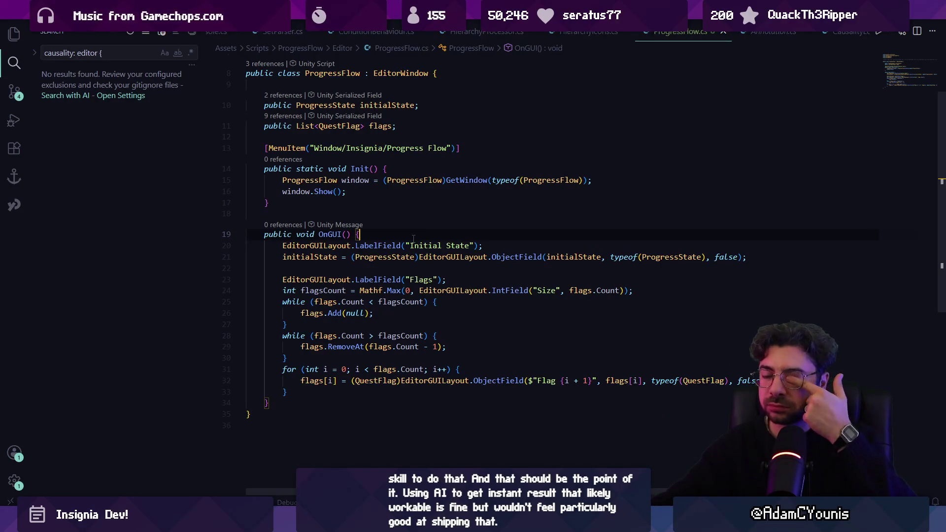
- Select the flag-count and flag-loop lines in OnGUI
left_click(424, 265)
mouse_move(465, 260)
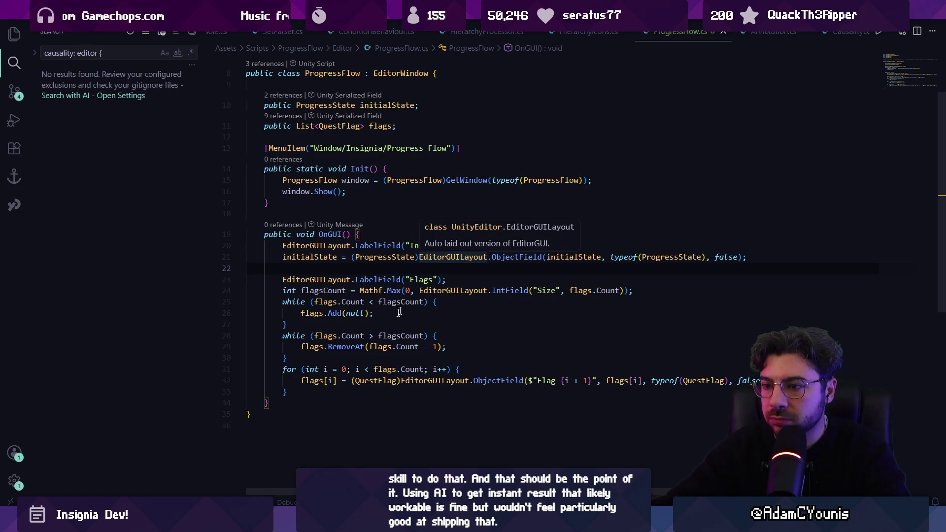
left_click(305, 392)
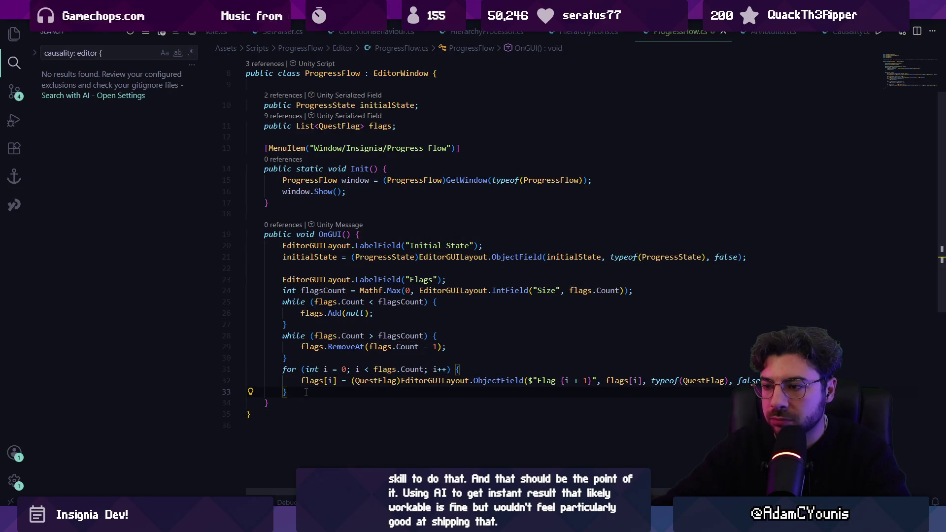
left_click_drag(306, 392, 288, 293)
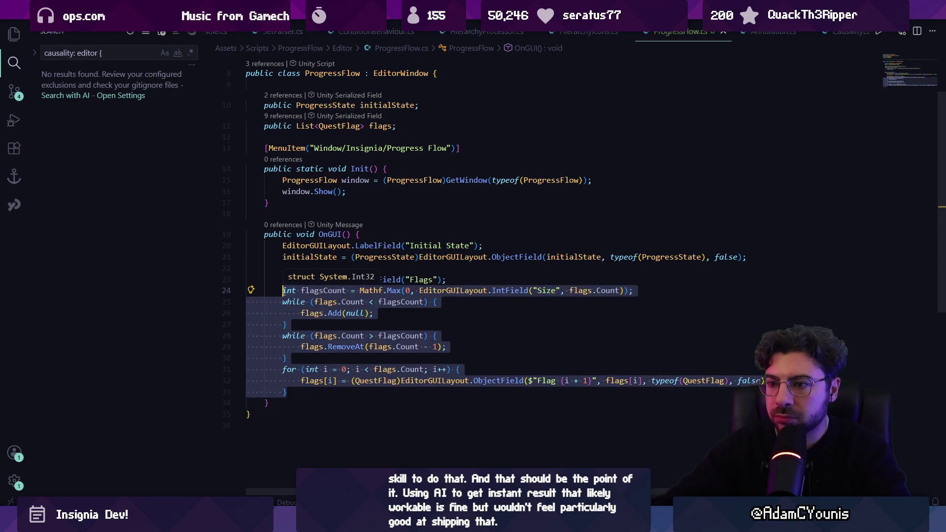
- Delete the flag count/loop code, a trial foreach, and the Flags label lines
key("BackSpace")
type("for")
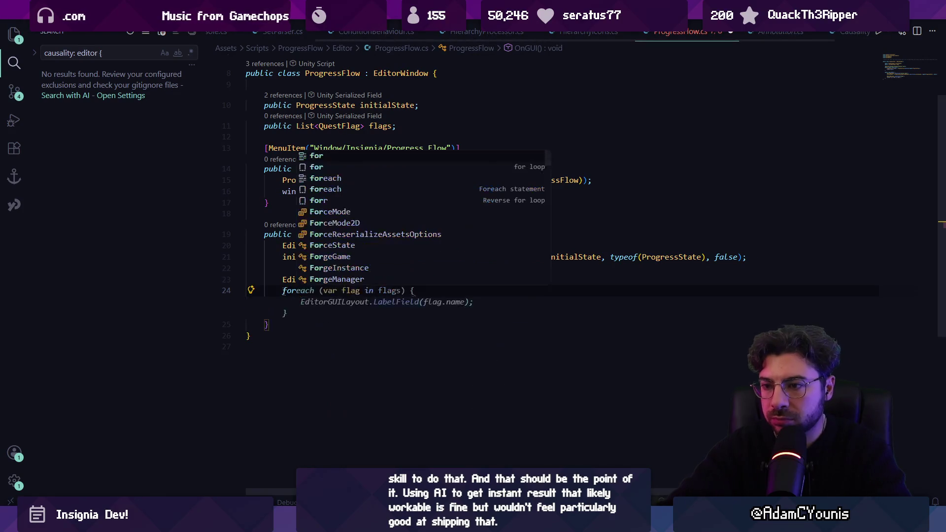
key("Tab")
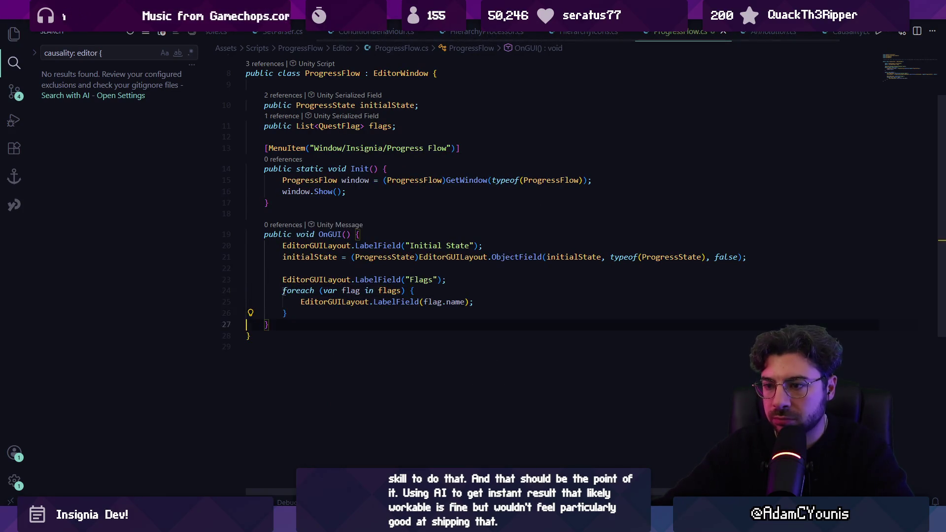
key("shift+Up")
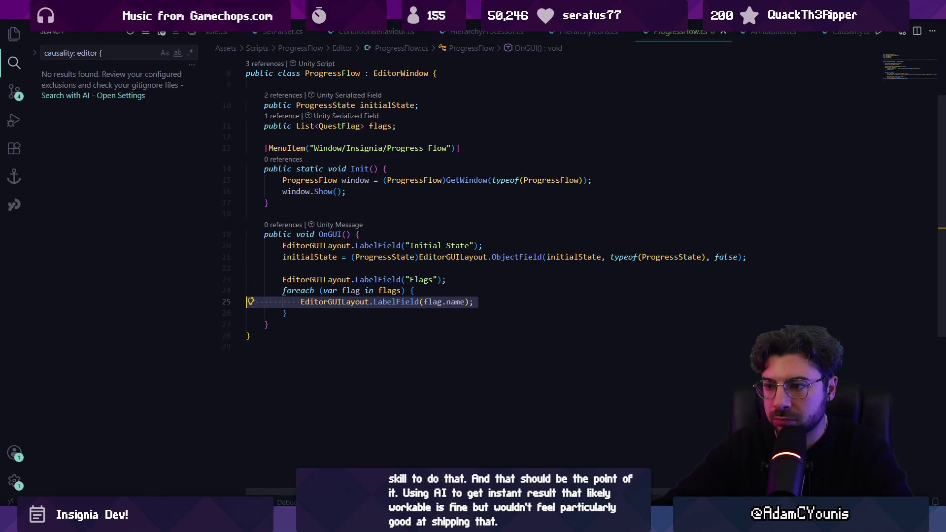
left_click(474, 302)
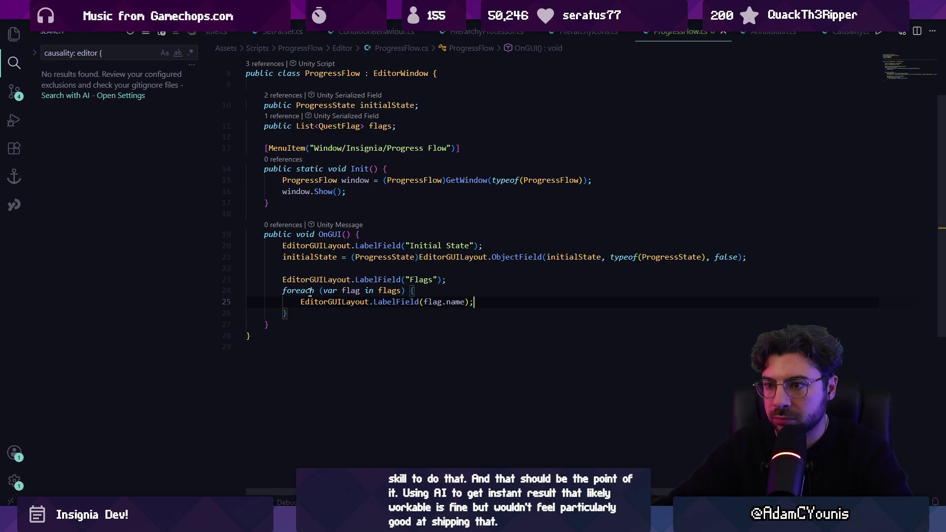
left_click_drag(287, 313, 281, 279)
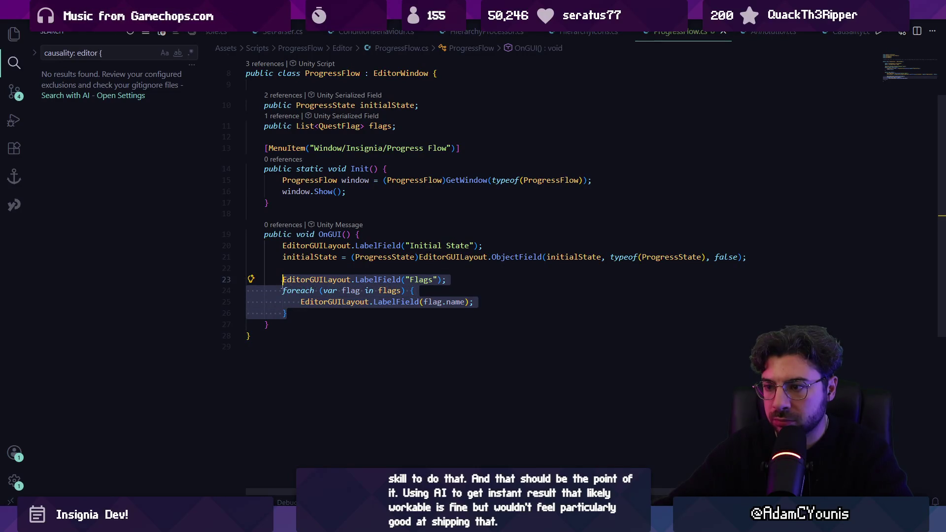
key("BackSpace")
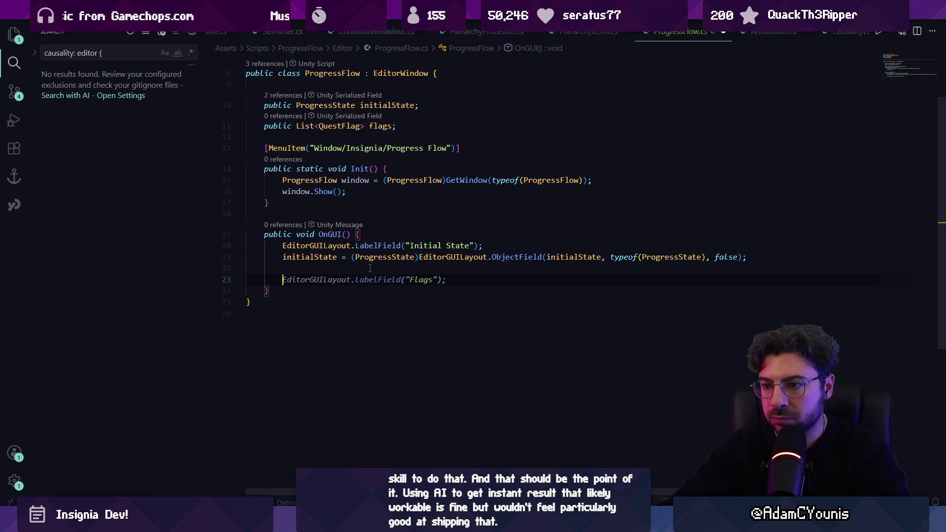
- Type the comment '//draw flag list' where the Flags code was
type("//")
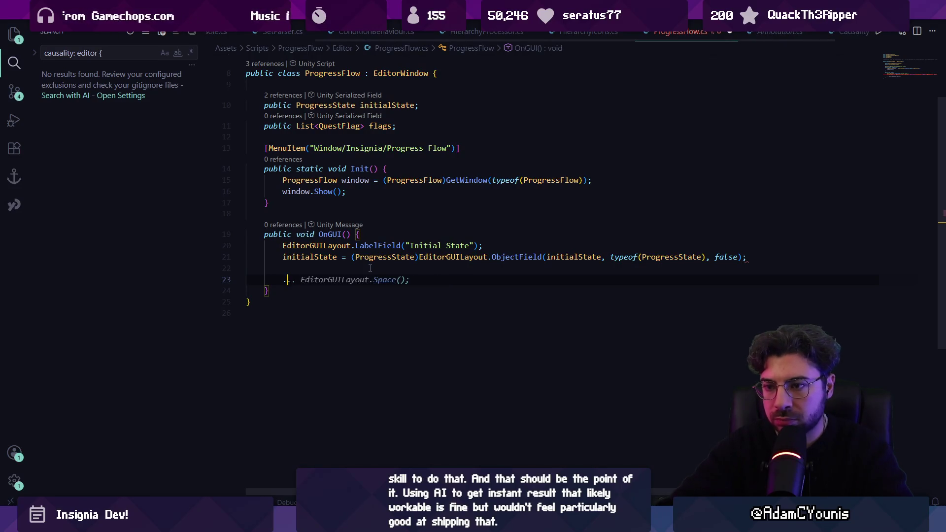
type("draw")
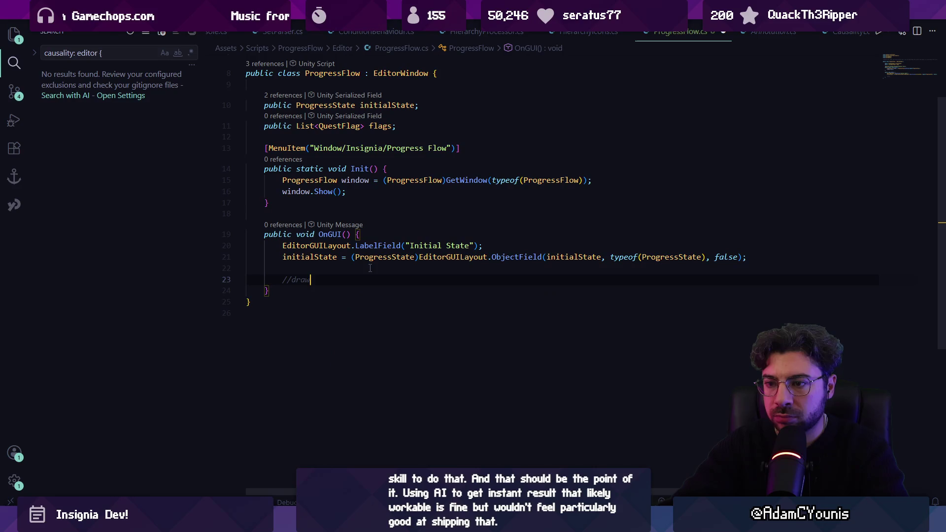
type(" flag inspe")
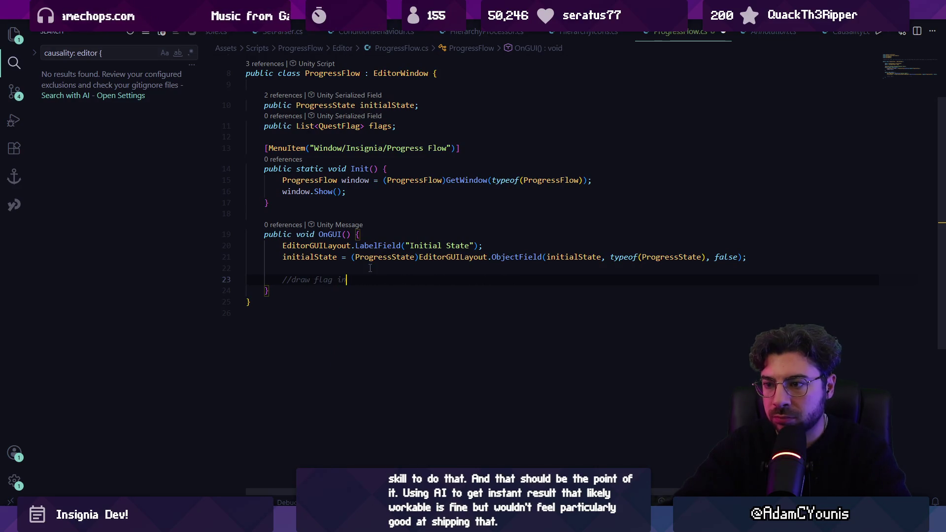
key("BackSpace")
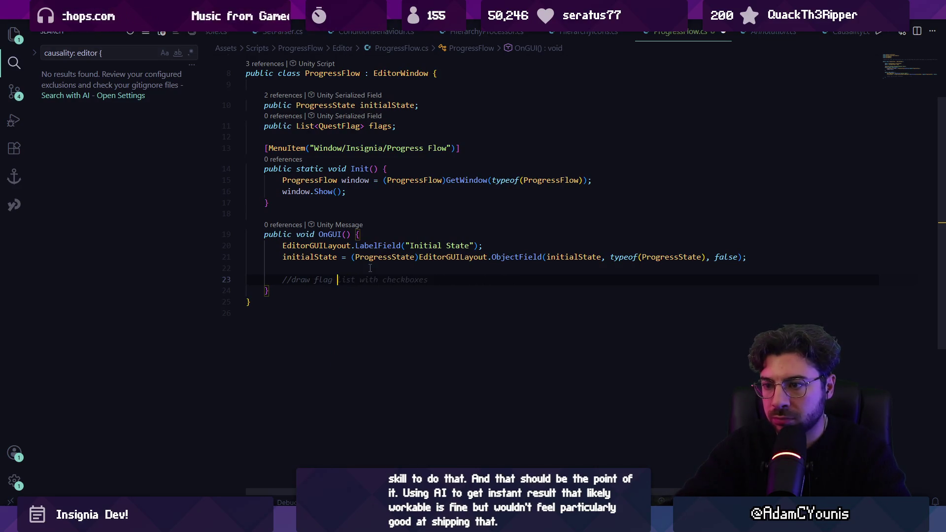
type("g")
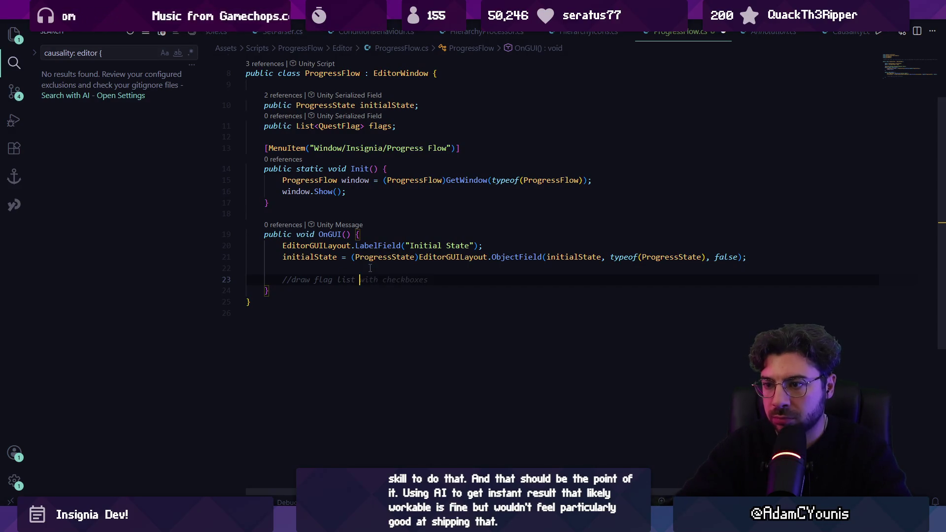
key("BackSpace")
key("Return")
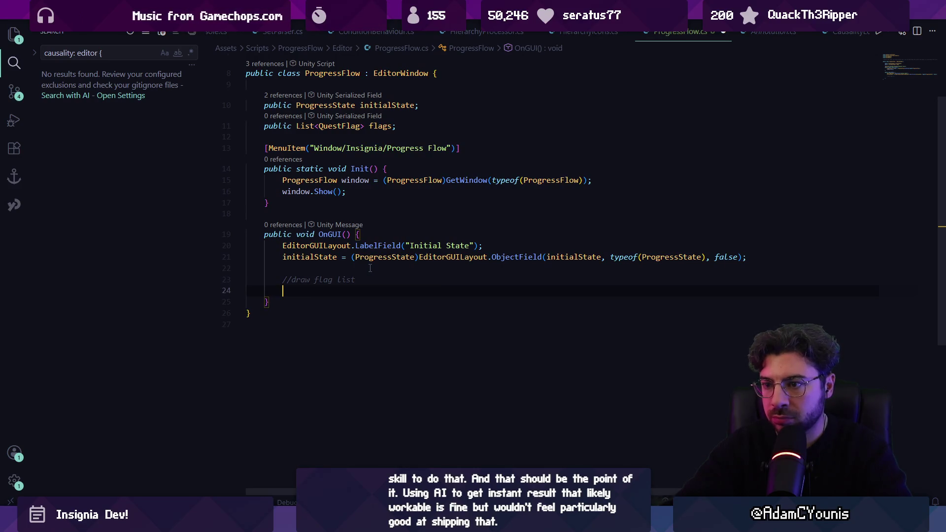
- Undo an unwanted flags field suggestion and extend the draw-flag comment
type("public")
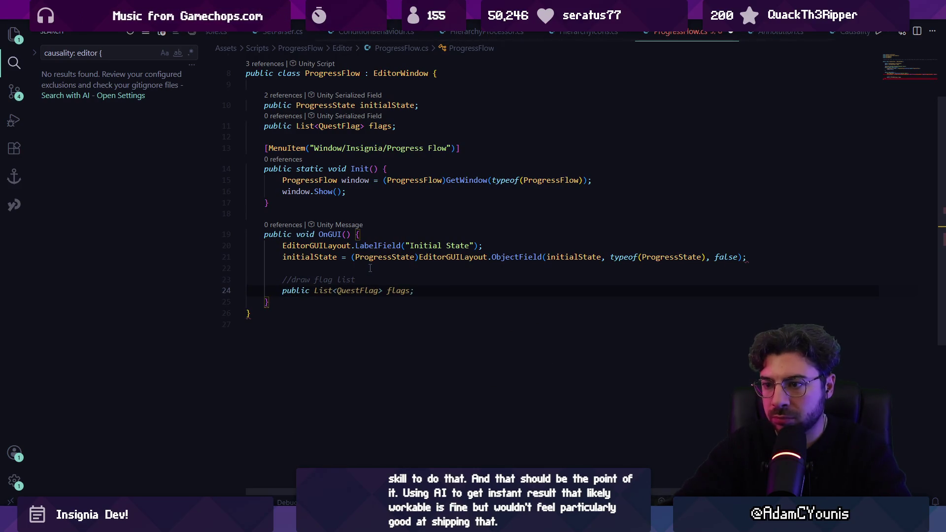
key("Tab")
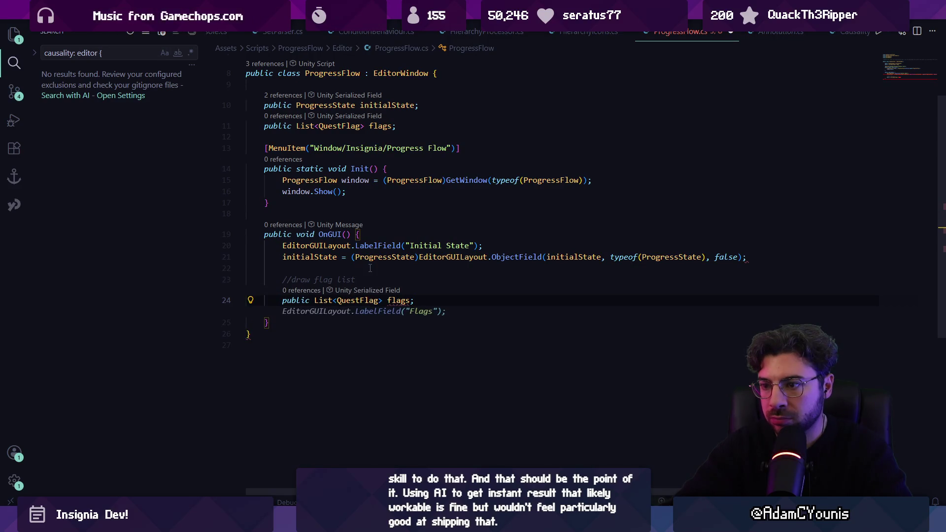
key("ctrl+z")
key("ctrl+z")
key("ctrl+z")
key("Return")
key("BackSpace")
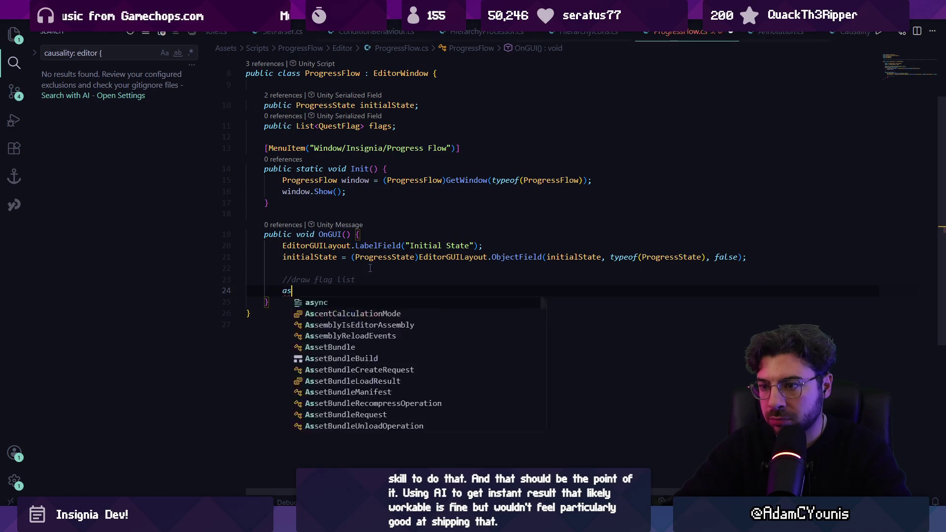
type(" as a properlt")
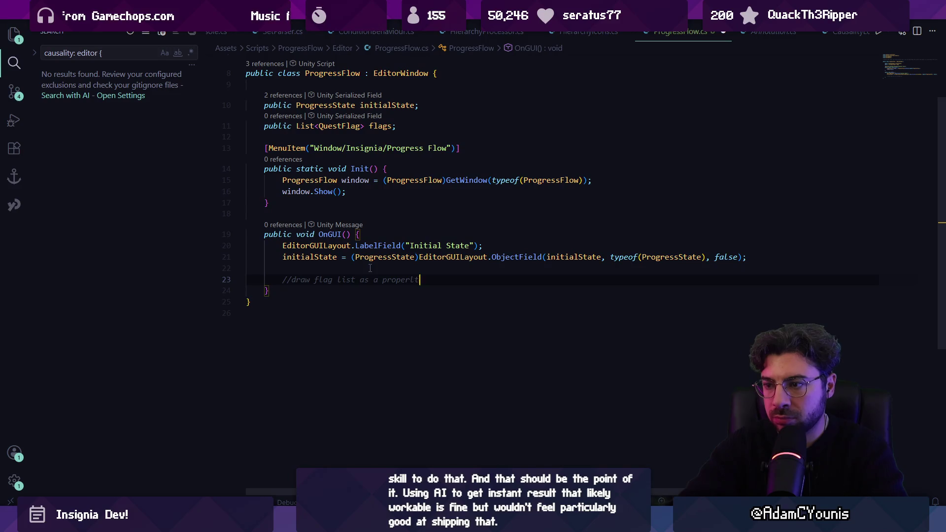
key("BackSpace")
key("BackSpace")
type("ty")
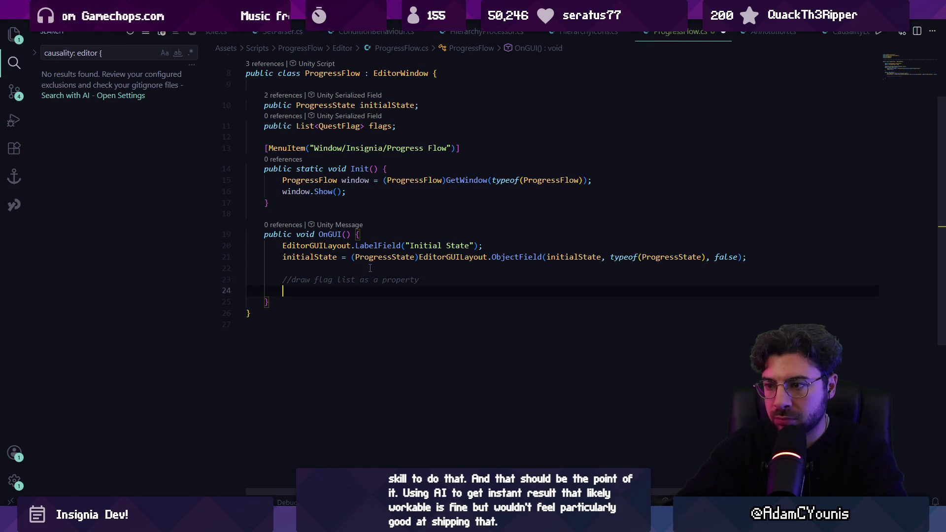
key("Return")
- Add a Flags LabelField and an if (flags == null) check creating a new QuestFlag list
key("Tab")
key("Return")
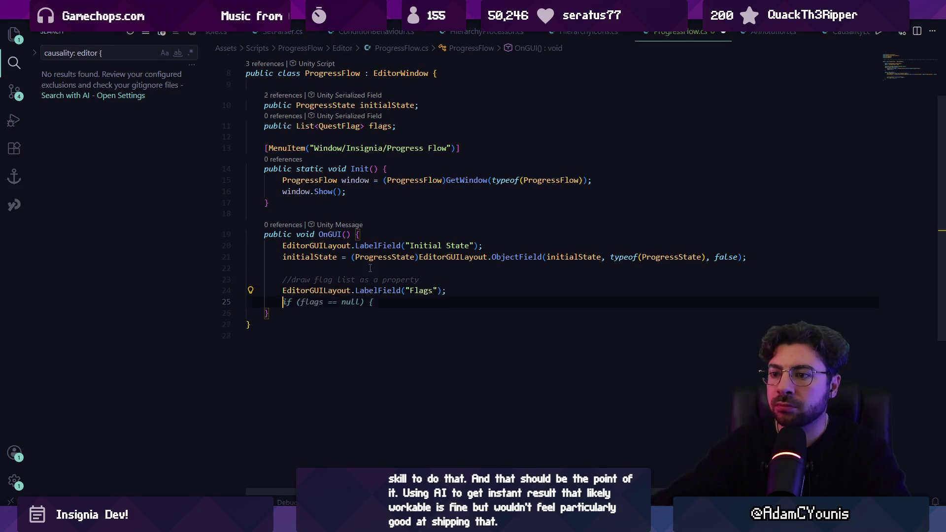
key("Tab")
key("Return")
type("flags")
key("Tab")
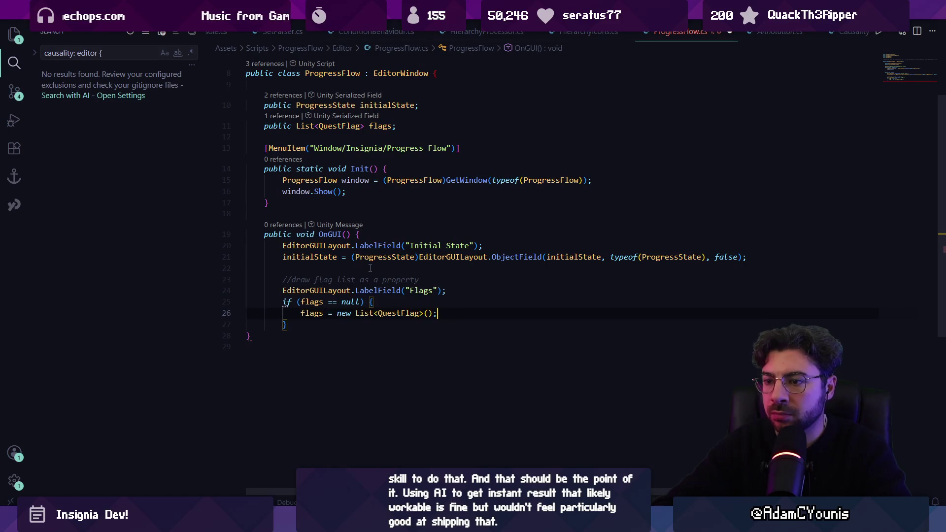
- Draft a removeIndex loop with Remove buttons from suggestions, then delete that draft code
key("Down")
key("Return")
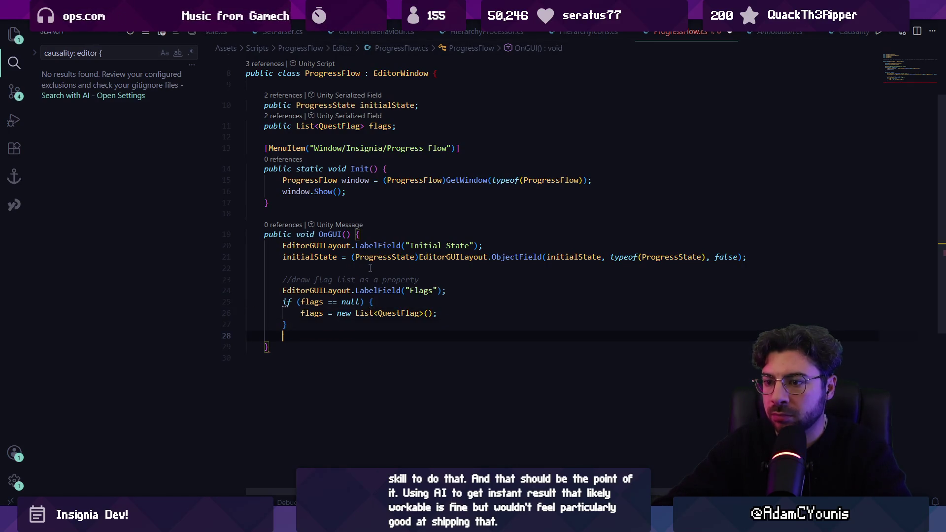
key("Tab")
key("Tab")
key("Return")
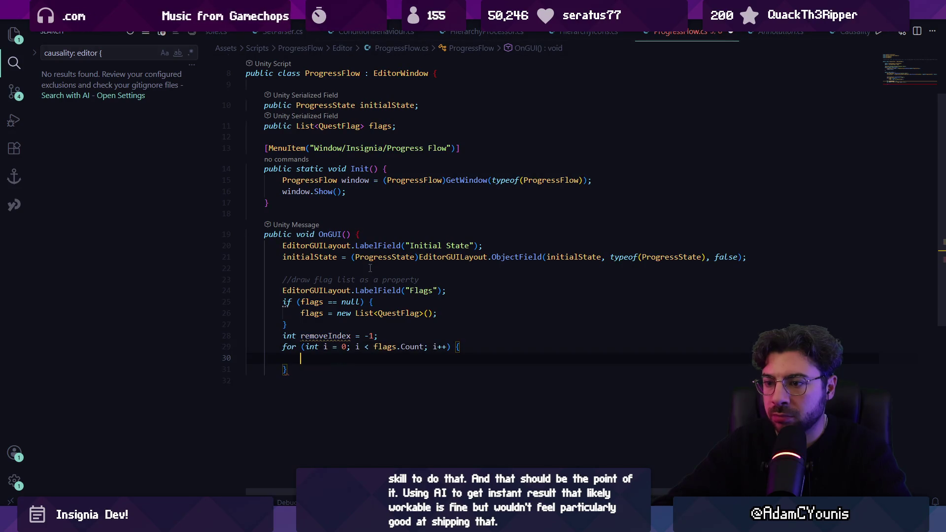
key("Tab")
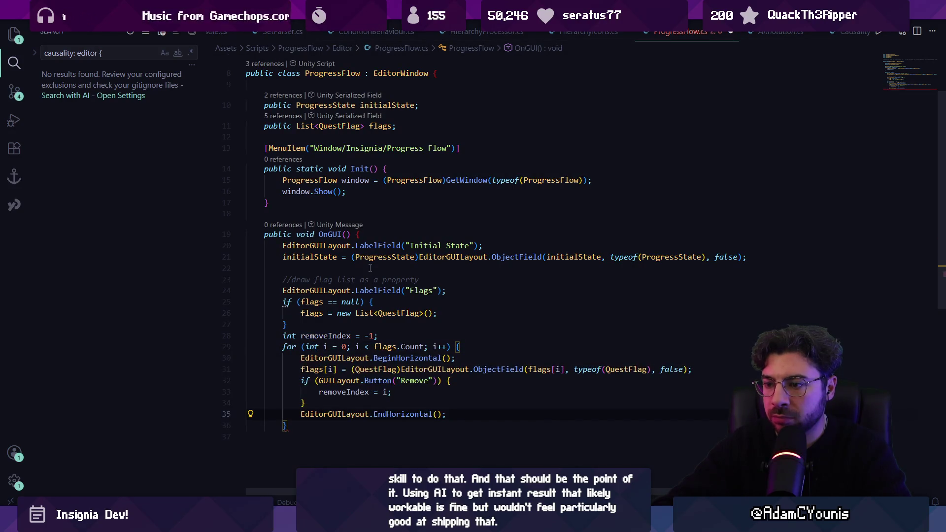
key("Down")
key("Tab")
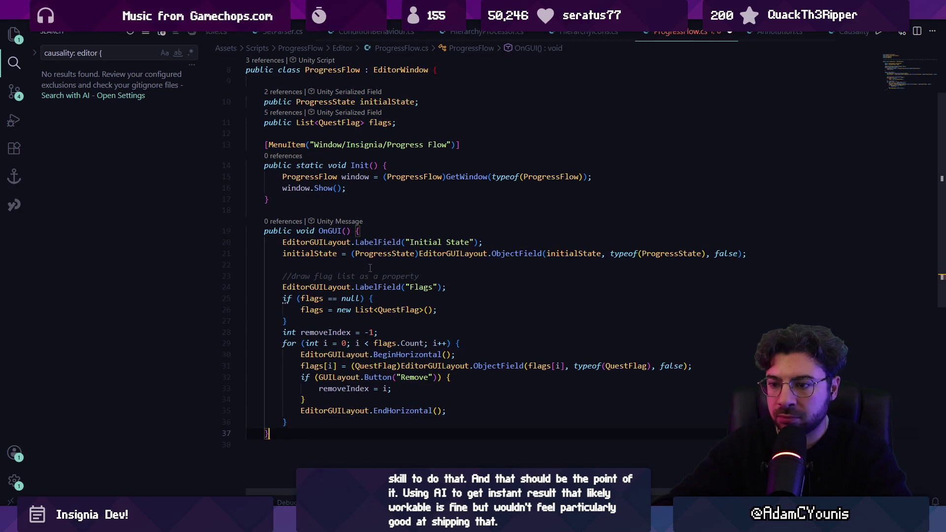
key("ctrl+s")
key("Up")
key("Up")
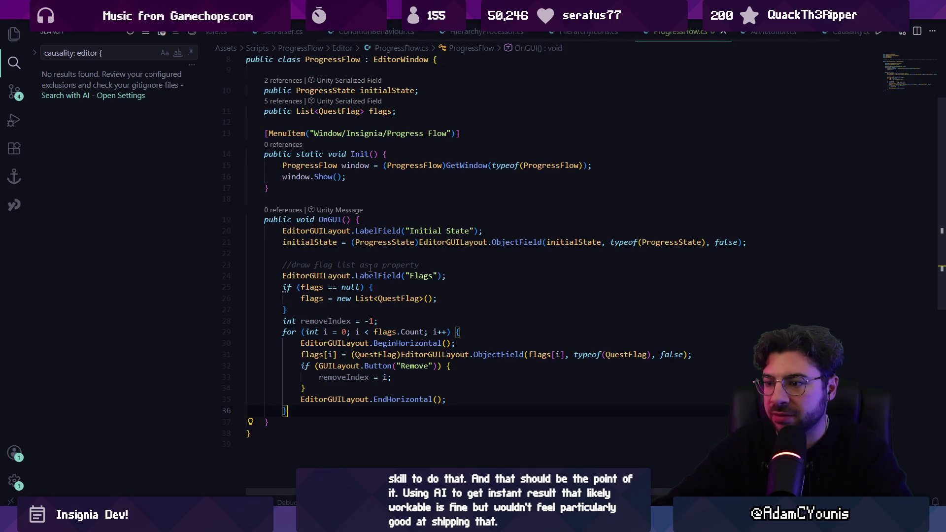
key("Tab")
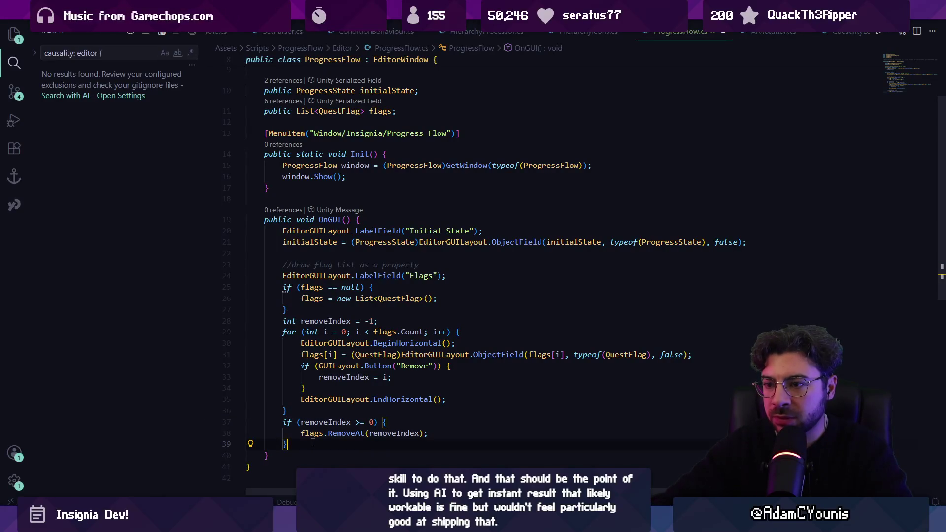
key("shift+Up")
key("shift+Up")
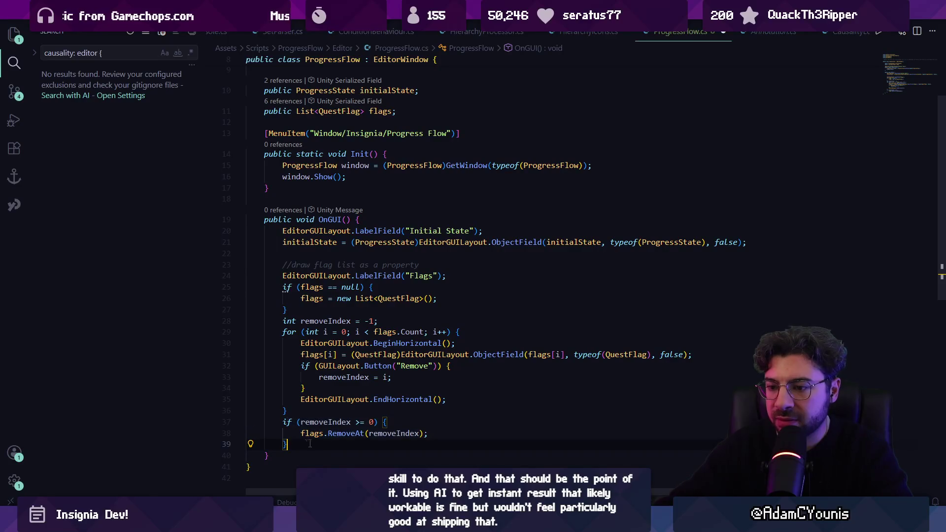
key("shift+Up")
key("shift+Up")
key("shift+Up")
key("BackSpace")
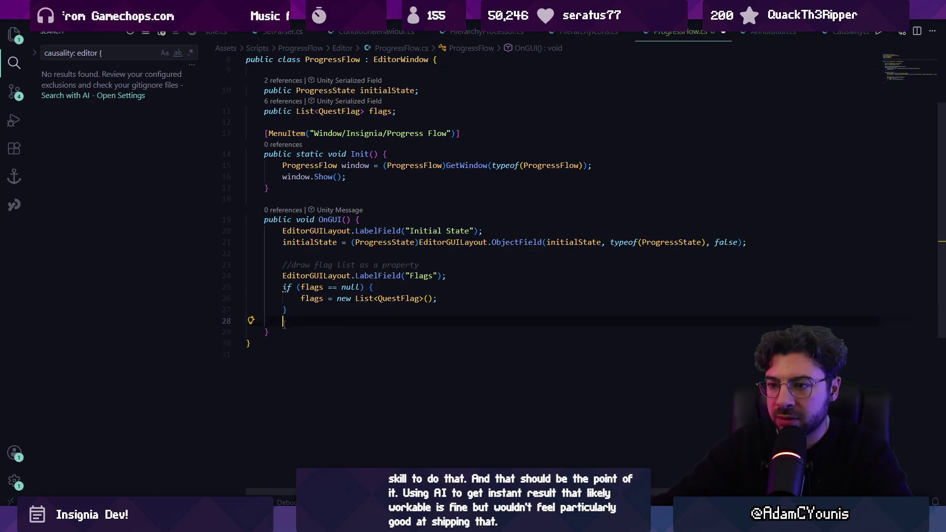
- Dismiss the leftover suggestion, review the OnGUI lines, and switch to the Unity editor
key("BackSpace")
key("BackSpace")
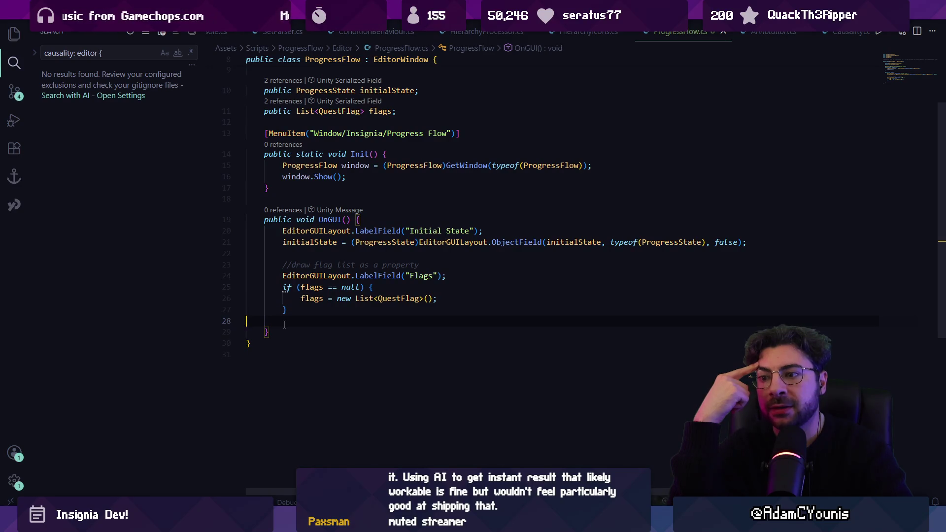
key("shift+Up")
key("shift+Up")
key("shift+Up")
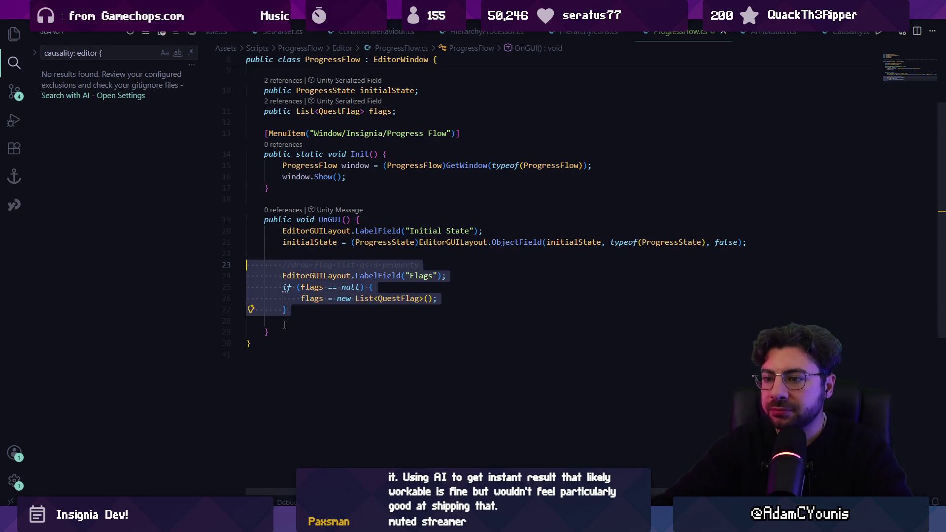
key("shift+Up")
key("shift+Up")
key("shift+Up")
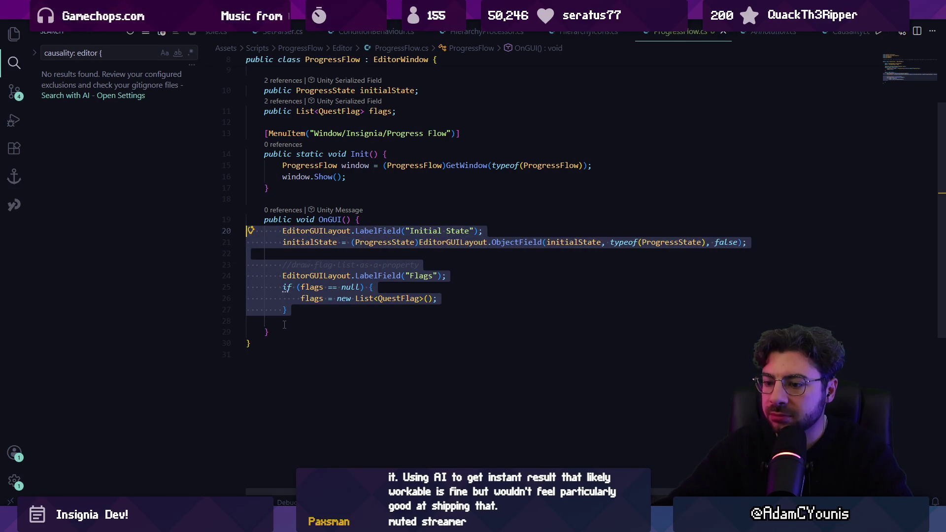
left_click(284, 325)
key("alt+Tab")
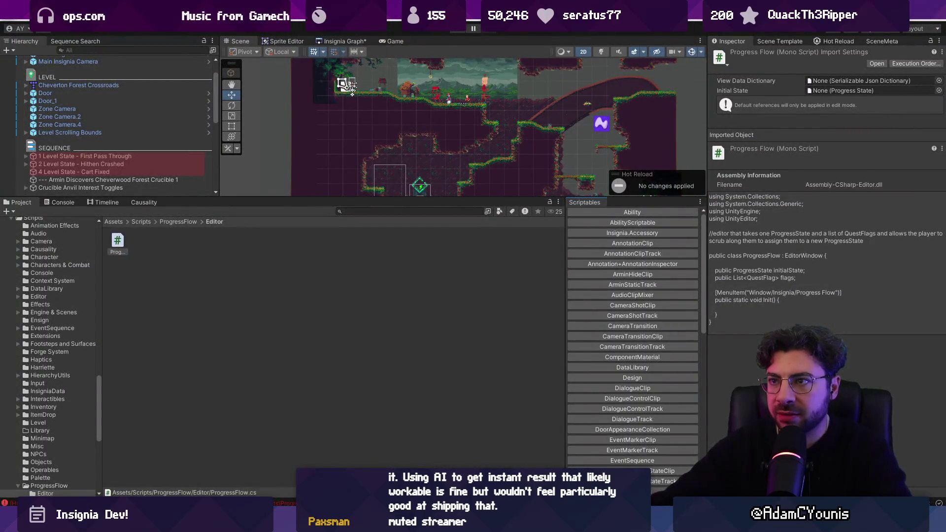
- Open Window > Insignia > Progress Flow and dock it in the bottom panel
left_click(350, 10)
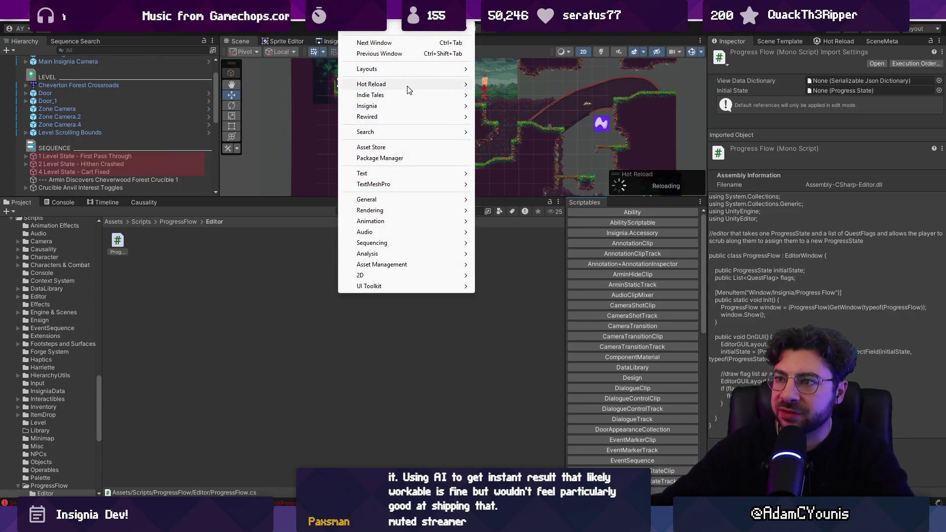
mouse_move(416, 93)
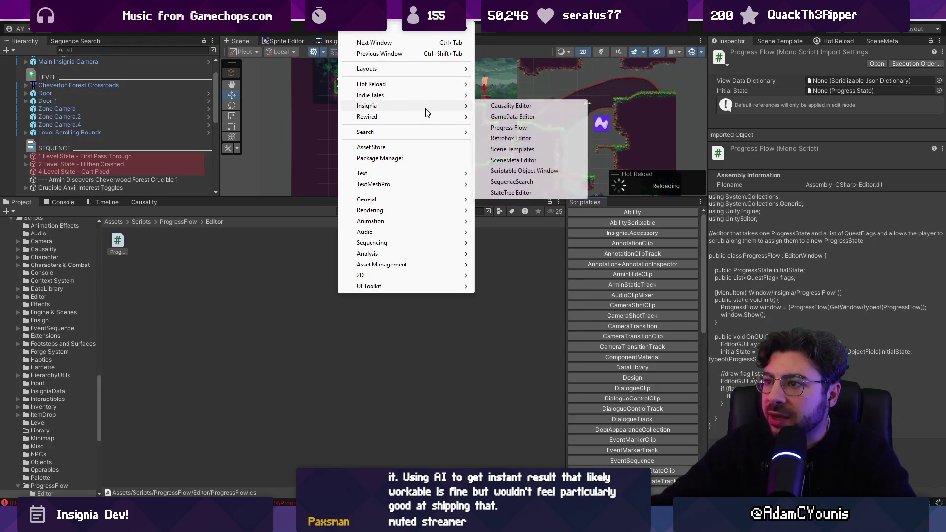
left_click(515, 127)
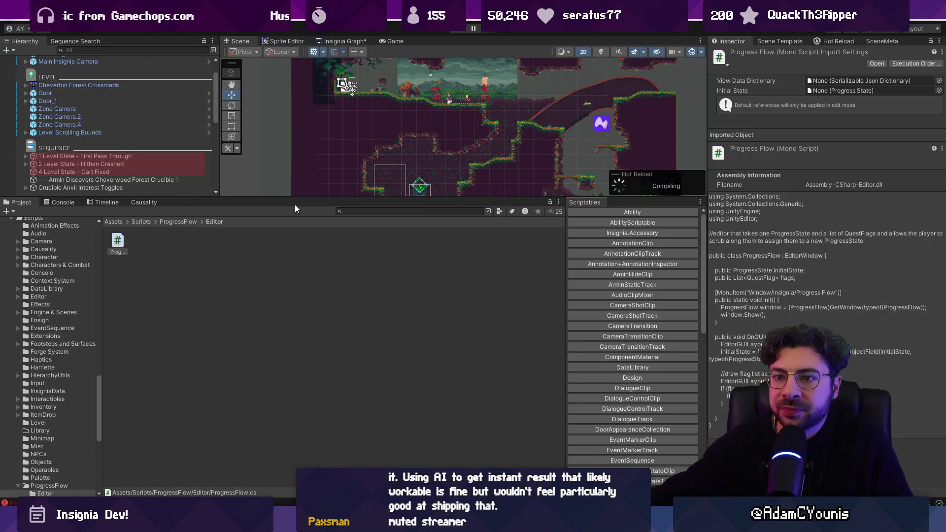
left_click(351, 14)
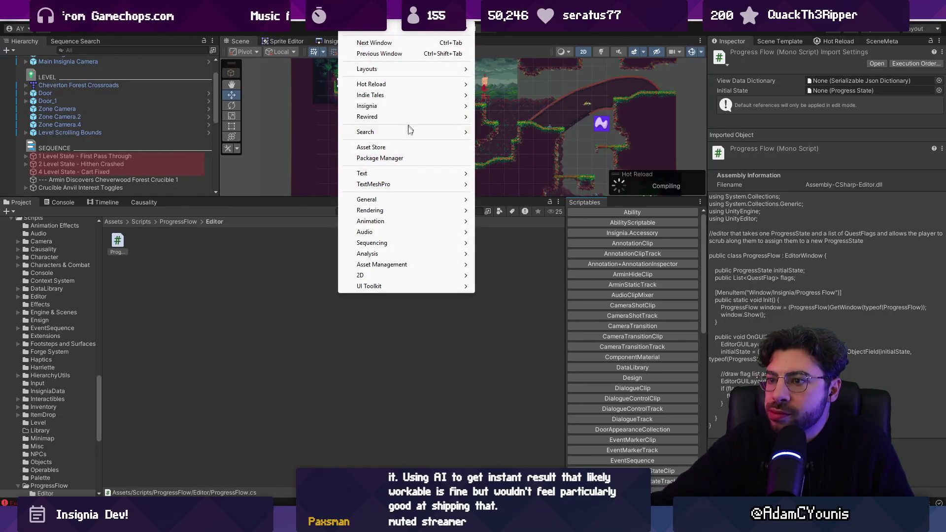
mouse_move(419, 106)
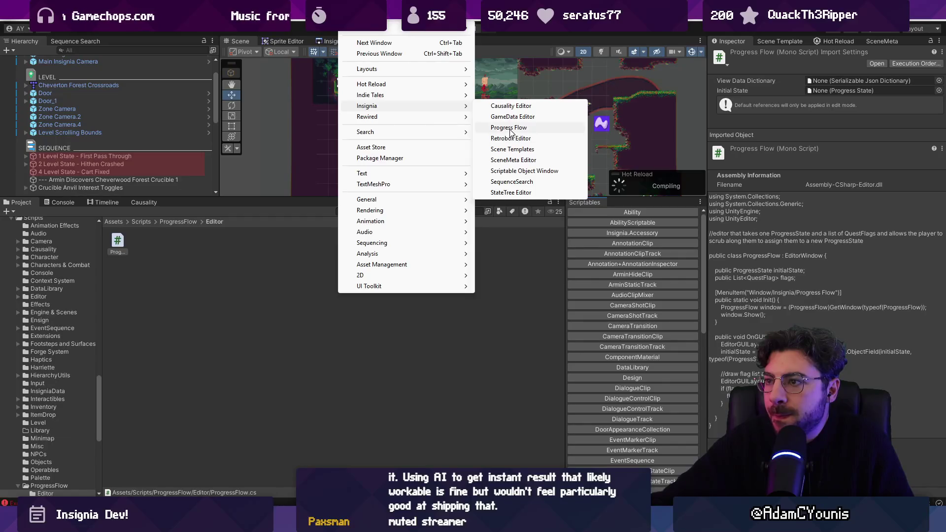
left_click(507, 127)
left_click_drag(261, 210, 257, 209)
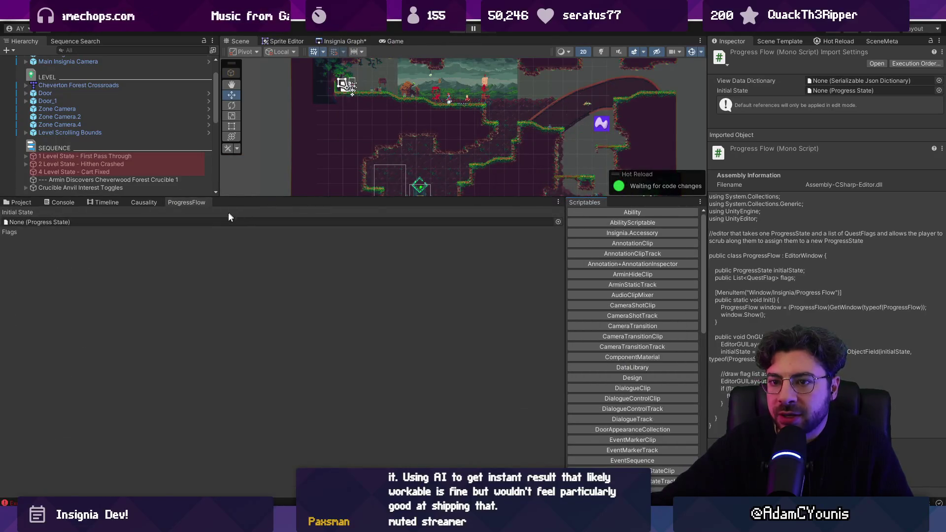
- Set the window's Initial State to '02 - Chapter 2 Start'
left_click(554, 222)
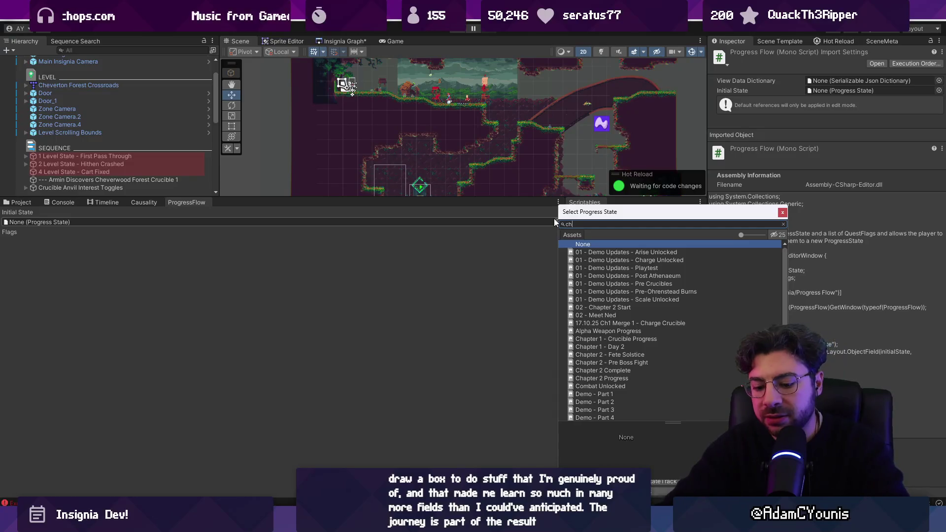
type("ch2")
key("Down")
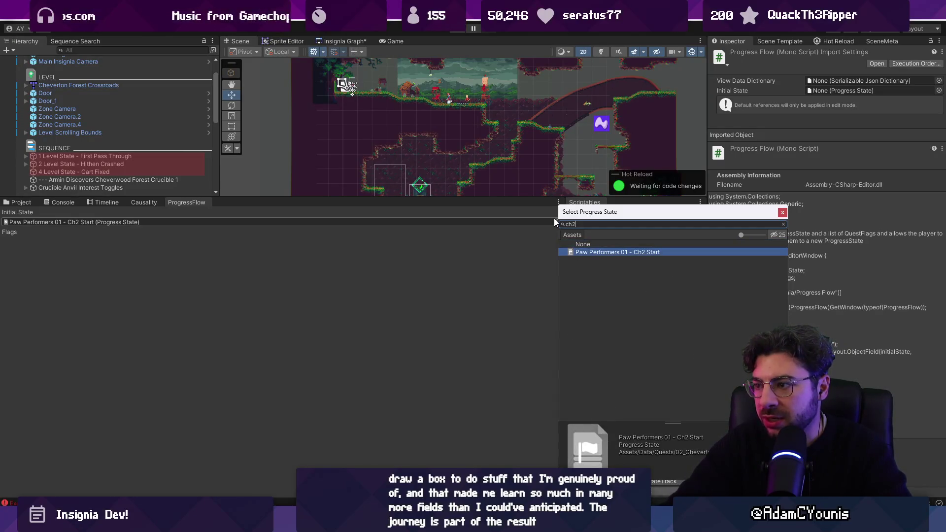
key("BackSpace")
type("ap")
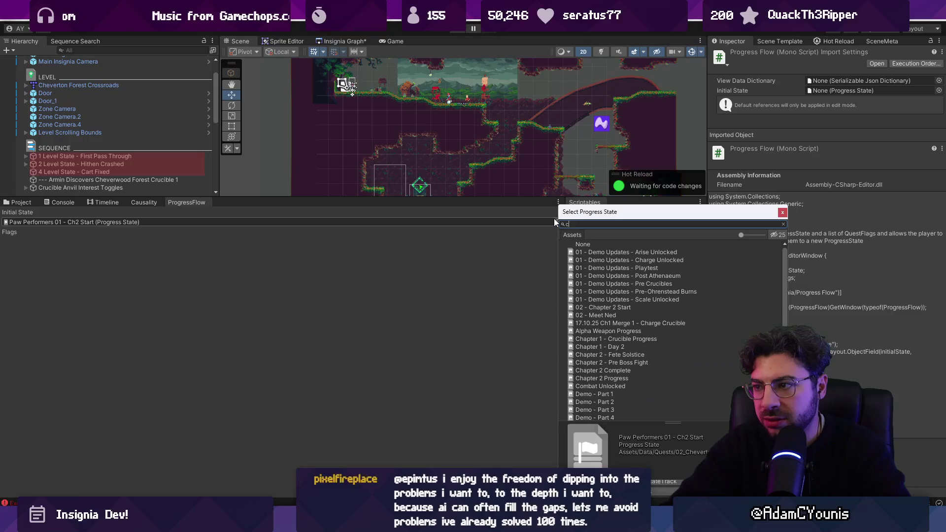
type("ter 2 start")
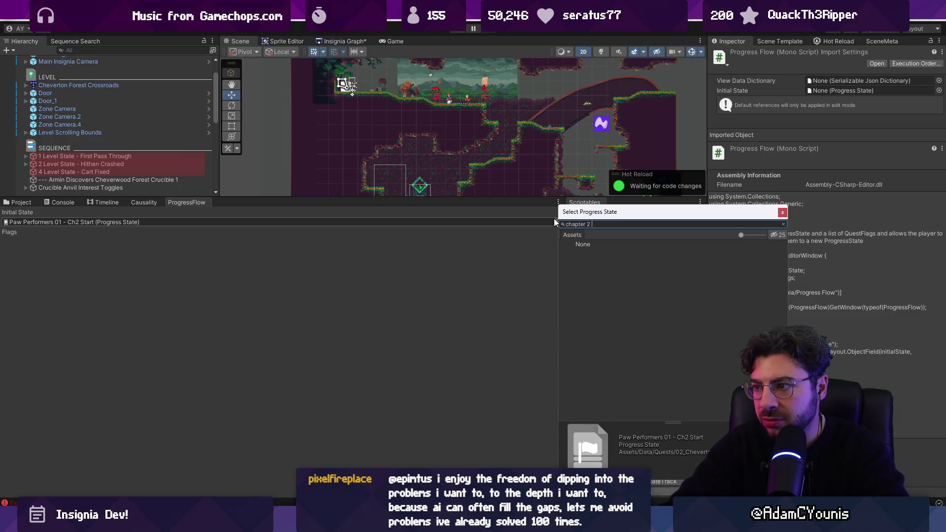
key("Down")
key("Return")
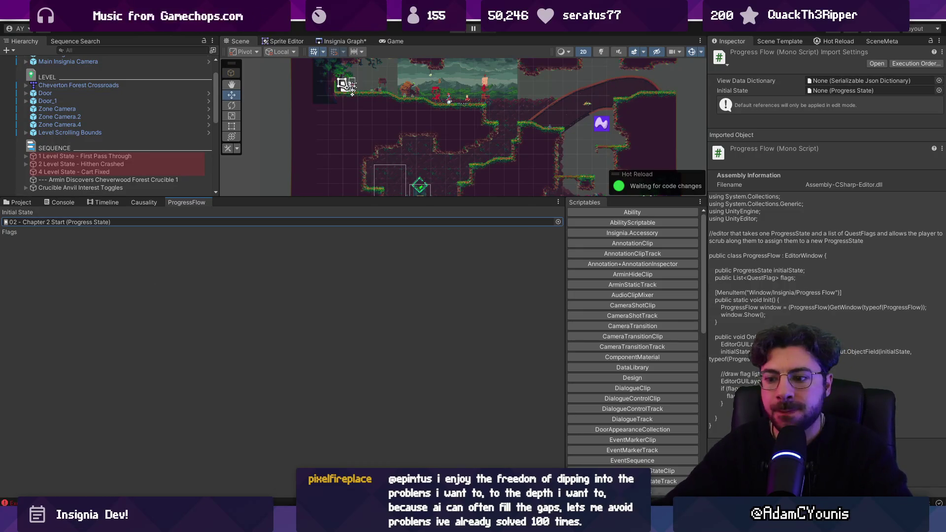
- Back in VS Code, delete the Flags label and null-check lines from OnGUI
key("alt+Tab")
mouse_move(330, 316)
left_mouse_down()
mouse_move(249, 285)
mouse_move(283, 276)
left_mouse_up()
key("BackSpace")
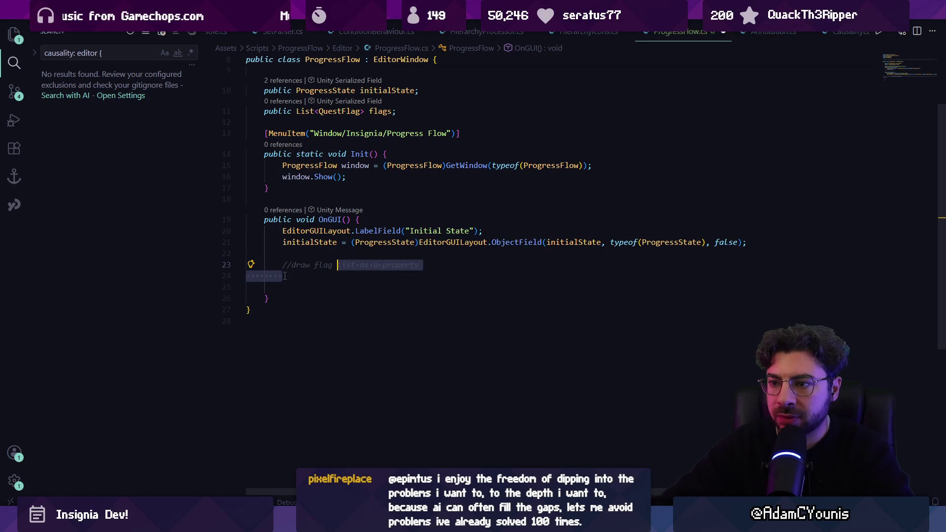
- End the comment with 'array inspector' and add the Flags label, removeIndex, and per-flag row loop
key("BackSpace")
key("BackSpace")
key("BackSpace")
type("array inspector")
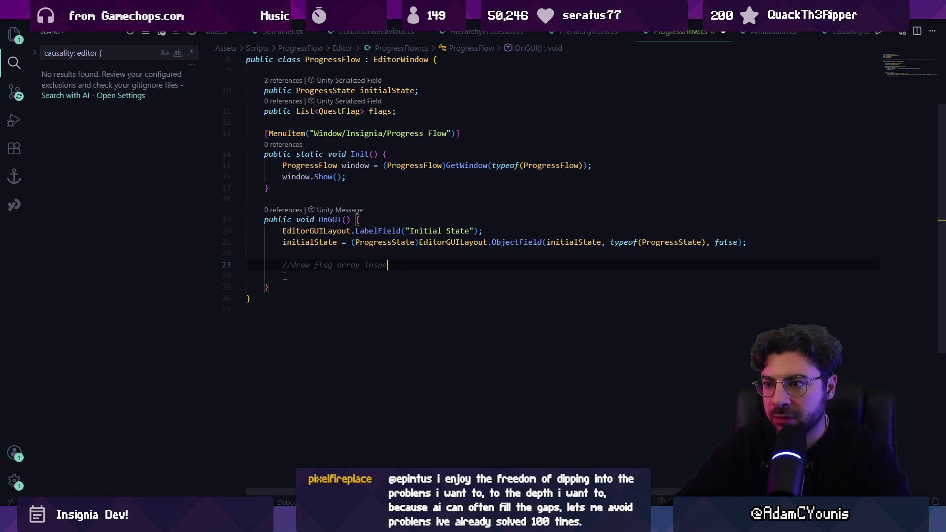
key("Return")
key("Tab")
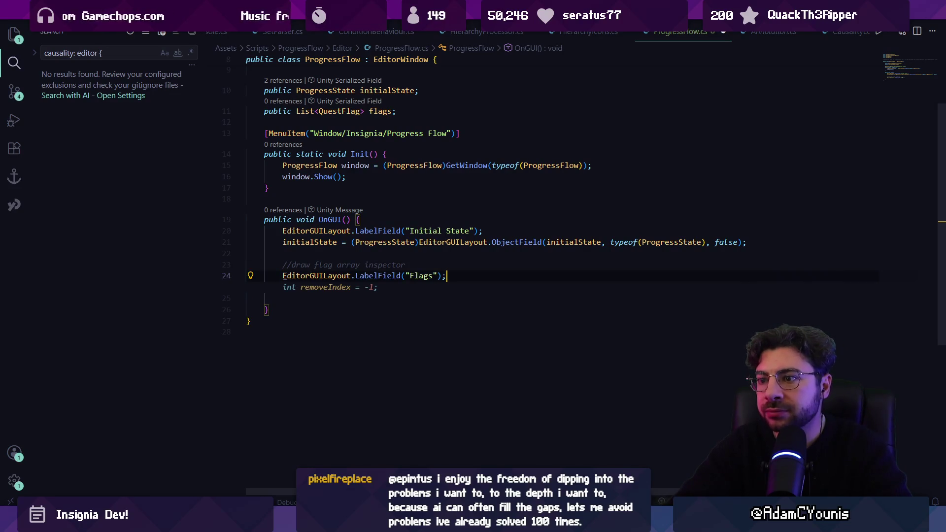
key("Tab")
key("Tab")
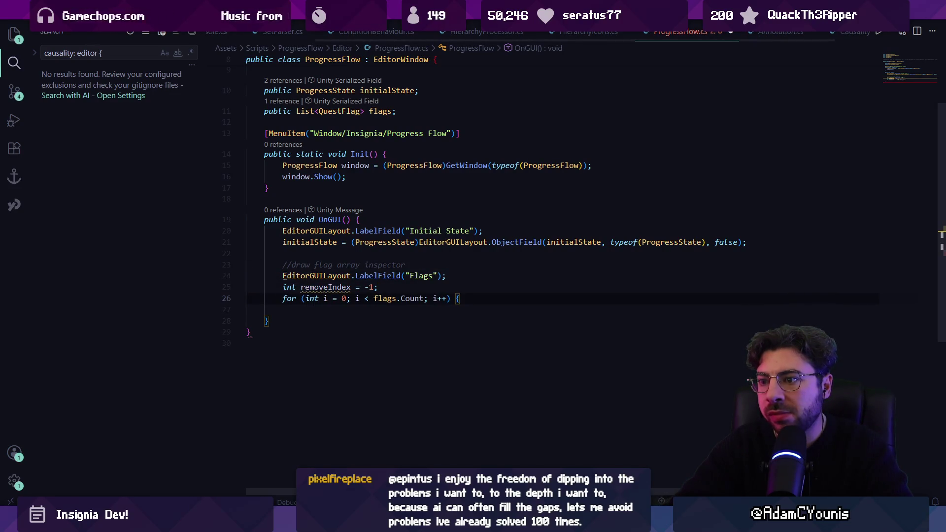
key("Tab")
key("Return")
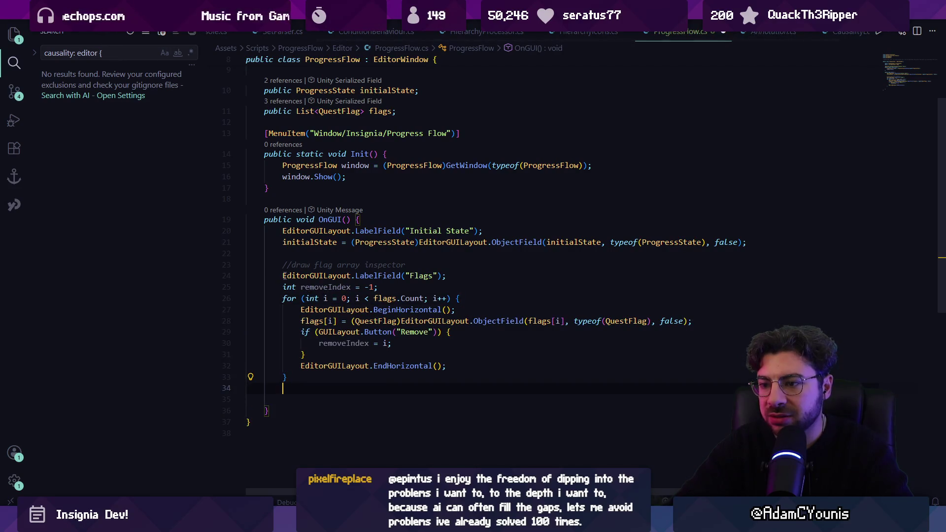
- Add removal of the marked flag and an Add Flag button, save, and switch to Unity
key("Tab")
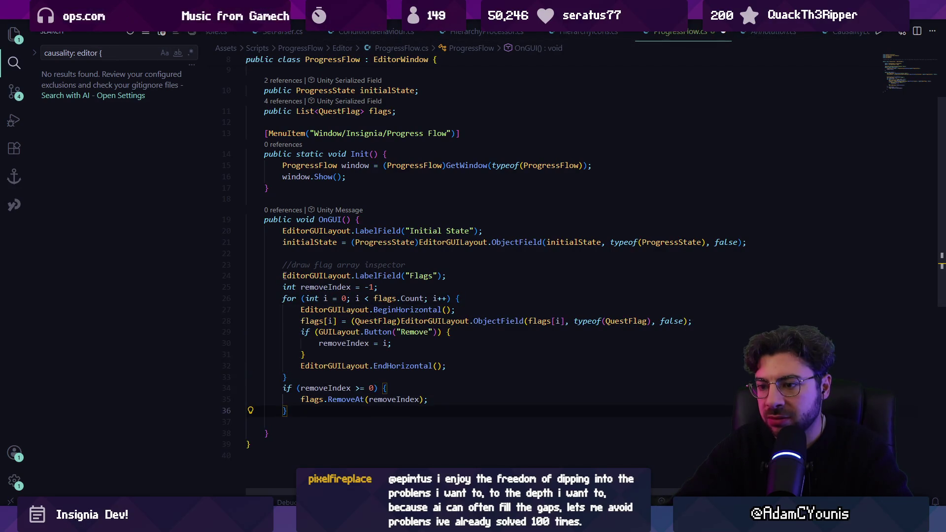
key("Return")
key("Tab")
key("Return")
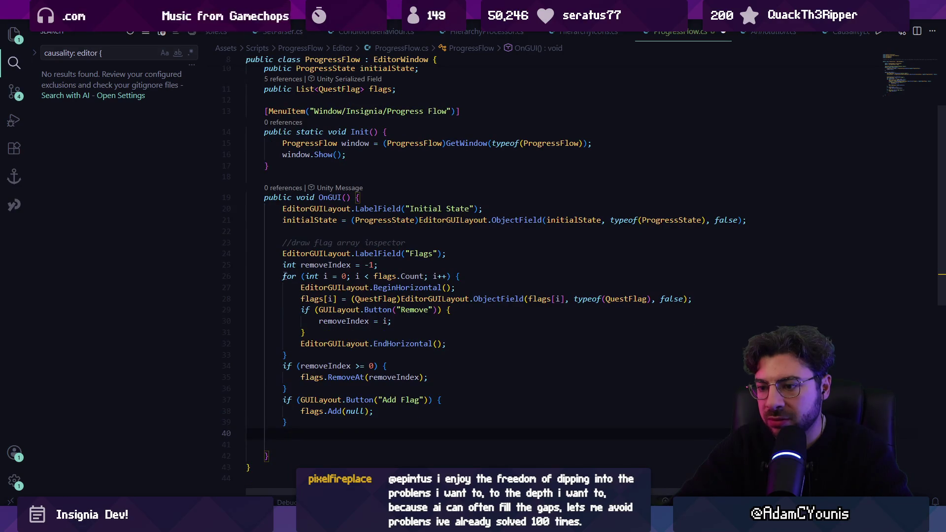
key("ctrl+s")
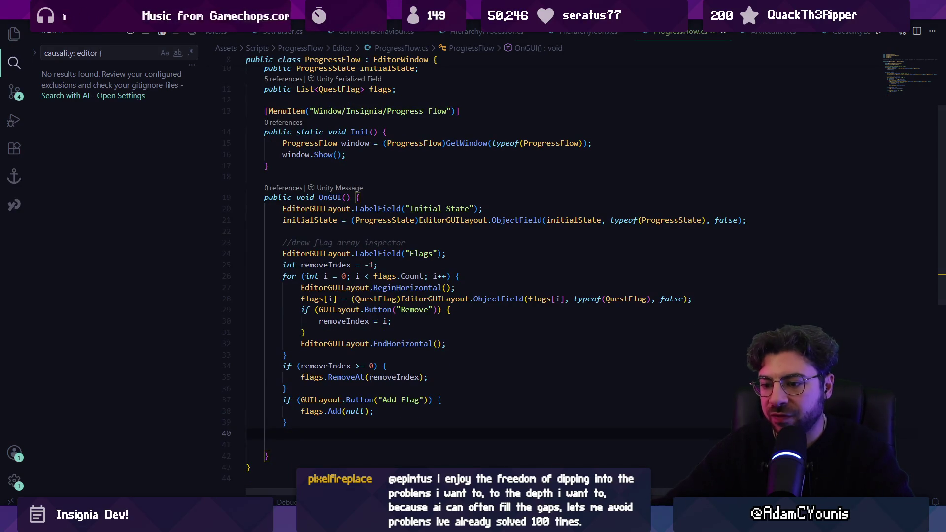
key("alt+Tab")
- Add three empty Quest Flag rows to the Progress Flow window
left_click(211, 242)
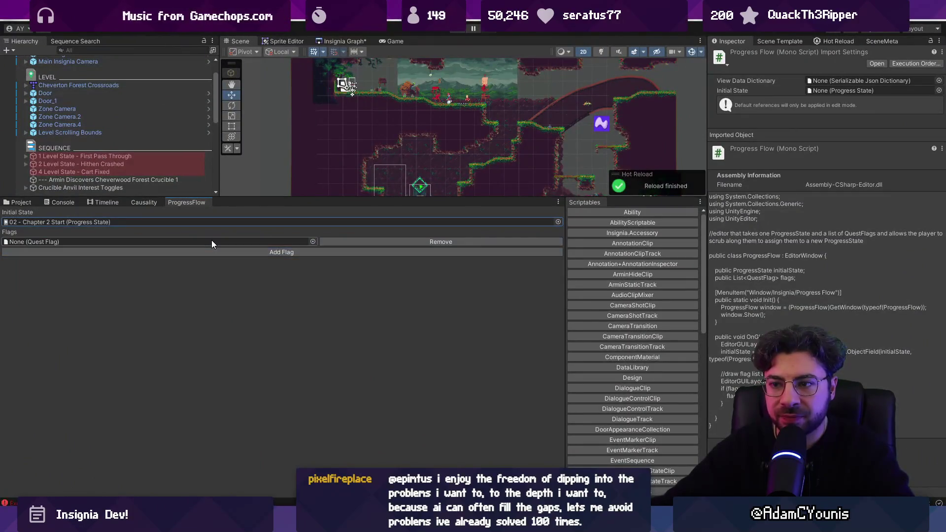
left_click(221, 250)
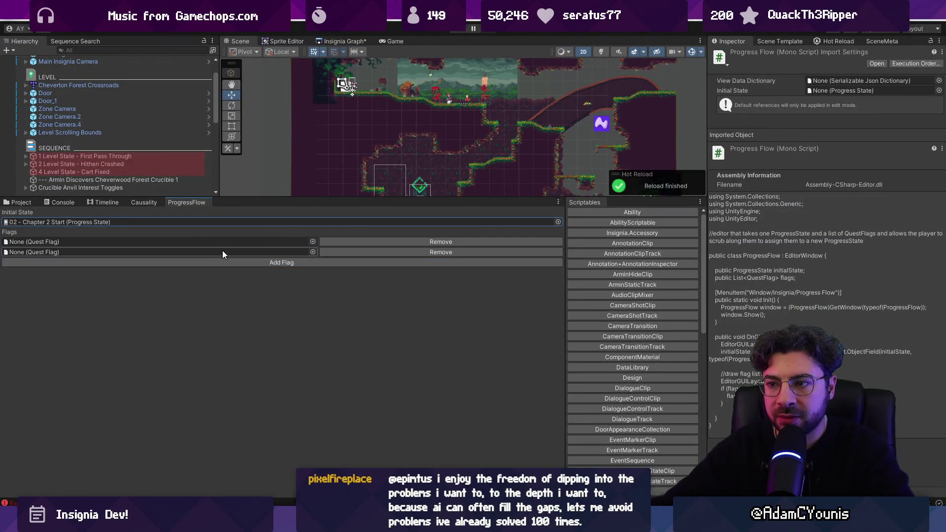
left_click(248, 264)
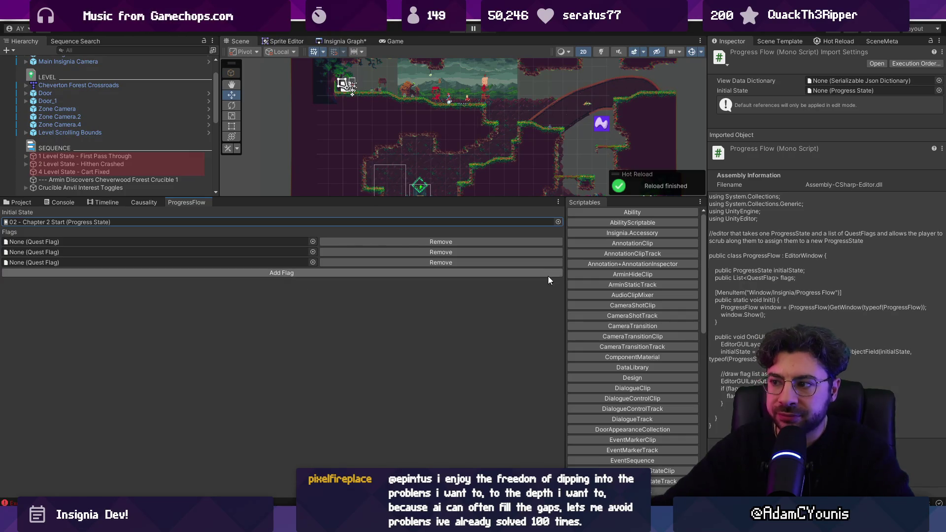
- Narrow the Progress Flow window and dock it beside the Scriptables list
mouse_move(566, 272)
left_mouse_down()
mouse_move(393, 275)
mouse_move(511, 285)
left_mouse_up()
left_click_drag(182, 202, 577, 202)
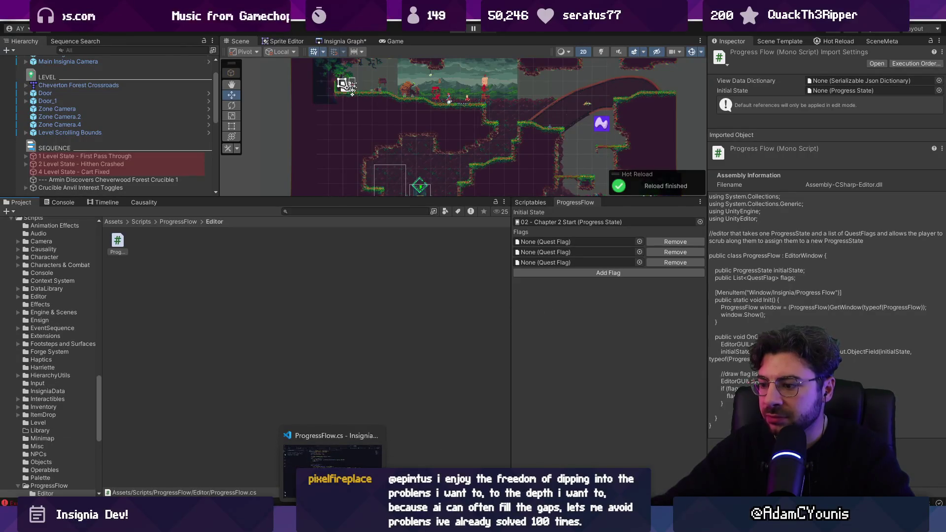
mouse_move(419, 525)
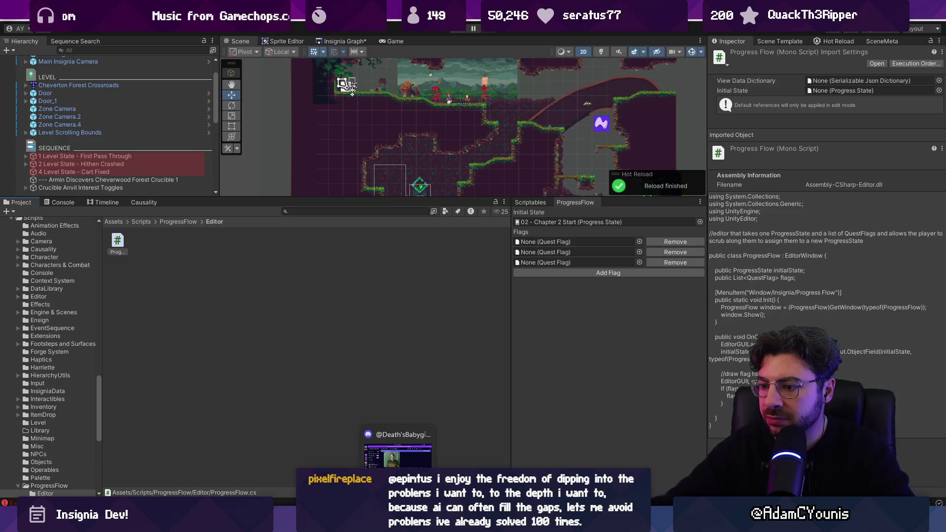
mouse_move(332, 524)
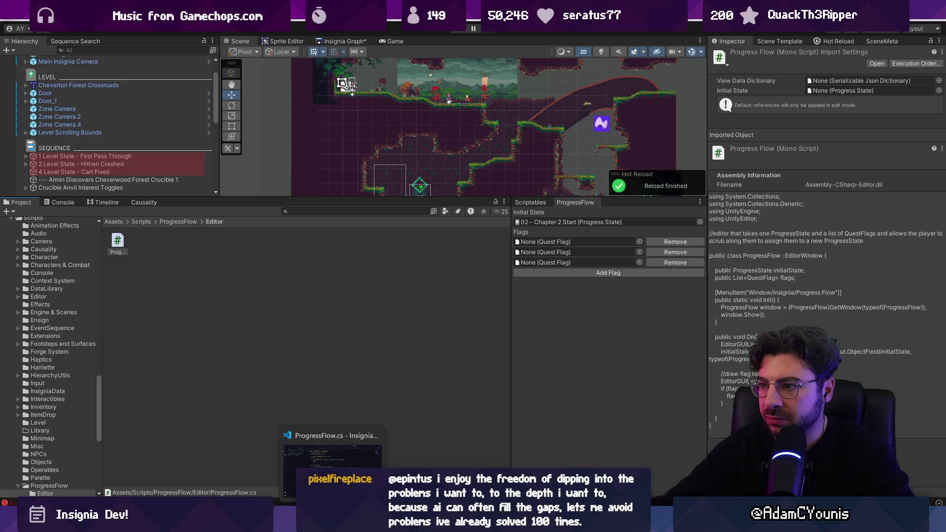
left_click(333, 460)
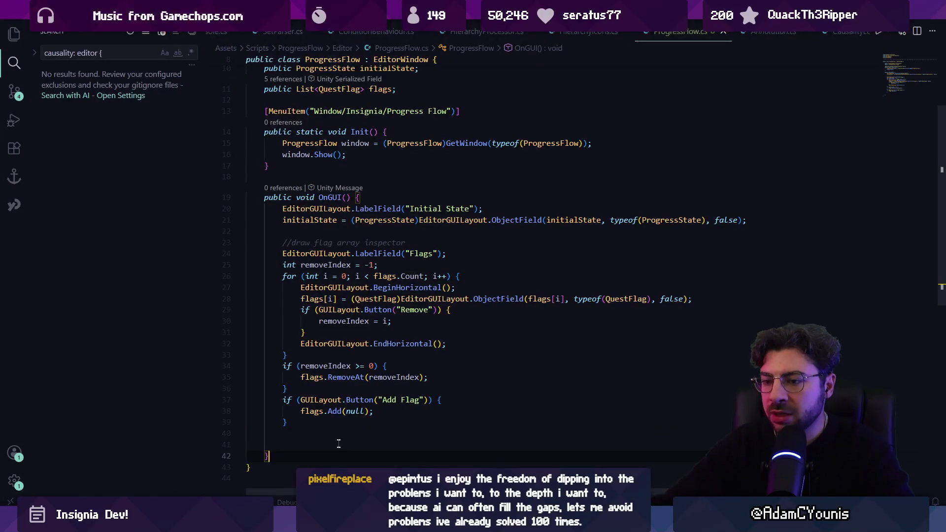
- Add blank lines at the start of OnGUI, discarding the half-typed declaration and using line
key("Return")
key("Return")
type("publ")
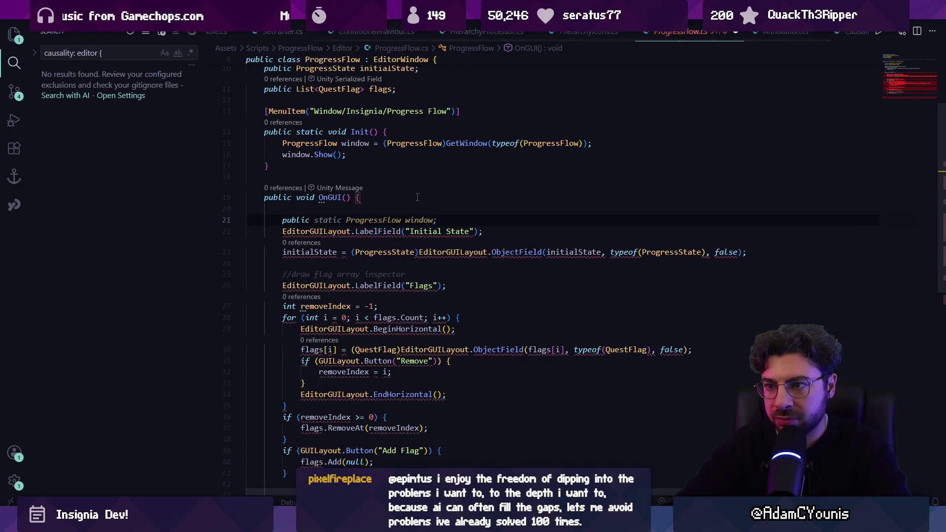
key("ctrl+BackSpace")
type("using new")
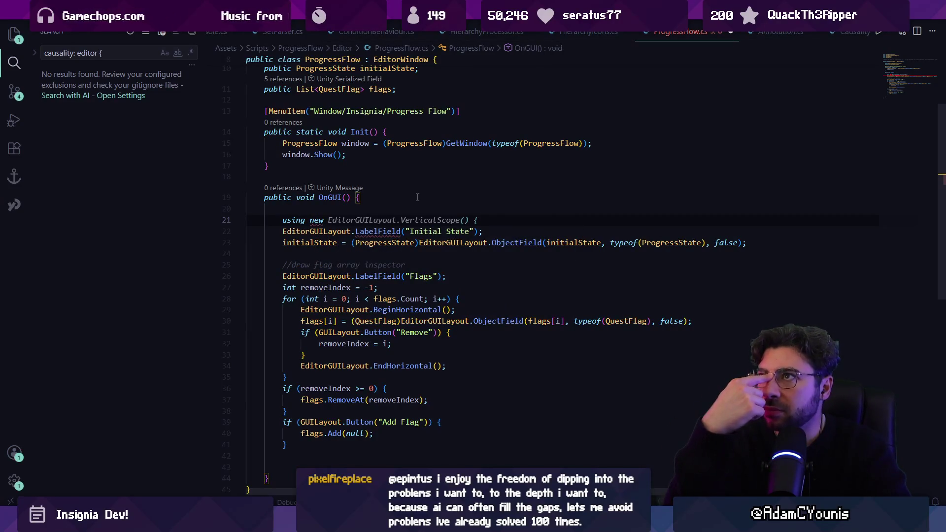
key("ctrl+BackSpace")
key("ctrl+BackSpace")
key("ctrl+BackSpace")
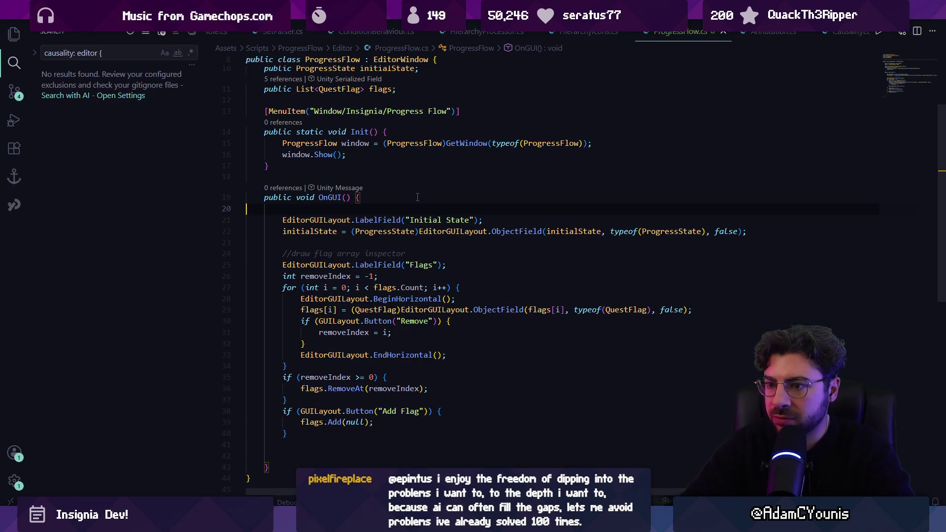
- Insert blank lines before the Add Flag check and the flag-removal check
key("Down")
key("Down")
key("Down")
key("Return")
key("Up")
key("Up")
key("Up")
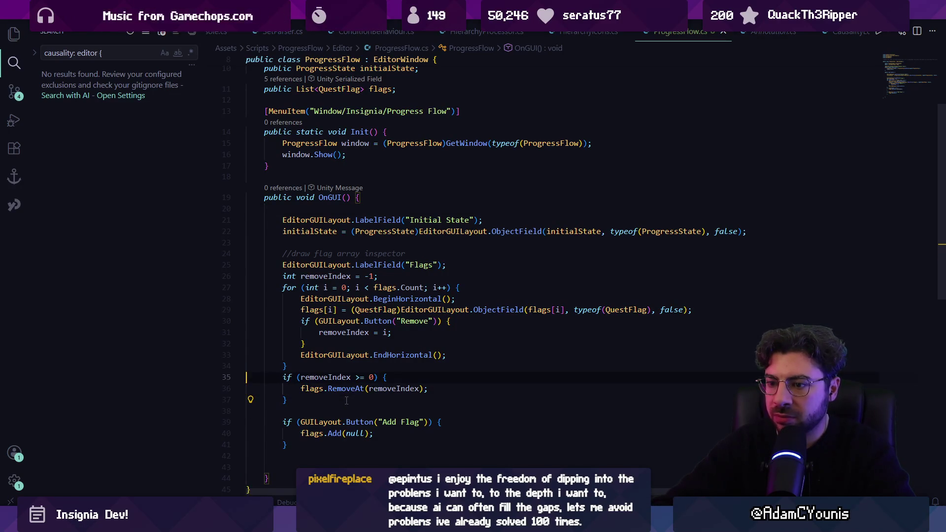
key("Return")
scroll(364, 403, "up", 3)
left_click(426, 211)
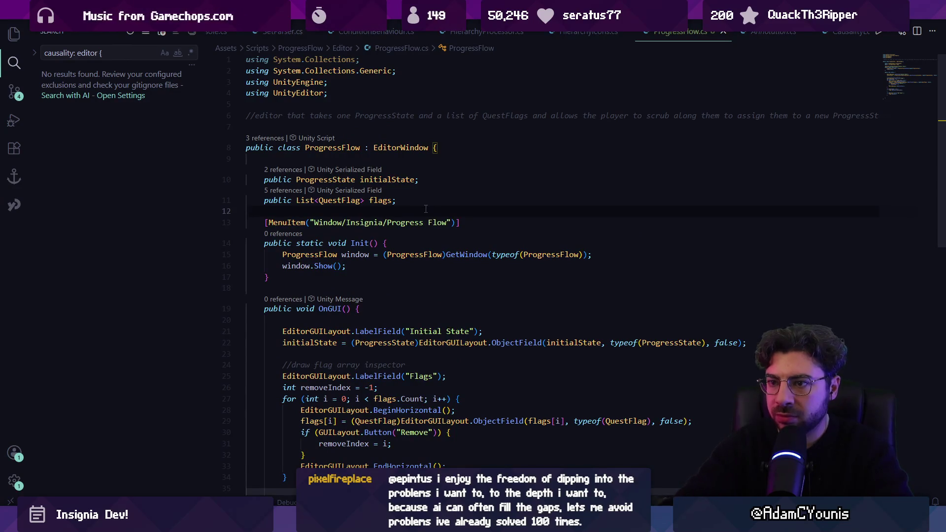
- Declare a public int currentIndex field and save the script
type("public int")
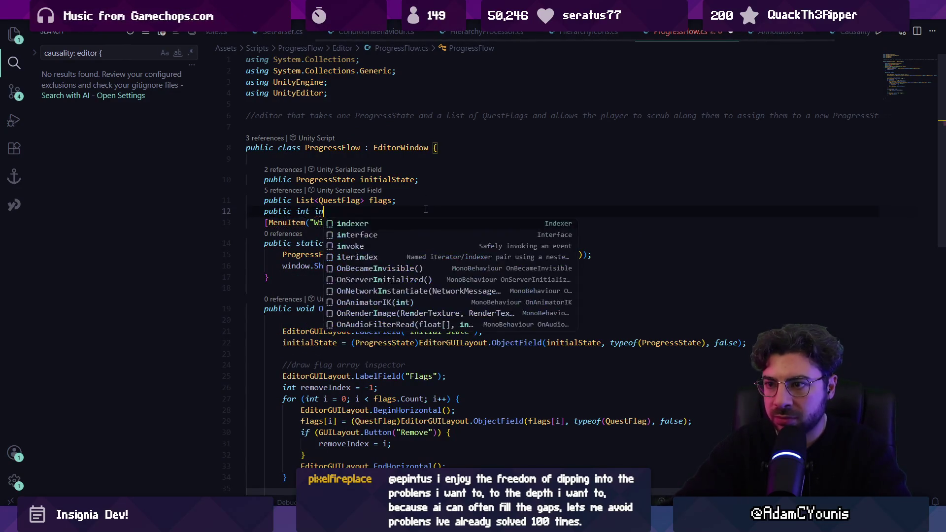
key("Tab")
key("alt+Left")
key("ctrl+s")
- Wrap the top of the flag loop's row in a using HorizontalScope block
left_click(376, 341)
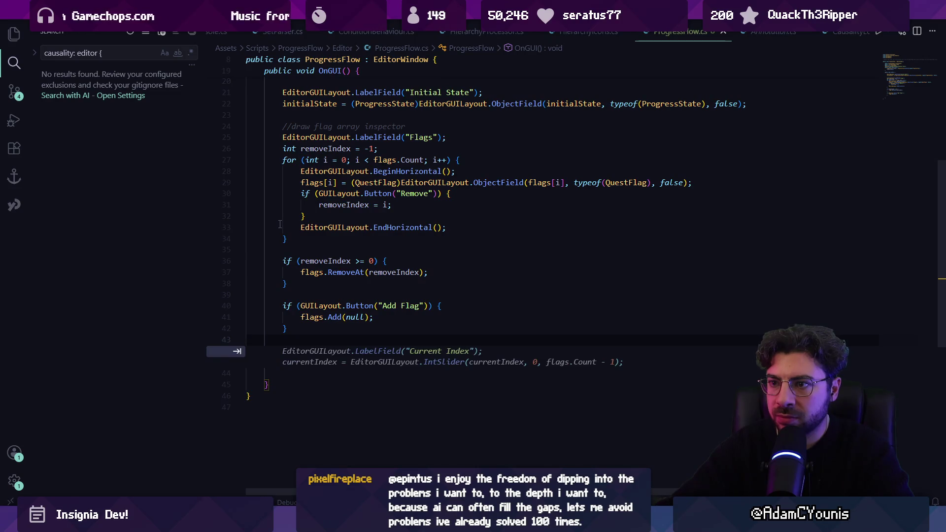
left_click(484, 169)
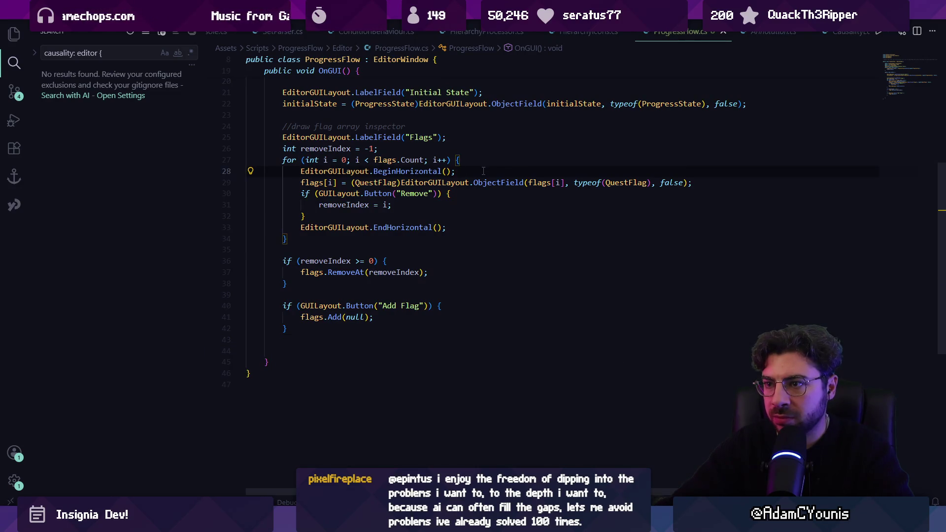
scroll(475, 175, "up", 3)
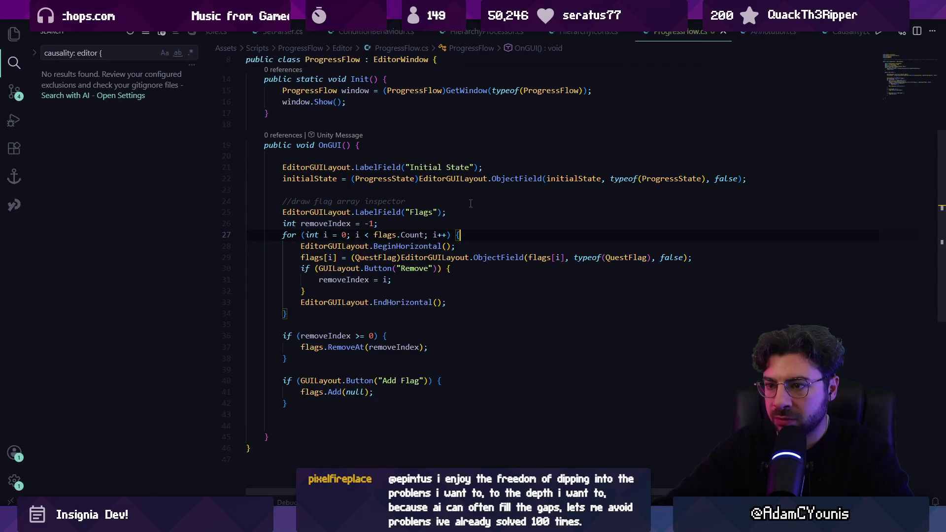
key("Return")
key("Return")
type("using new")
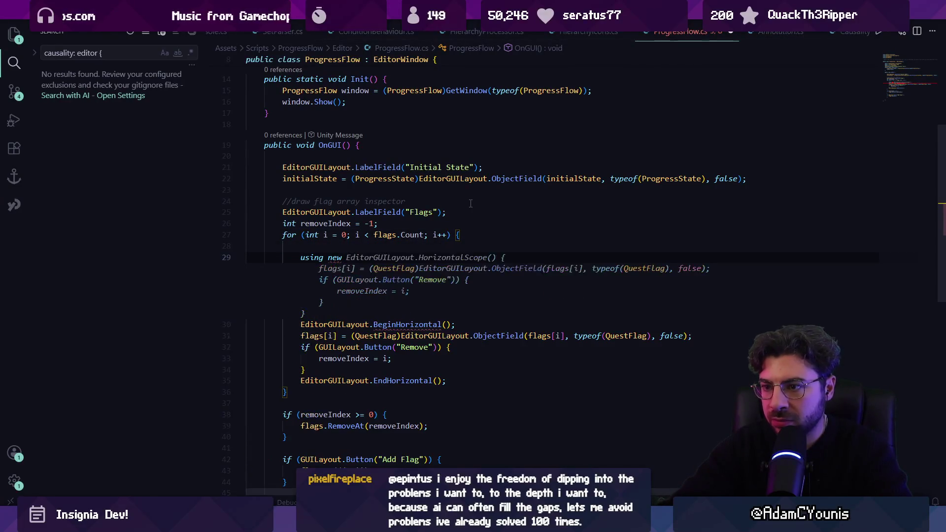
key("Tab")
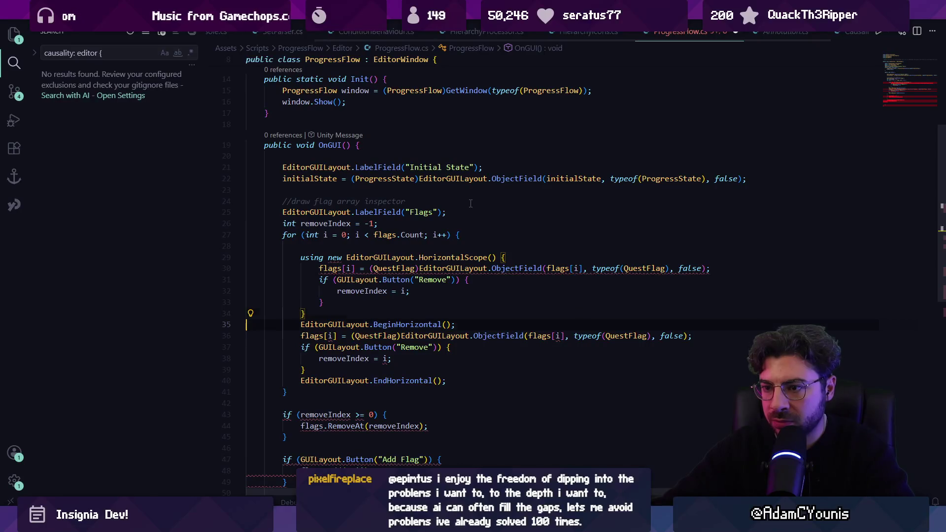
key("Tab")
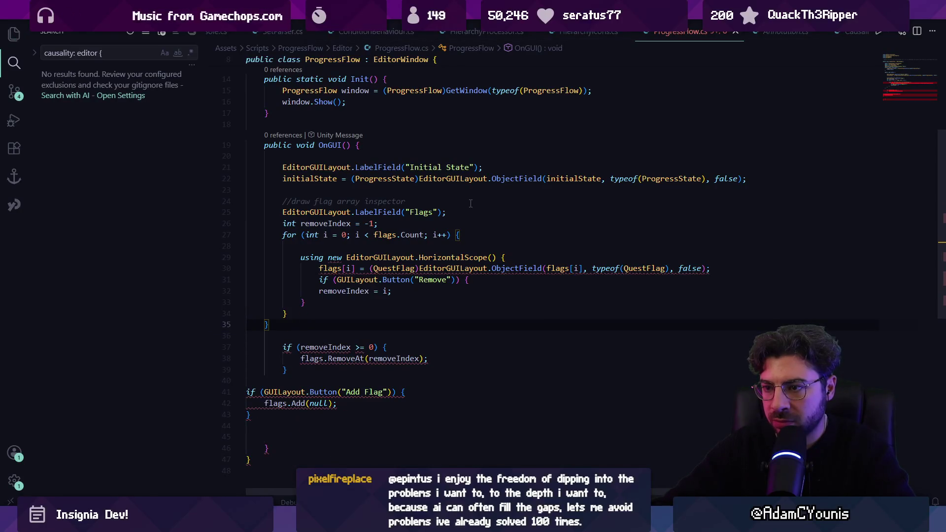
key("ctrl+z")
key("ctrl+z")
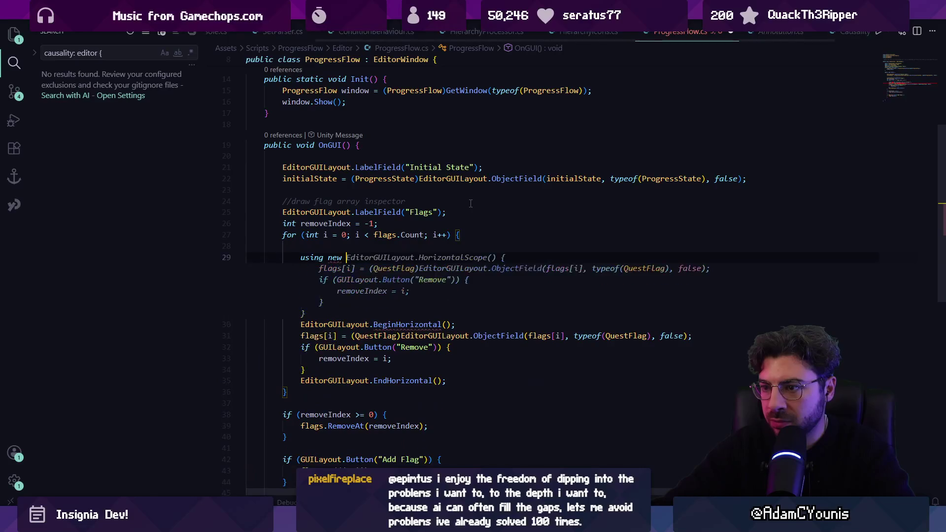
key("ctrl+z")
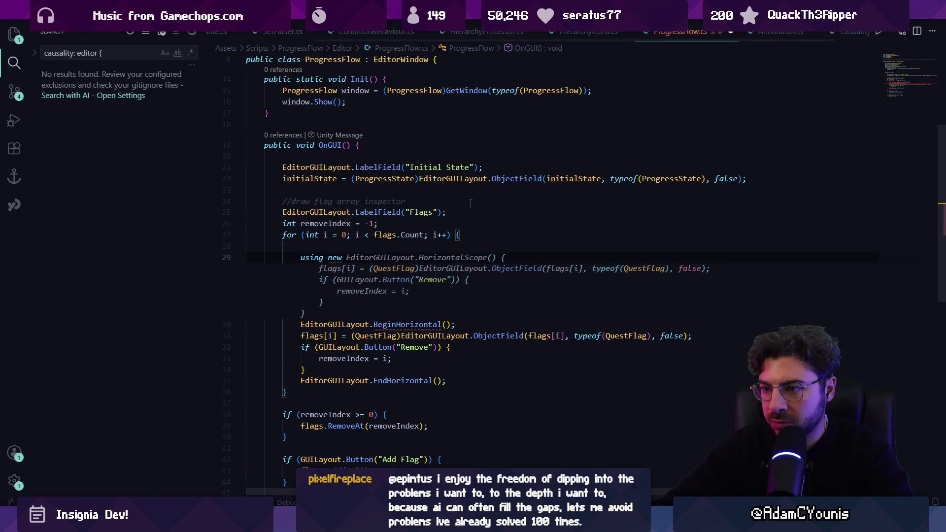
key("Tab")
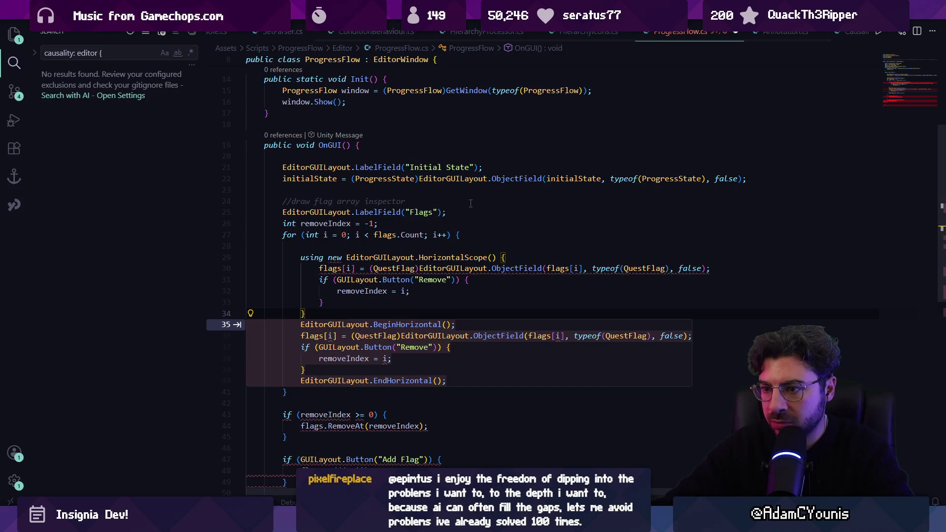
key("Escape")
- Delete the old BeginHorizontal row code, adopt the parenthesised using statement, and save
key("Up")
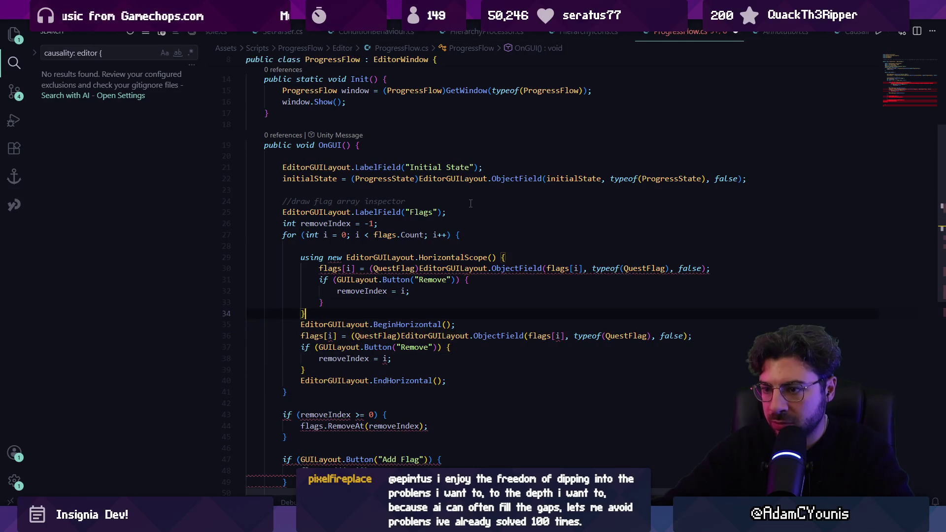
key("Down")
key("Down")
key("Home")
key("Home")
key("shift+Down")
key("shift+Down")
key("shift+Down")
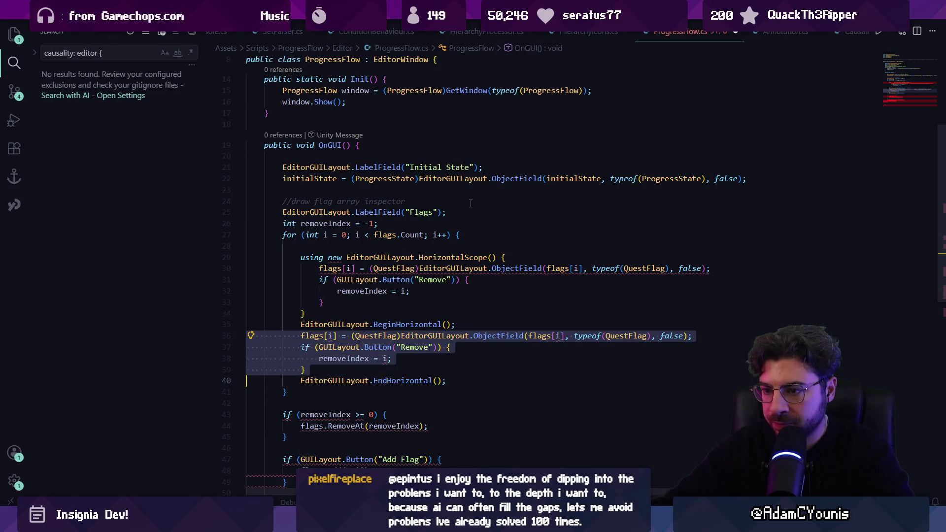
key("BackSpace")
key("shift+Up")
key("shift+Up")
key("BackSpace")
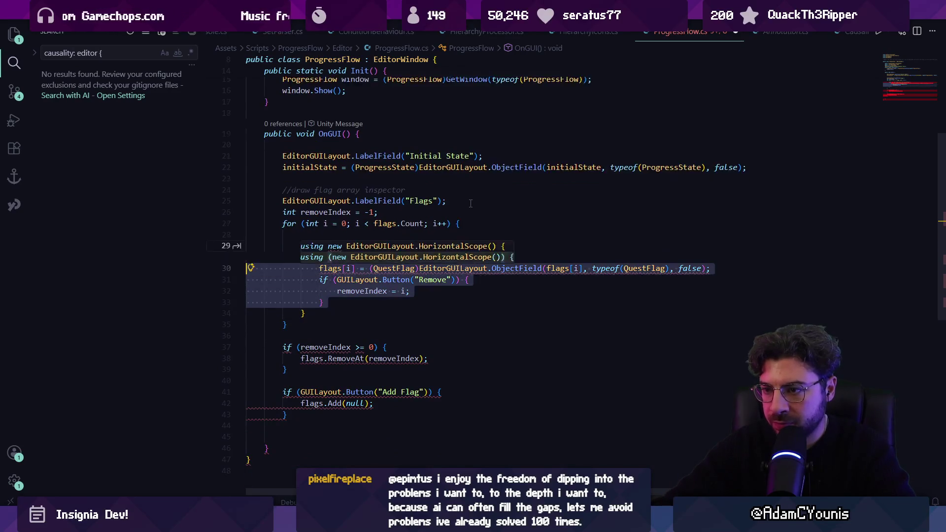
key("ctrl+s")
key("Tab")
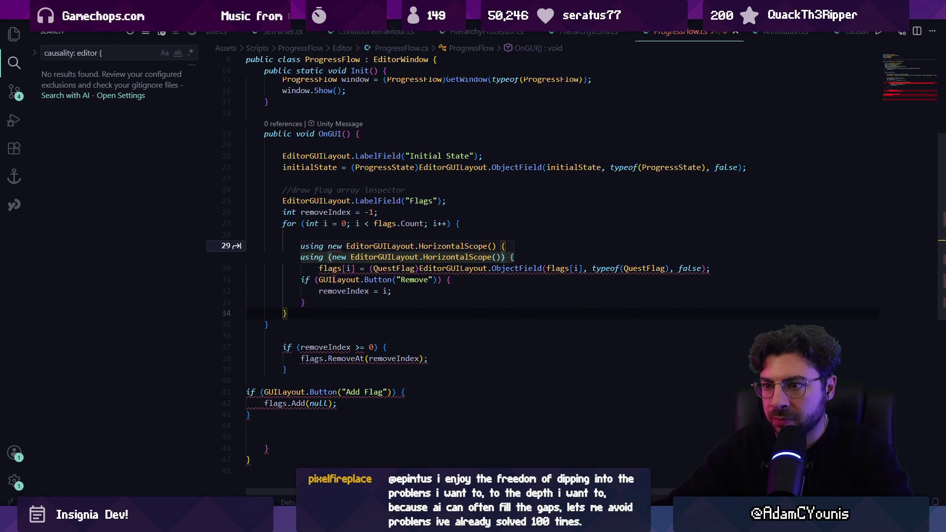
key("Tab")
key("Tab")
key("ctrl+s")
- Replace the loop's row code with a DrawFlagField(i, ref removeIndex) call
left_click(323, 239)
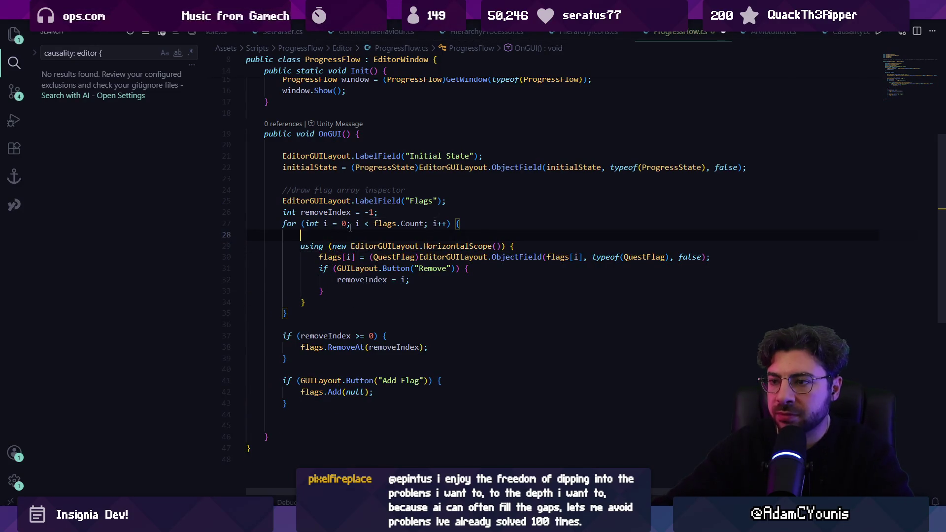
type("DrawF")
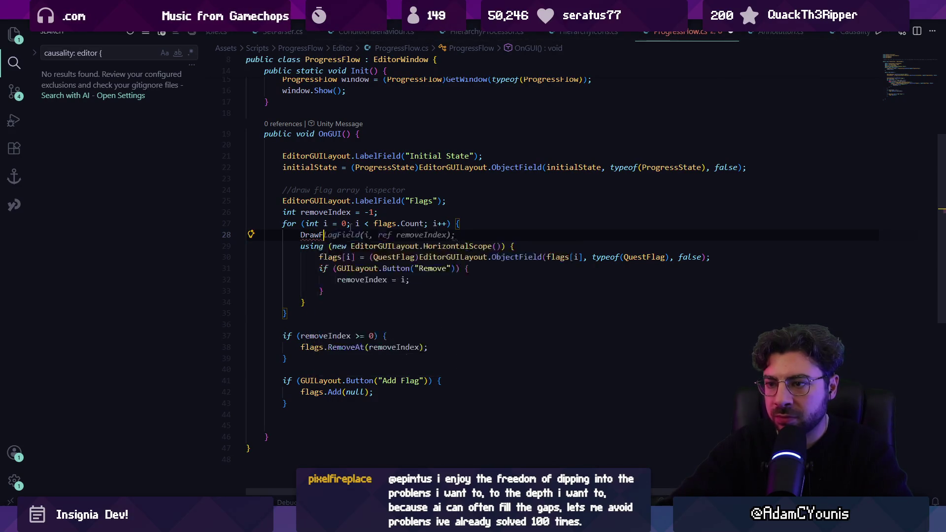
type("lagF")
key("Tab")
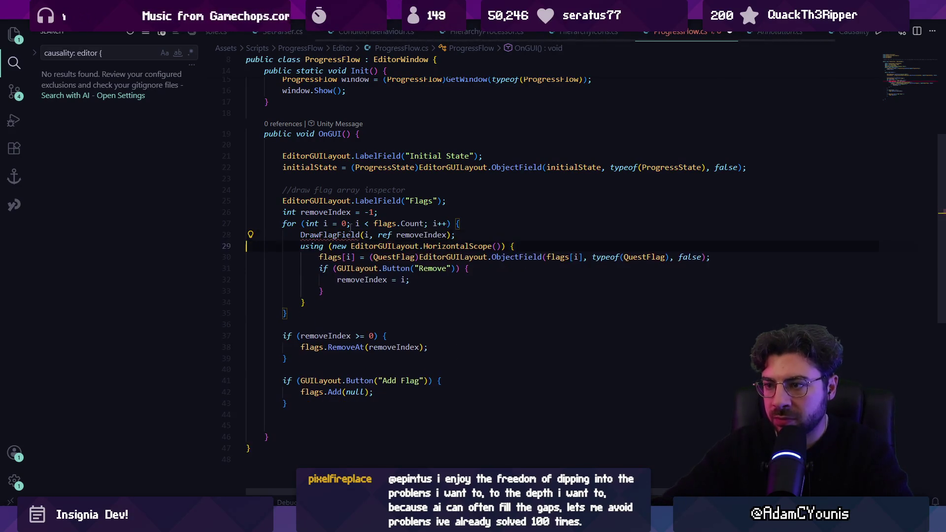
key("Down")
key("Home")
key("shift+Down")
key("shift+Down")
key("shift+Down")
key("BackSpace")
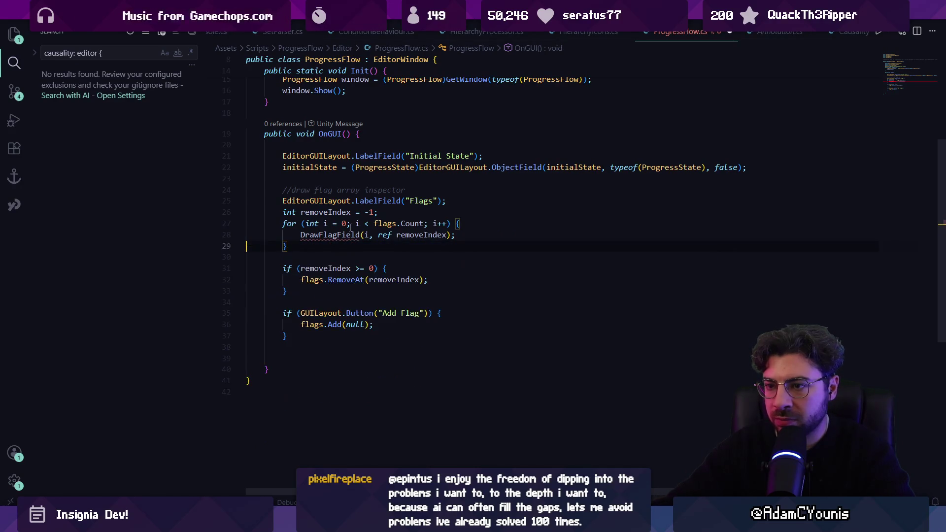
- Add a public DrawFlagField method with a HorizontalScope row using index, and save
left_click(330, 358)
key("Return")
key("Return")
type("public void ")
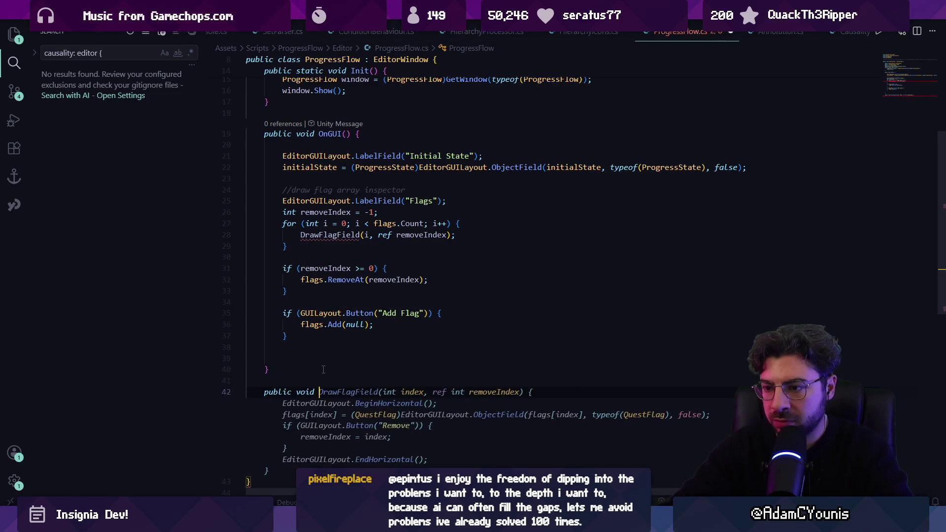
type("DrawFlag")
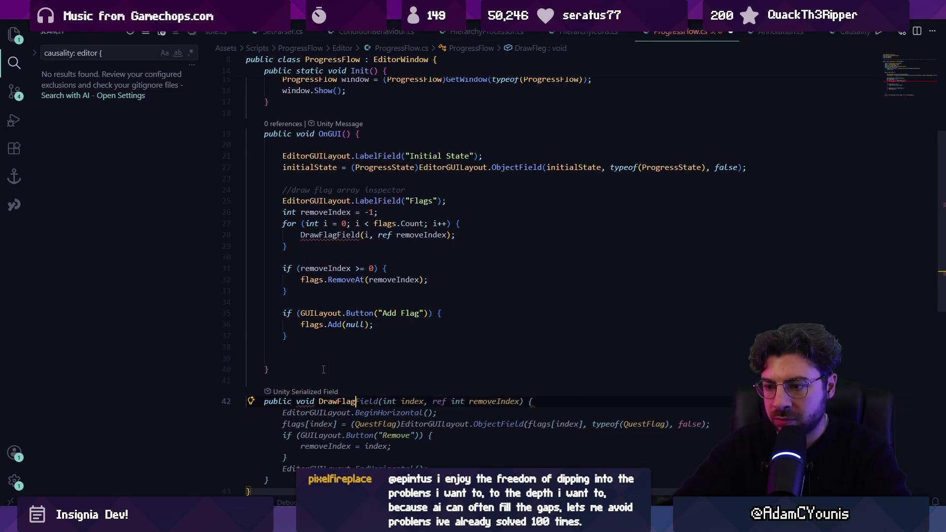
key("Tab")
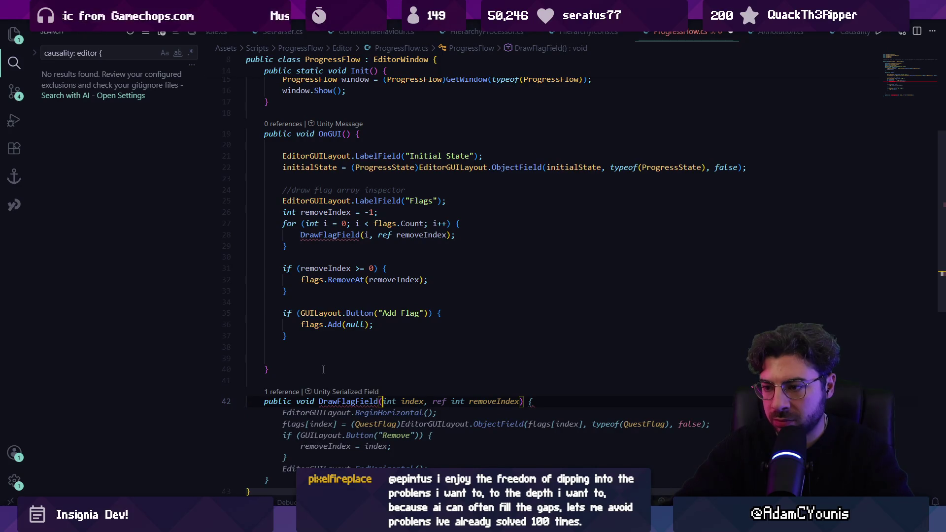
key("Tab")
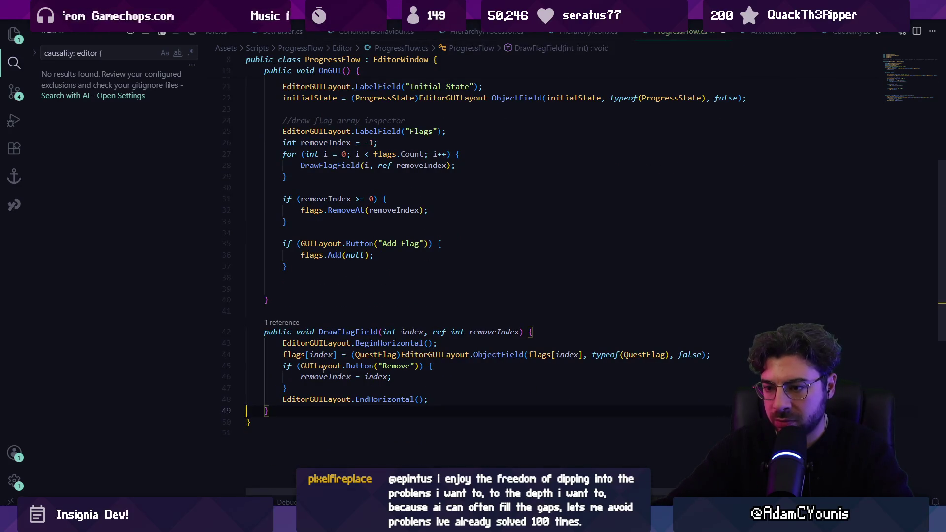
key("shift+Up")
key("shift+Up")
key("shift+Up")
key("shift+Home")
key("ctrl+shift+Right")
key("Tab")
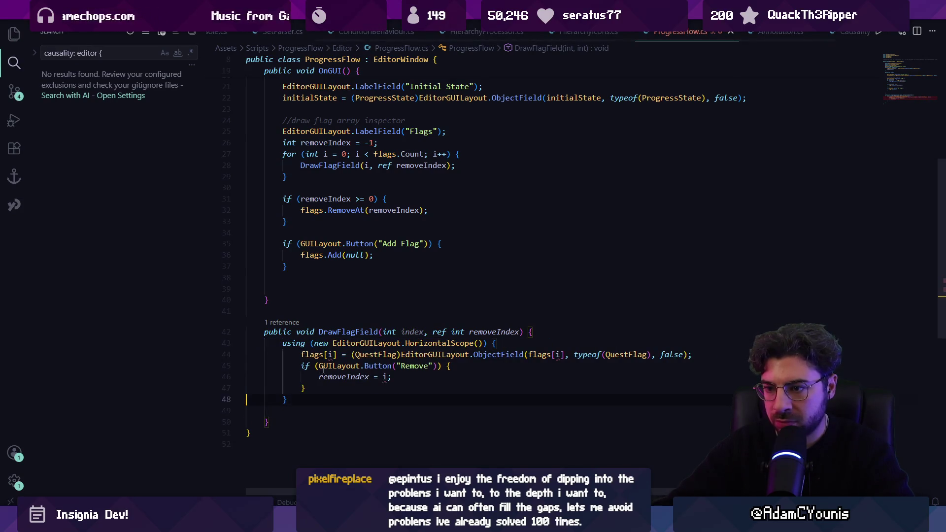
key("Tab")
key("Tab")
key("ctrl+s")
- Clear the error list in Unity's Console, then go back to the script
scroll(349, 201, "up", 4)
key("alt+Tab")
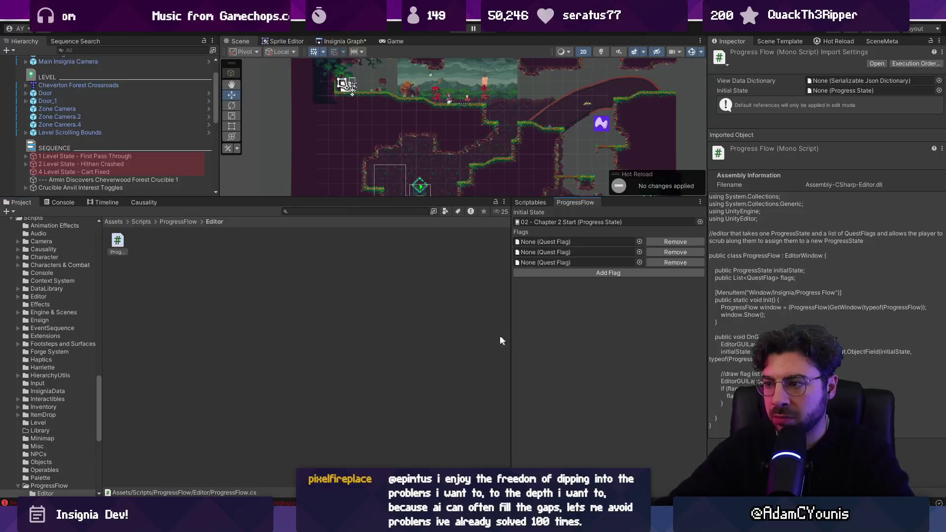
key("alt+Tab")
key("alt+Tab")
left_click(63, 203)
left_click(16, 211)
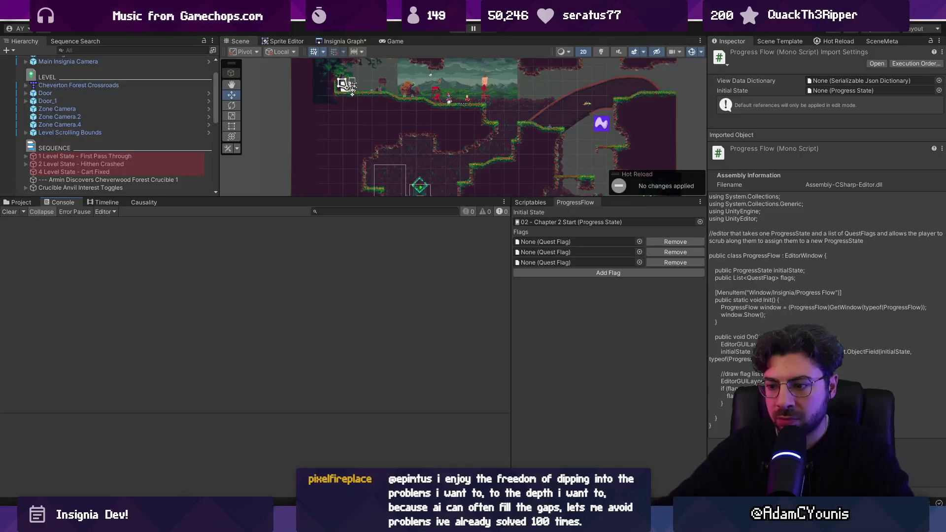
key("alt+Tab")
left_click(482, 340)
scroll(483, 361, "down", 3)
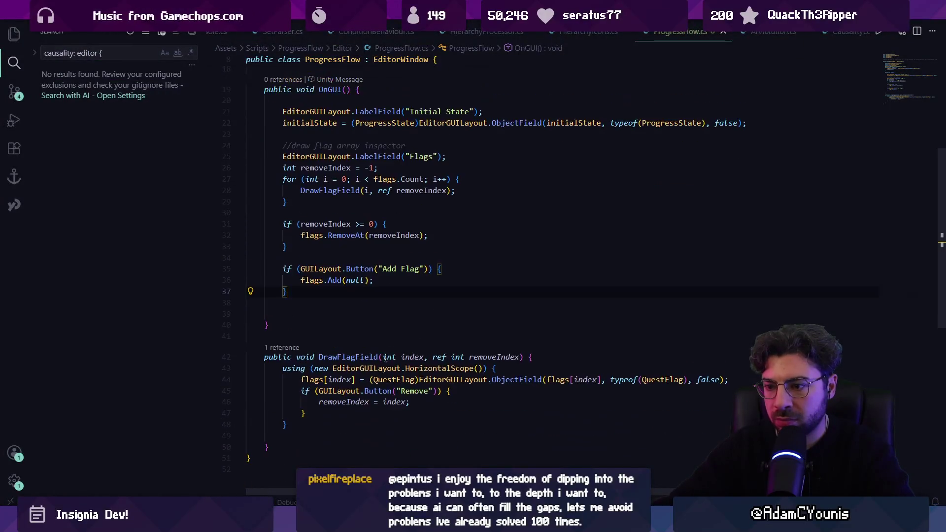
- In DrawFlagField, add a checkbox comment and an isCurrent Index toggle setting currentIndex, then save
left_click(531, 323)
key("Return")
key("Return")
key("Up")
type("//draw")
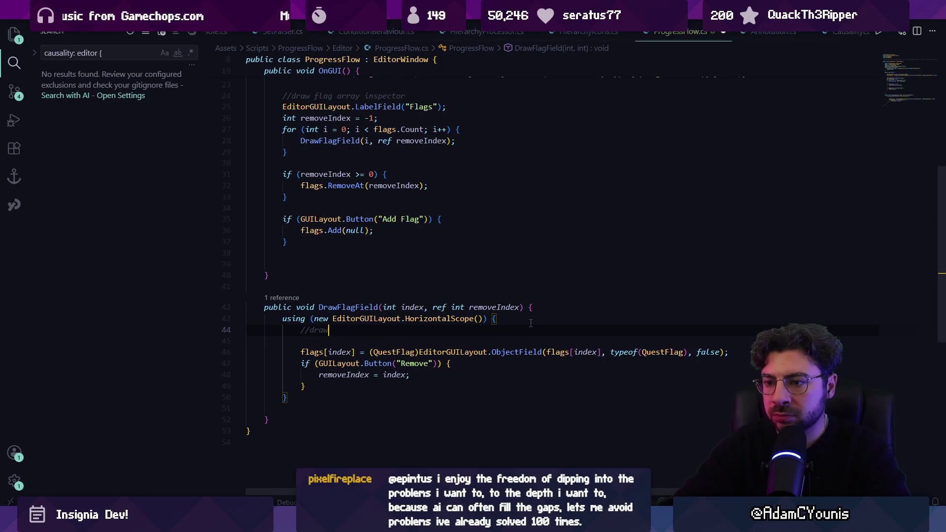
type("e kbox")
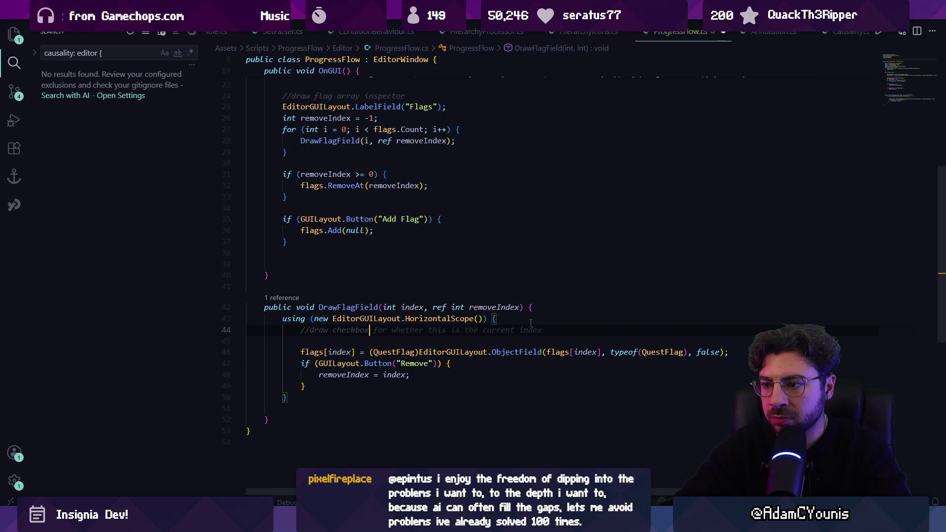
key("Tab")
key("Tab")
key("Return")
key("Tab")
key("ctrl+s")
key("alt+Tab")
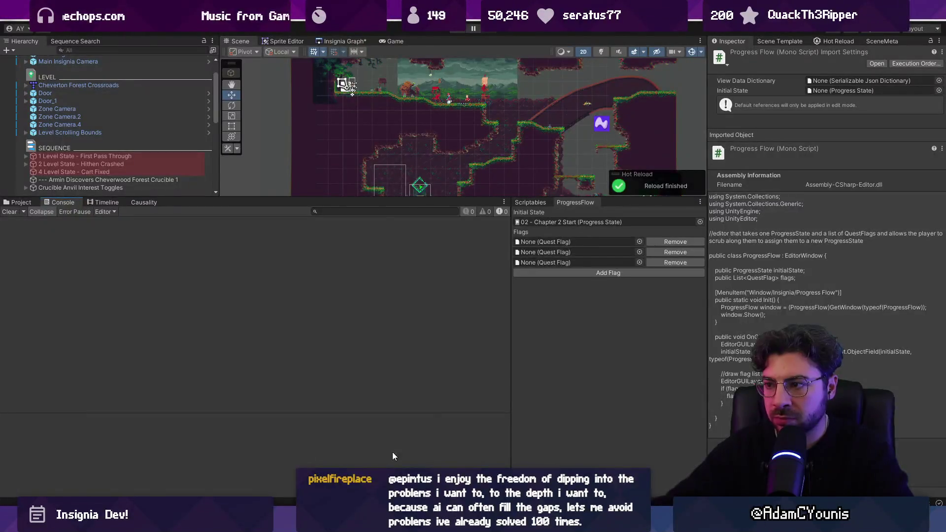
- Try the Index toggles, widen the ProgressFlow panel, and make Index 0 current
left_click(533, 262)
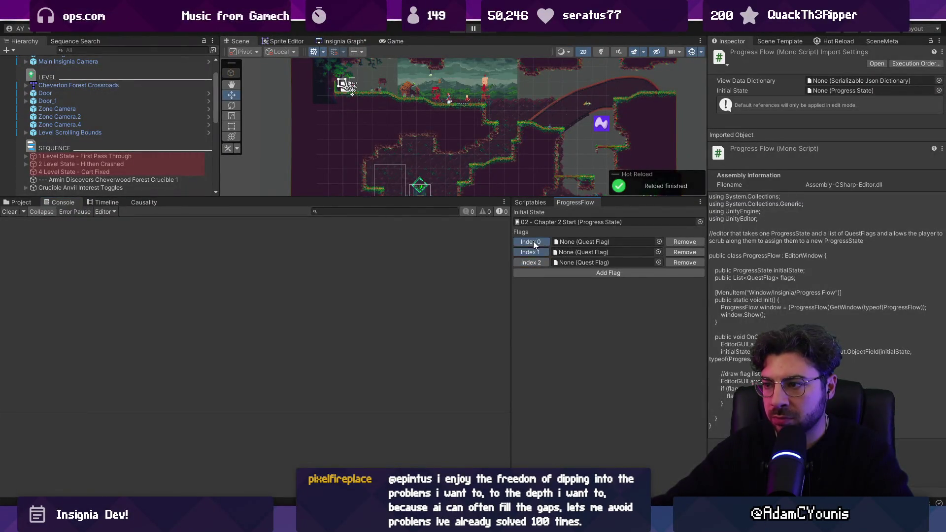
key("alt+Tab")
left_click(353, 364)
key("Down")
key("alt+Tab")
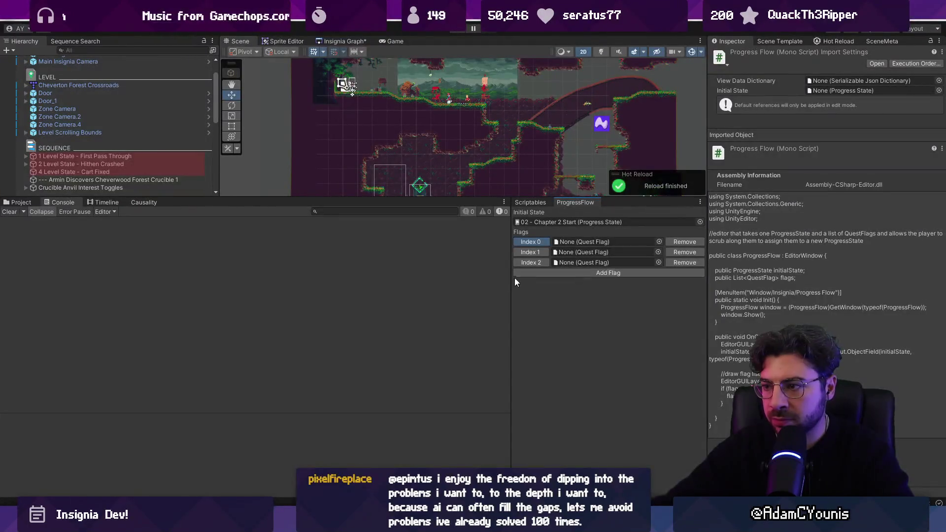
mouse_move(446, 281)
left_mouse_down()
mouse_move(175, 284)
mouse_move(353, 290)
left_mouse_up()
left_click(389, 250)
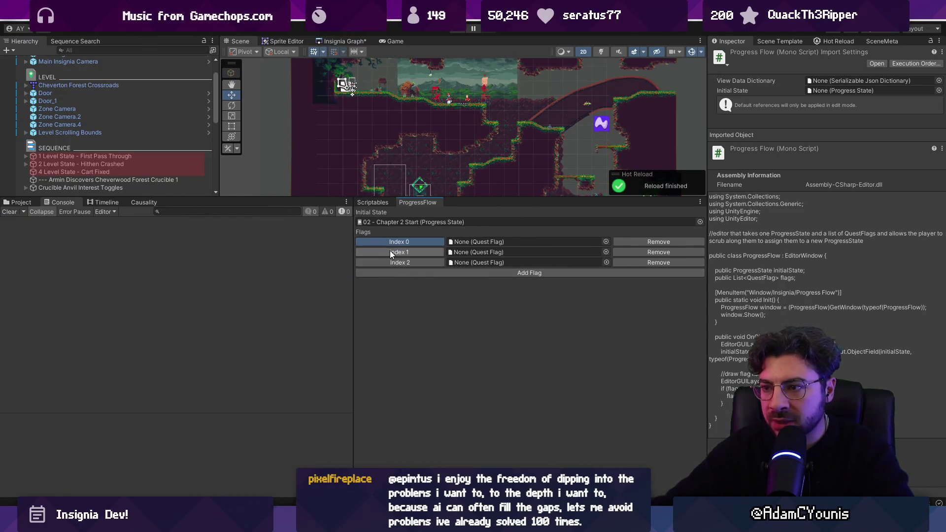
left_click(422, 241)
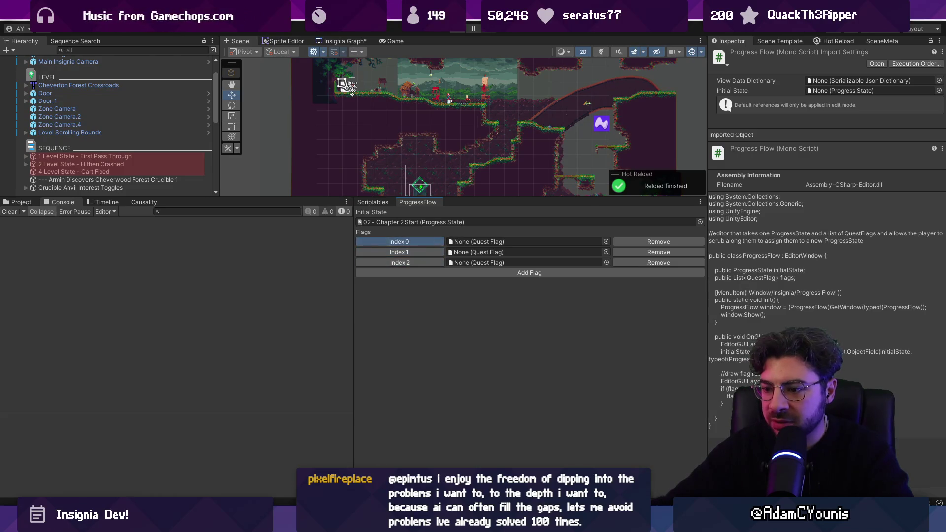
- Briefly edit and undo the Toggle call name, then show Unity's Scriptables list
key("alt+Tab")
double_click(378, 352)
type("C")
key("Escape")
key("ctrl+z")
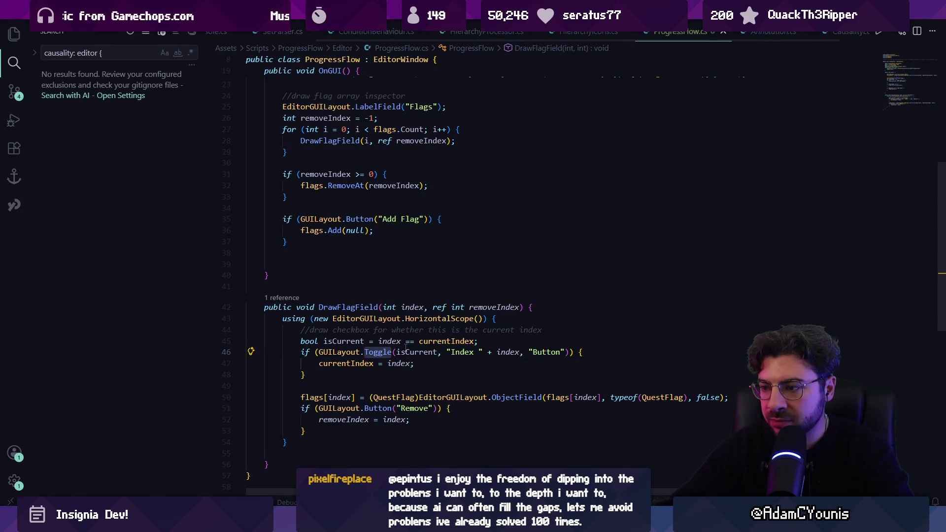
left_click(388, 376)
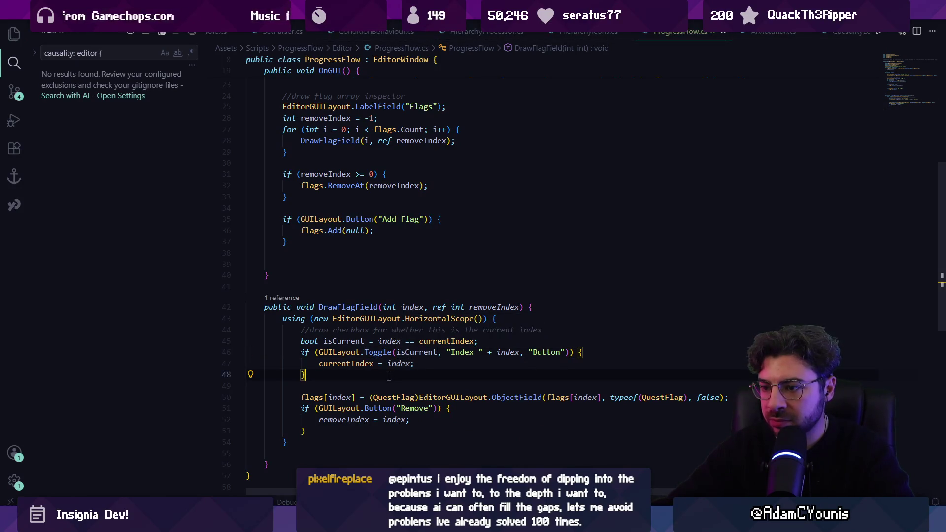
key("alt+Tab")
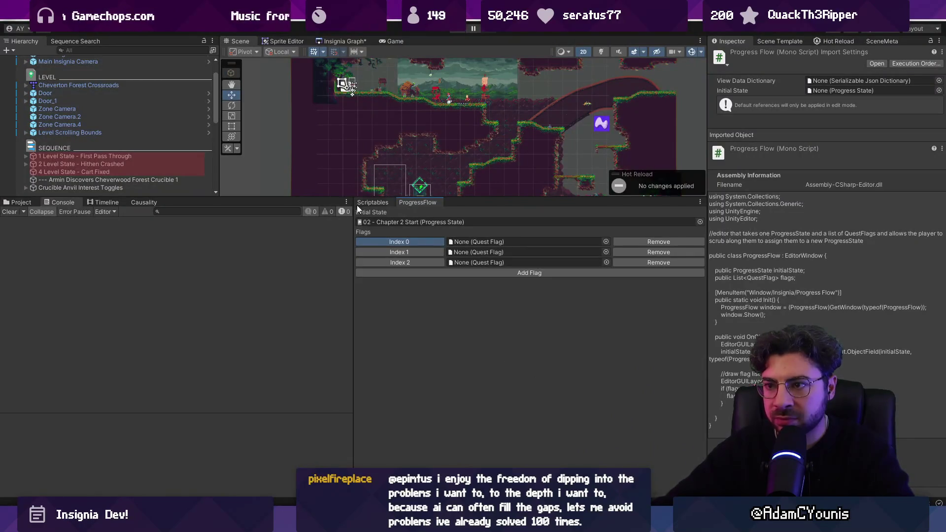
left_click(397, 201)
- Browse the Causality sequences, Timeline and Project panels, ending on the Causality quest flags
left_click(403, 202)
left_click(144, 201)
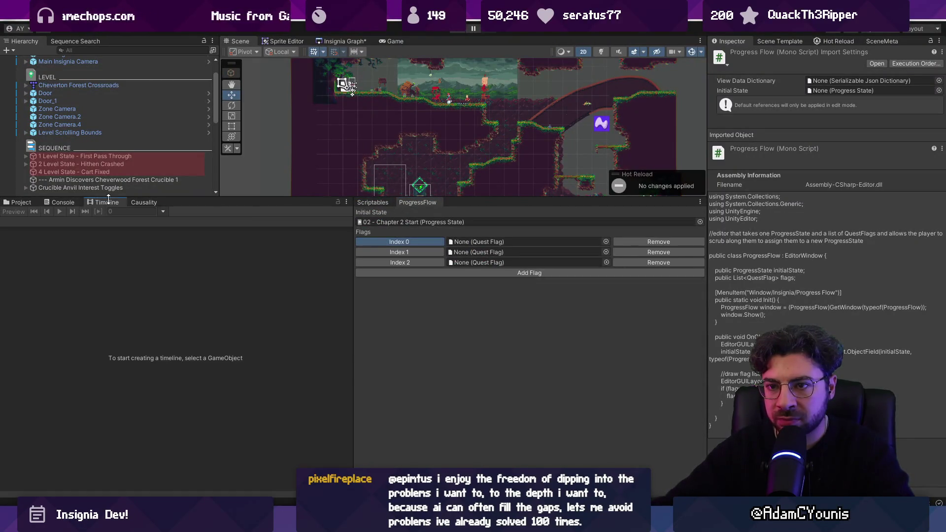
left_click(161, 219)
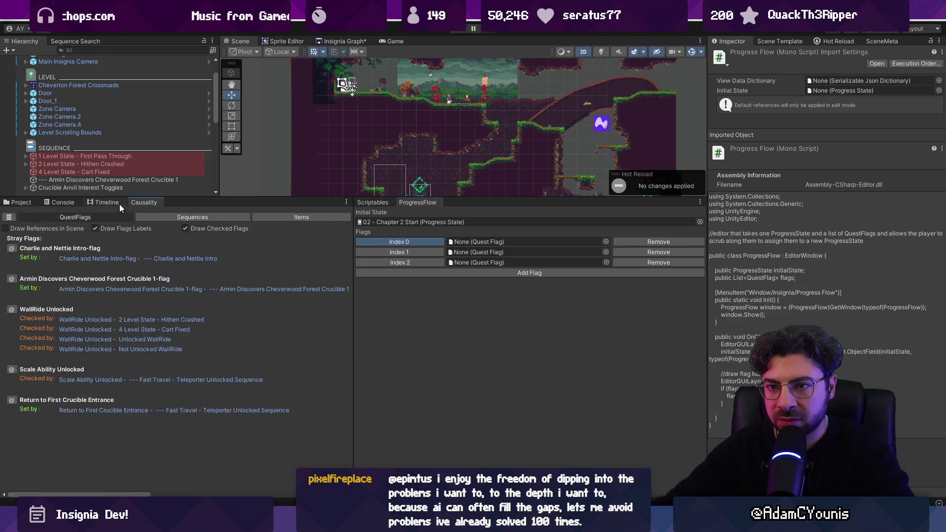
left_click(117, 202)
left_click(28, 203)
left_click(144, 202)
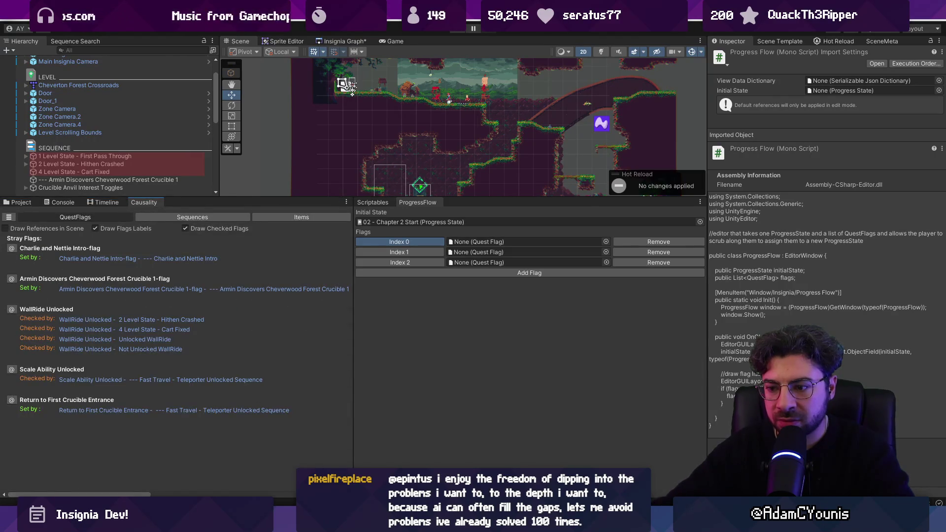
- Inspect the isCurrent currentIndex comparison in the script, then make Index 1 the current row
key("alt+Tab")
left_click(451, 349)
left_click(452, 340)
left_click(417, 352)
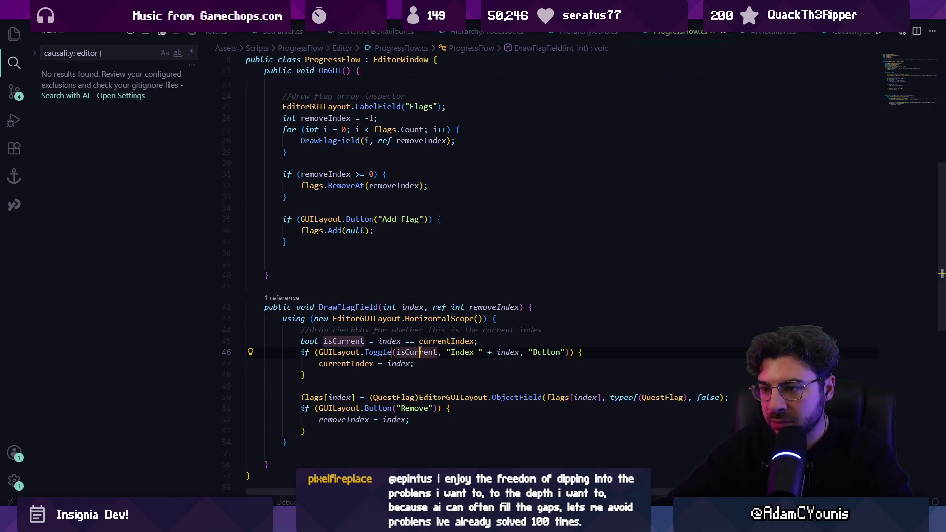
left_click(371, 341)
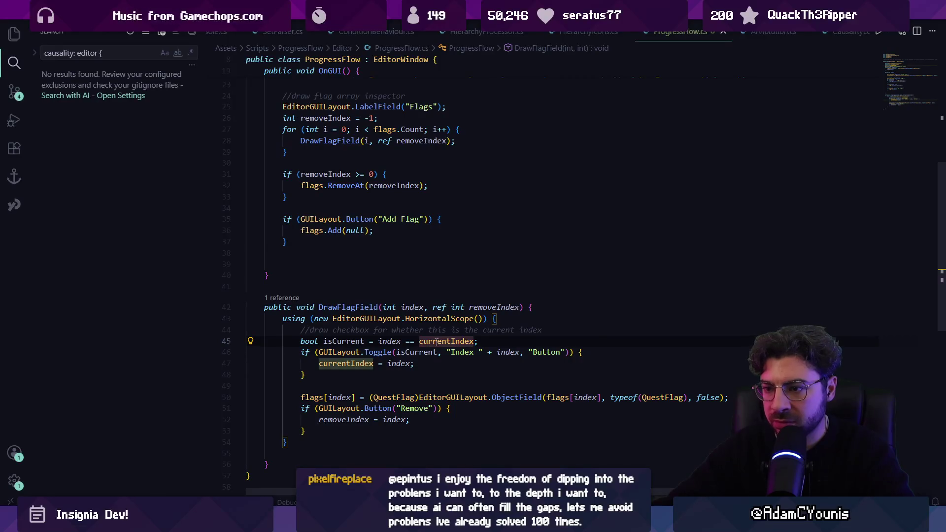
mouse_move(437, 342)
scroll(436, 344, "up", 3)
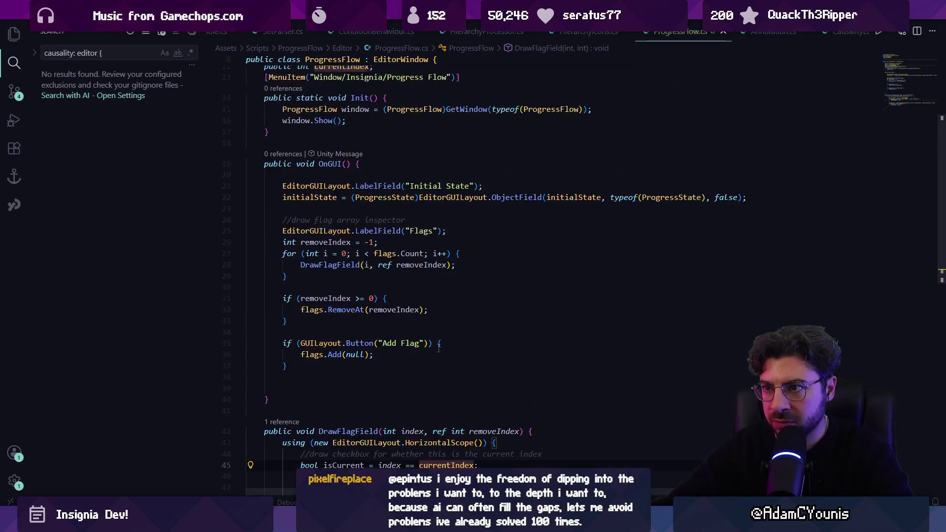
key("alt+Tab")
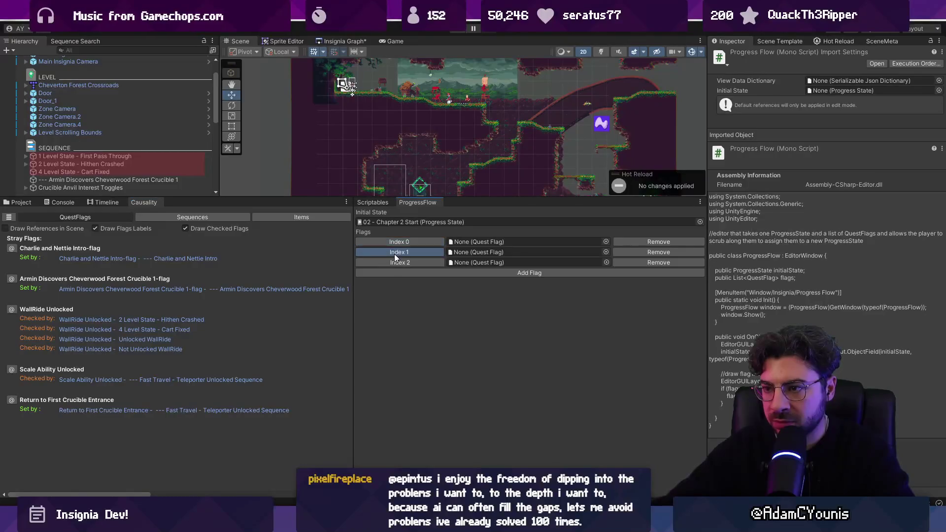
left_click(398, 252)
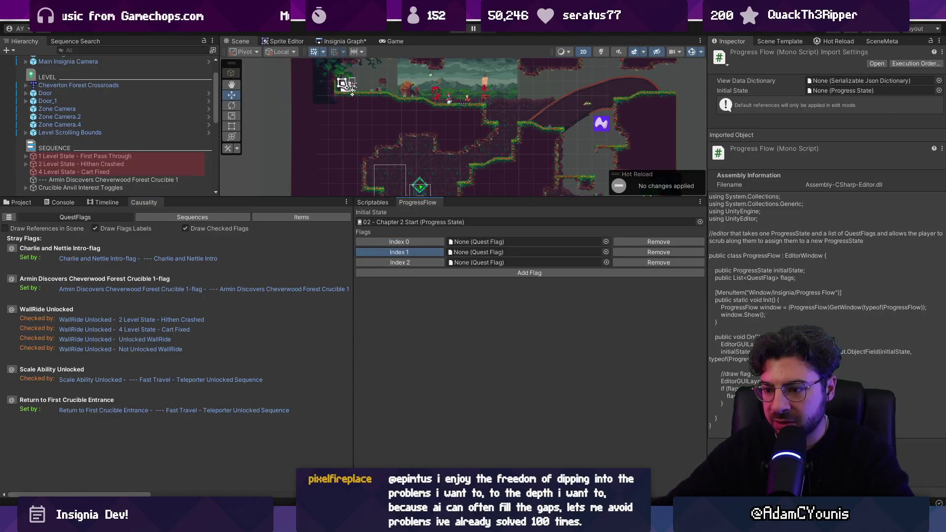
key("alt+Tab")
- Replace the row's if GUILayout.Toggle block with an EditorGUILayout.Toggle(isCurrent, GUILayout.Width(20)) checkbox and save
mouse_move(433, 366)
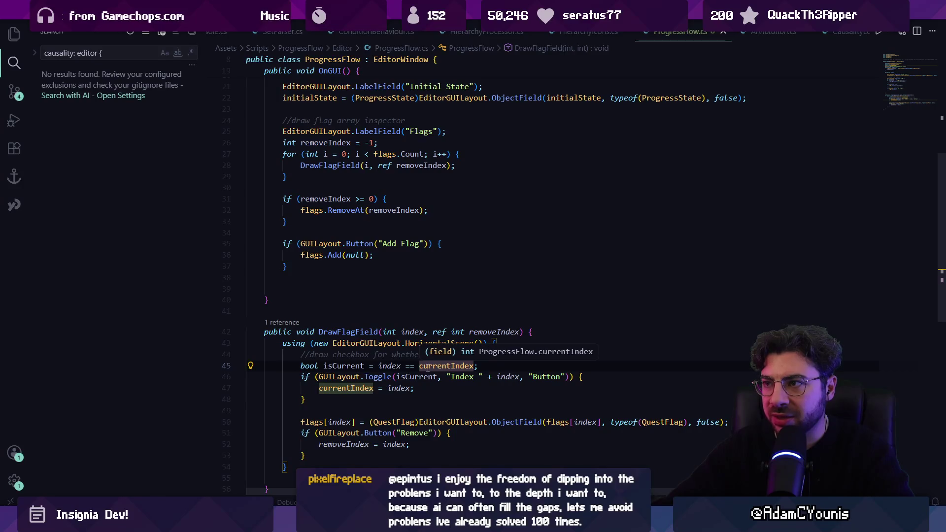
left_click(378, 377)
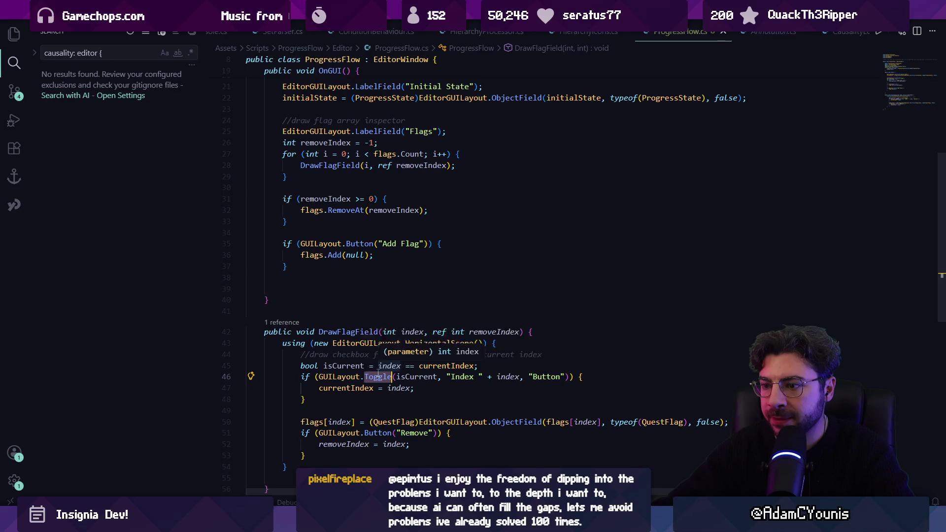
key("Down")
key("Down")
key("shift+Up")
key("shift+Up")
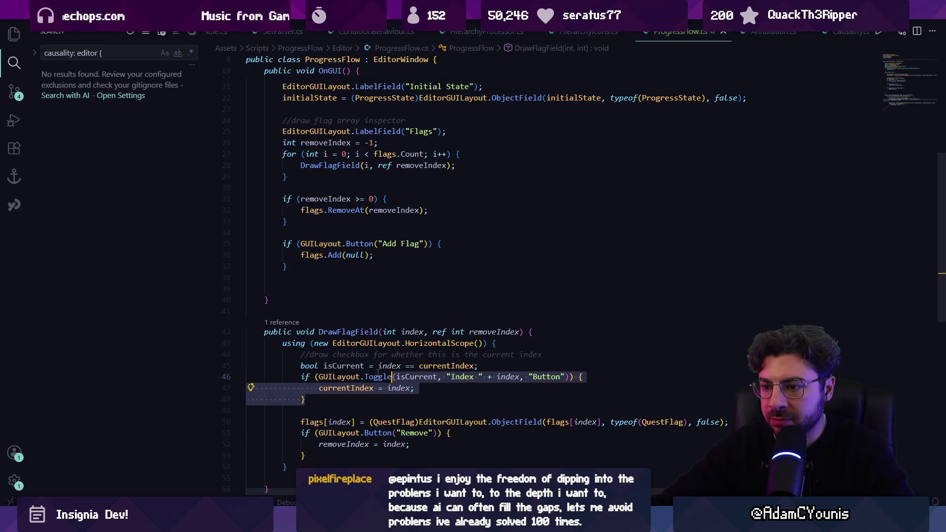
key("ctrl+shift+Left")
key("ctrl+shift+Left")
key("ctrl+shift+Left")
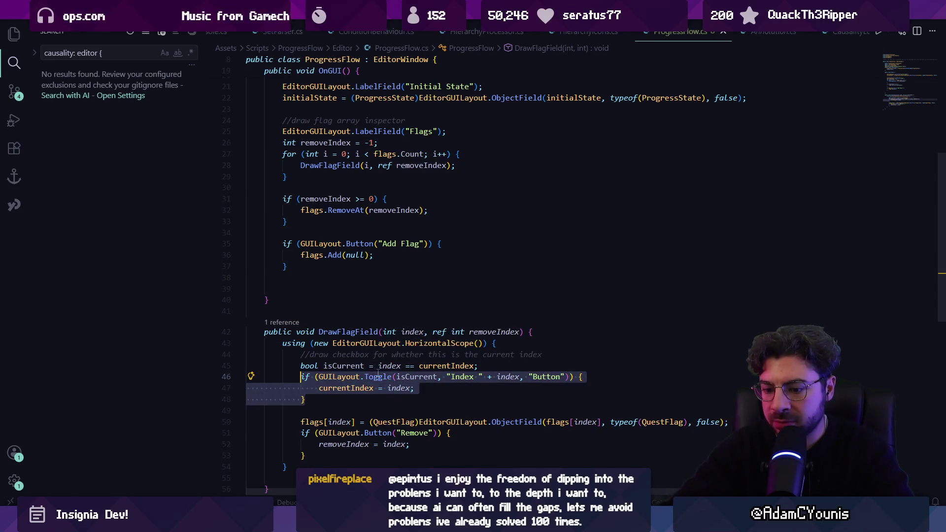
type("Editorguila")
key("Tab")
type(".boo")
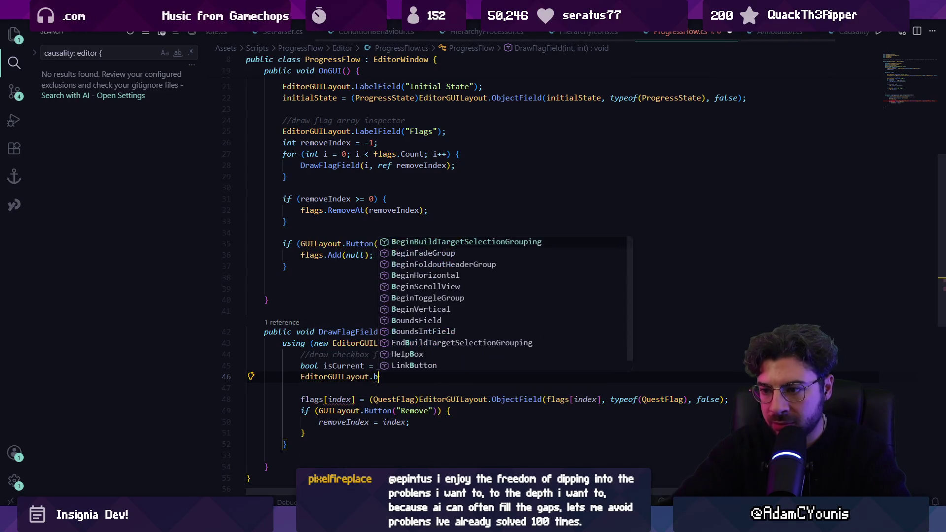
key("BackSpace")
key("BackSpace")
key("BackSpace")
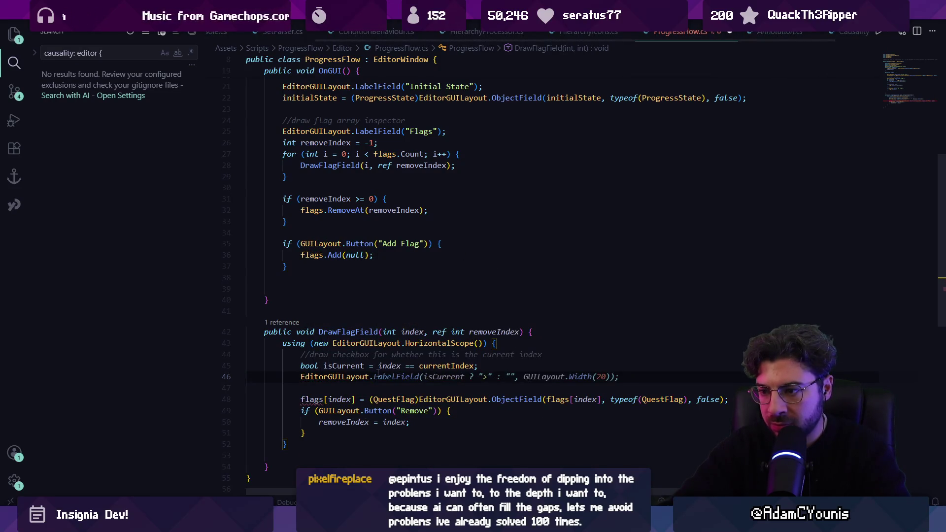
type("torGUILayout.toggle")
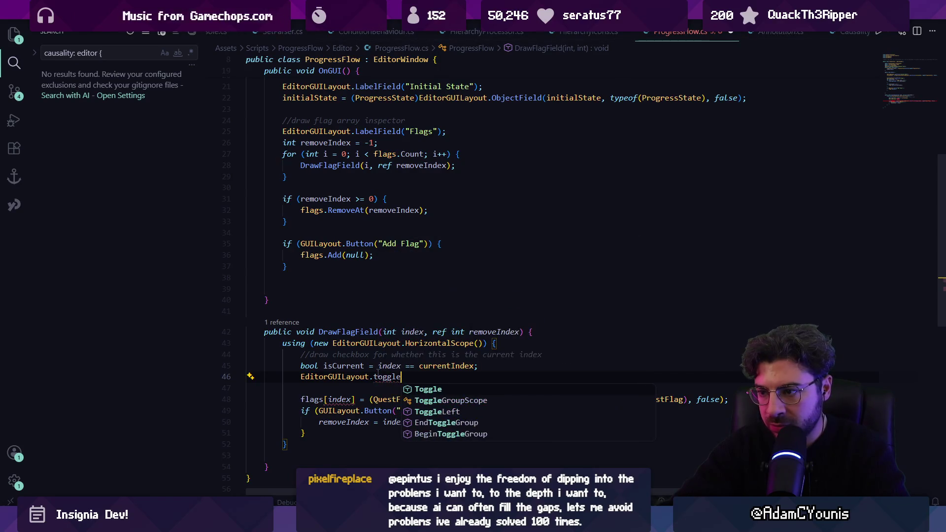
key("Escape")
key("Tab")
key("ctrl+s")
- Change the isCurrent comparison from == to <= so every flag up to the current index is ticked
key("alt+Tab")
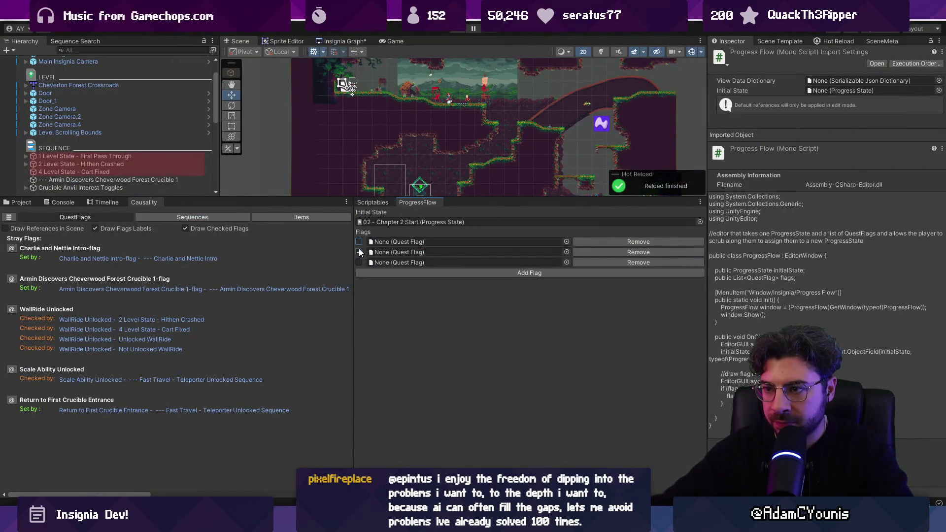
key("alt+Tab")
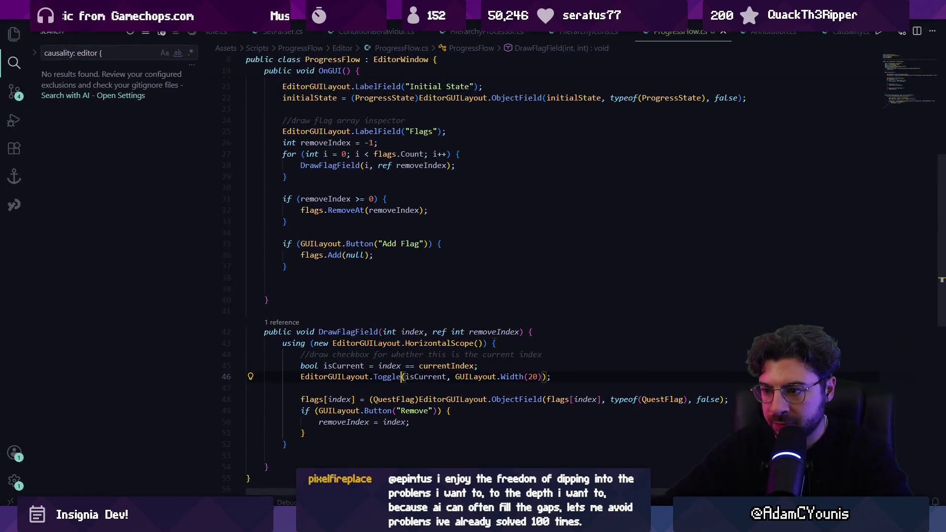
left_click(408, 365)
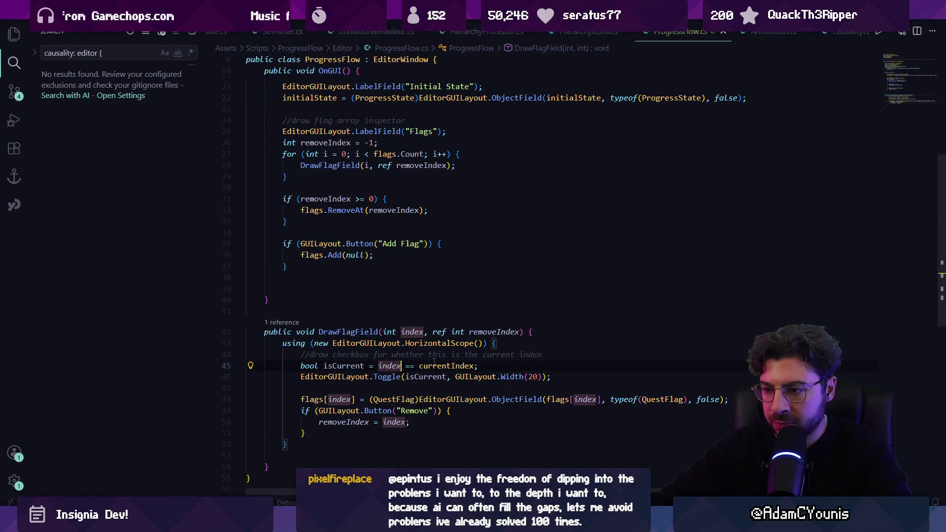
key("BackSpace")
type("<")
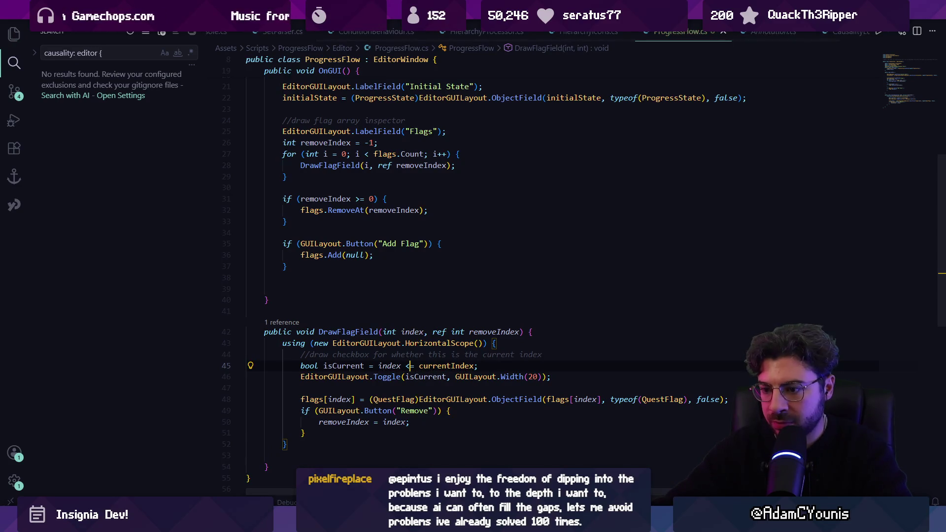
key("alt+Tab")
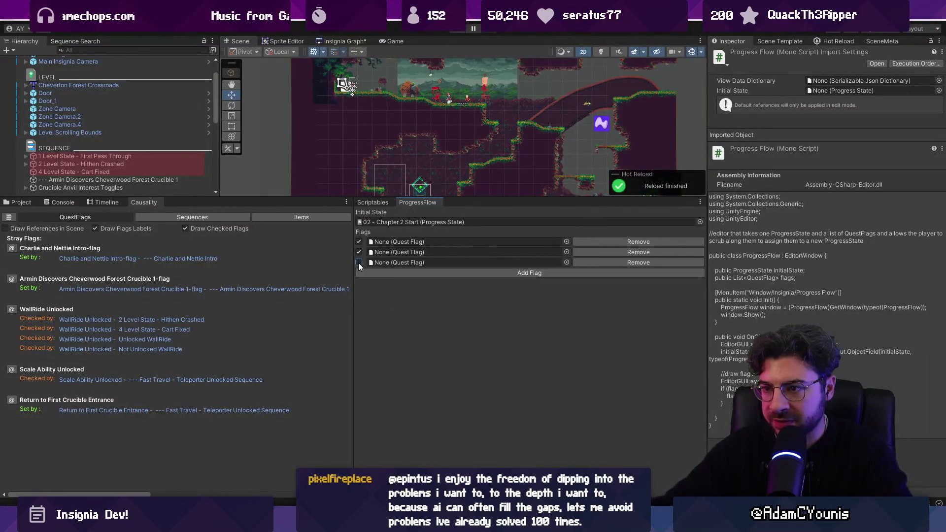
key("alt+Tab")
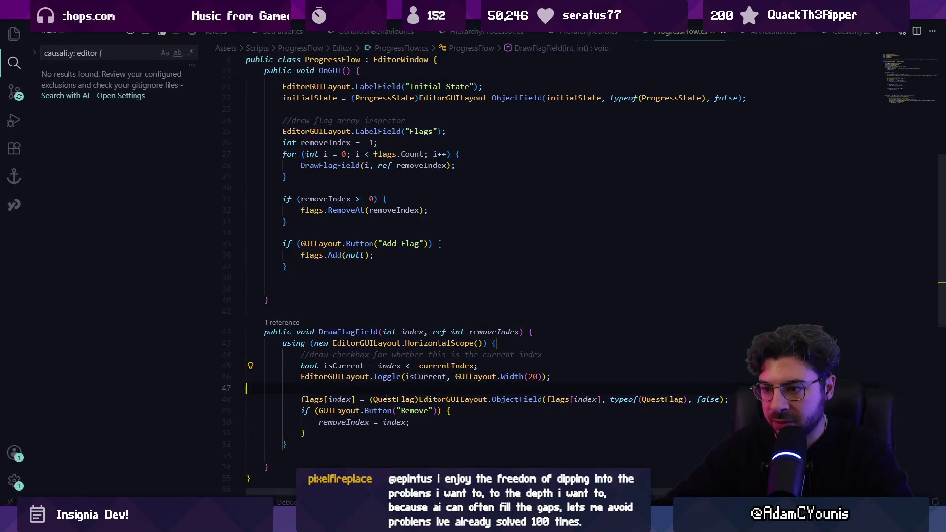
- Assign the checkbox result to currentIndex, save, and test the change in Unity
left_click(295, 377)
type("currentIndex =")
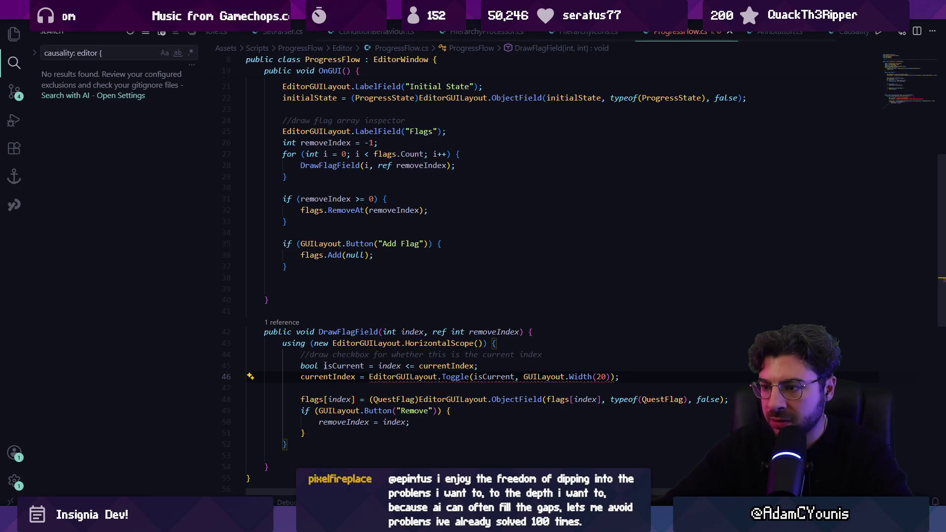
key("Tab")
key("ctrl+s")
key("alt+Tab")
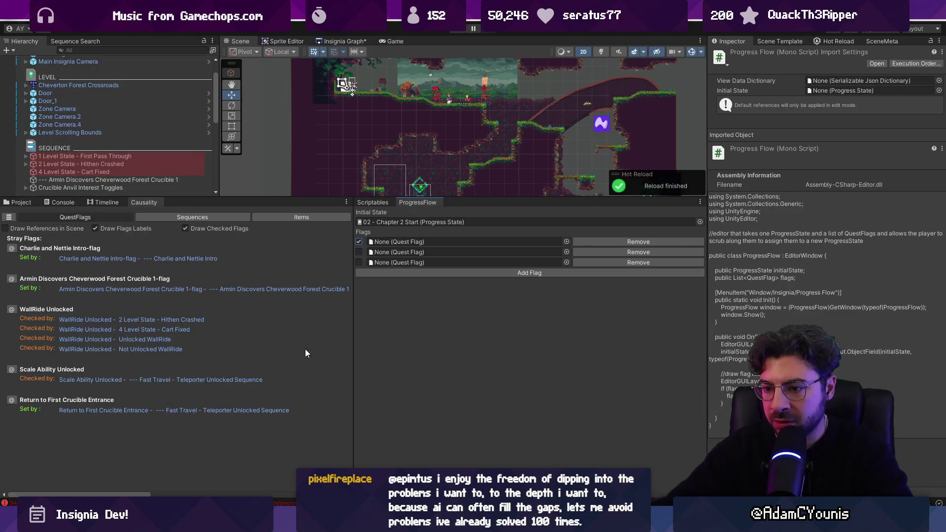
left_click(54, 203)
left_click(19, 201)
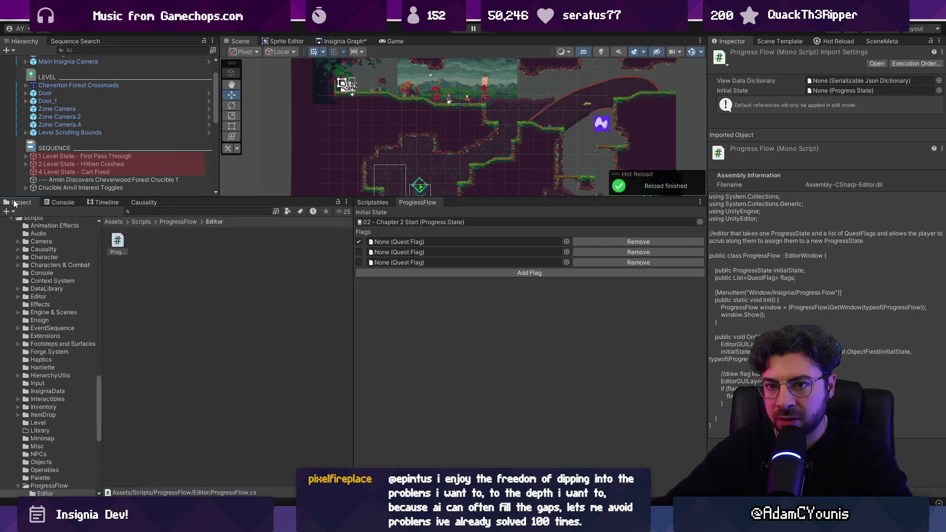
left_click_drag(355, 309, 362, 308)
key("alt+Tab")
- Store the Toggle result in a new bool toggled instead of assigning currentIndex
left_click(483, 377)
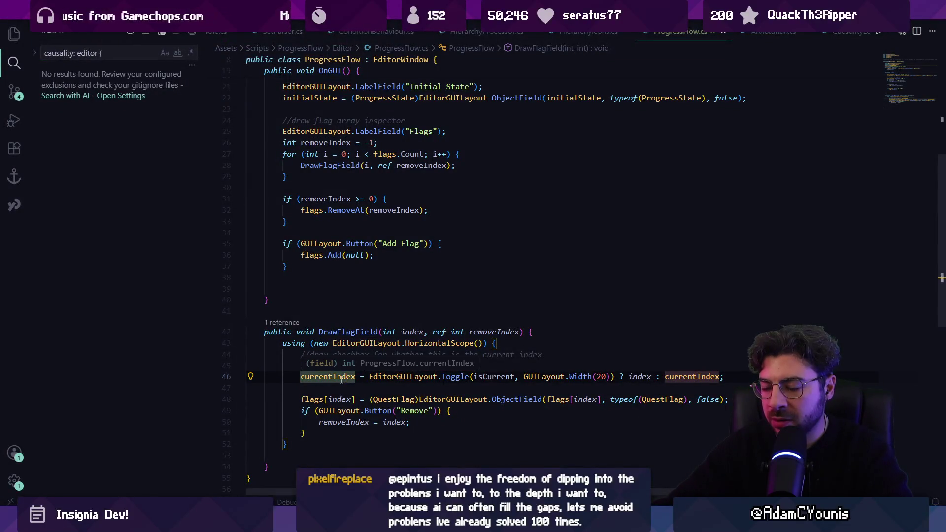
left_click(369, 376)
key("shift+Home")
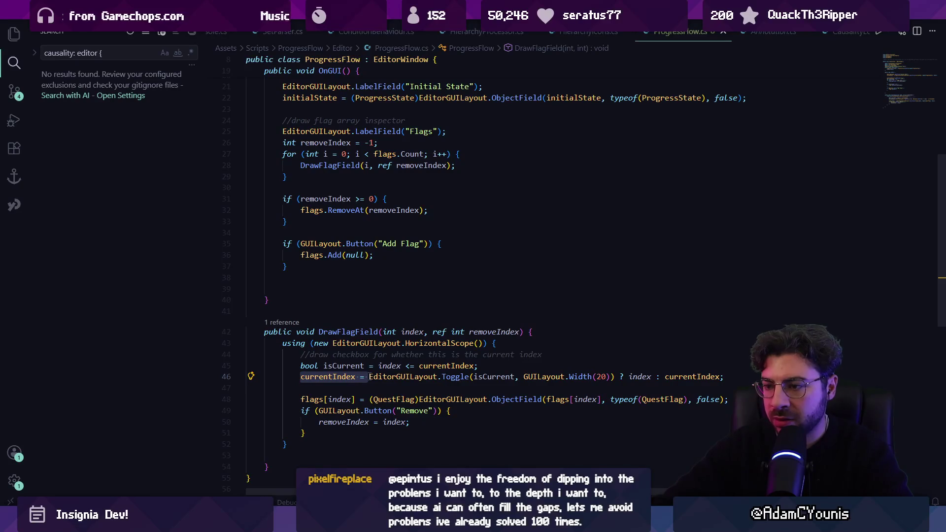
left_click(477, 377)
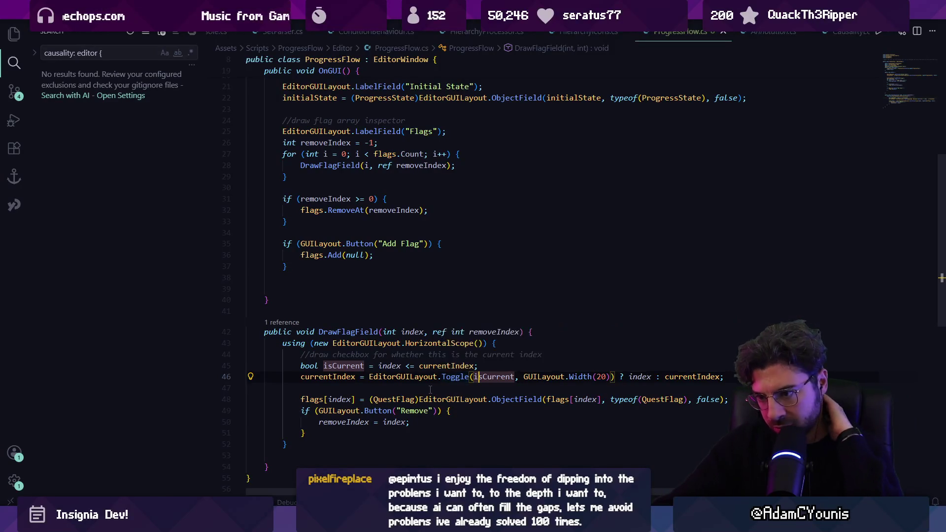
double_click(338, 377)
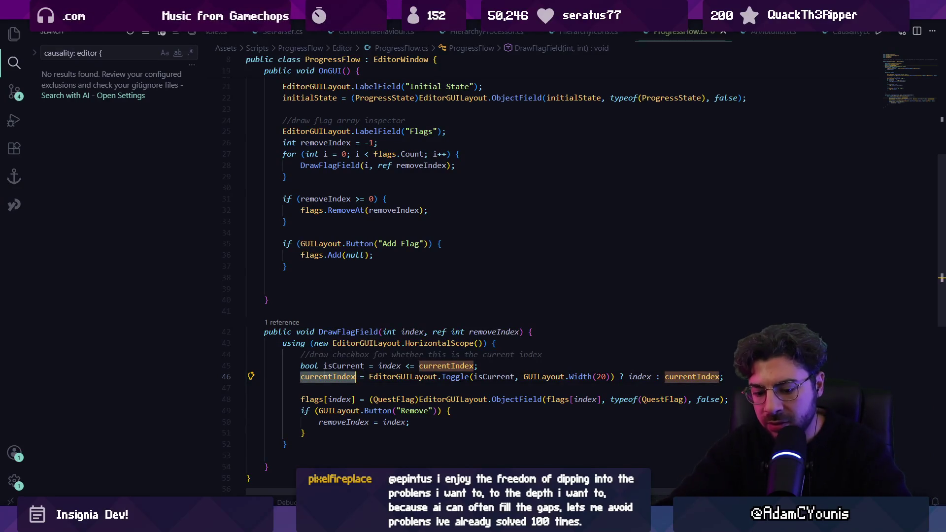
type("bool toggled =")
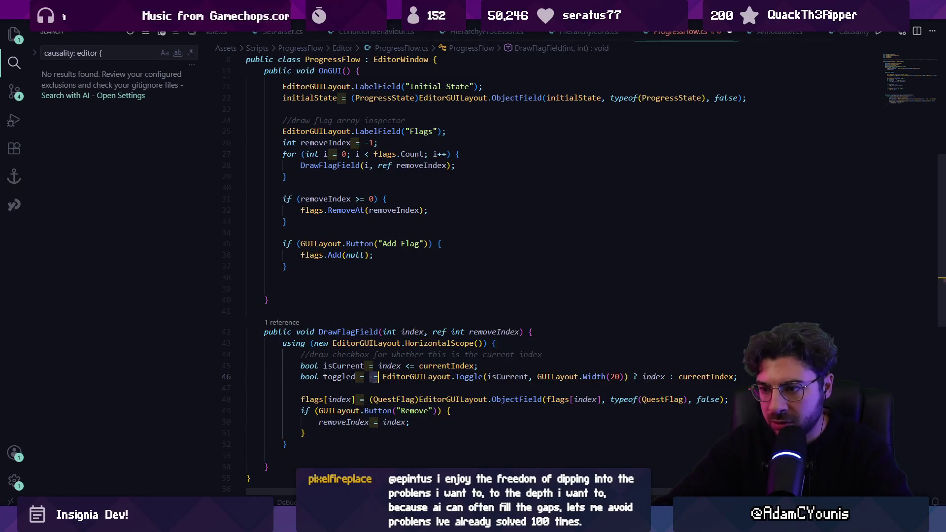
key("Delete")
key("Delete")
- Drop the ternary, add an if/else setting currentIndex to index or index - 1, then test in Unity
left_click(656, 376)
key("End")
key("Left")
key("ctrl+shift+Left")
key("ctrl+shift+Left")
key("ctrl+shift+Left")
key("BackSpace")
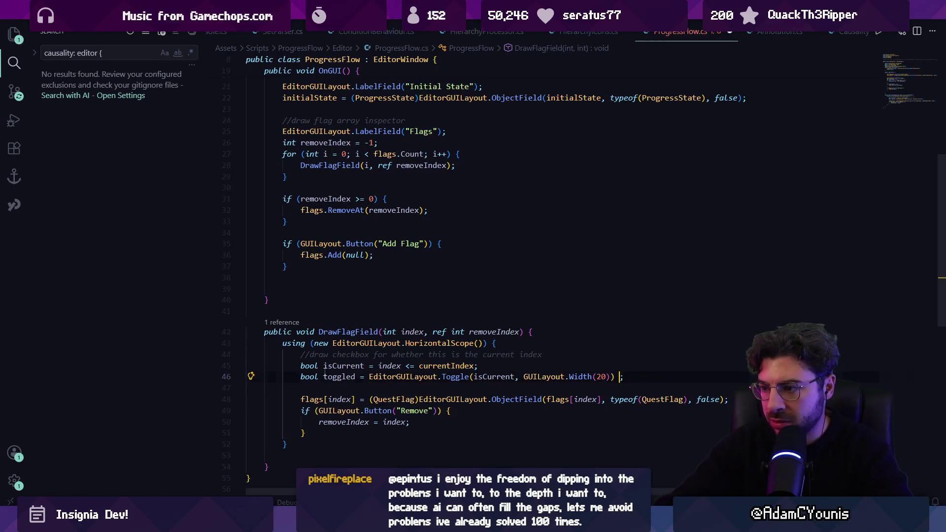
key("Down")
key("Return")
key("Return")
key("Up")
type("if")
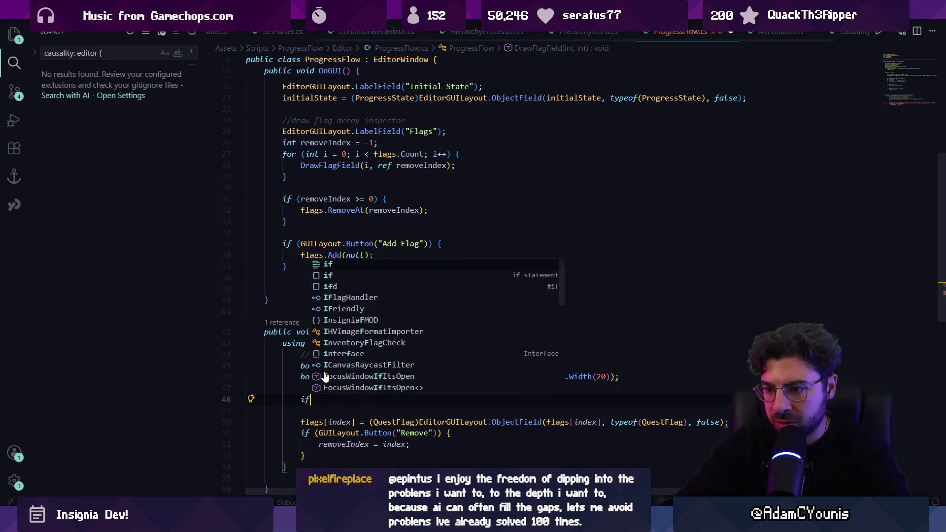
key("Tab")
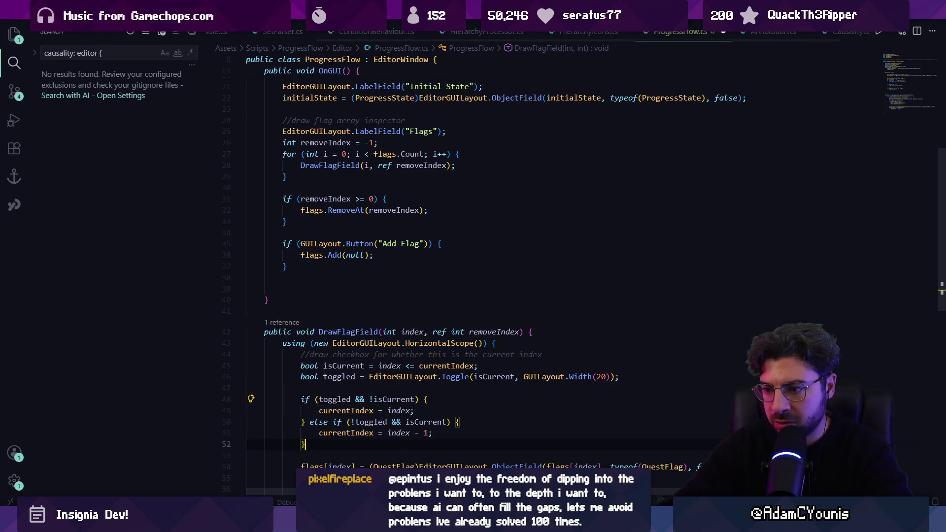
key("alt+Tab")
left_click(368, 253)
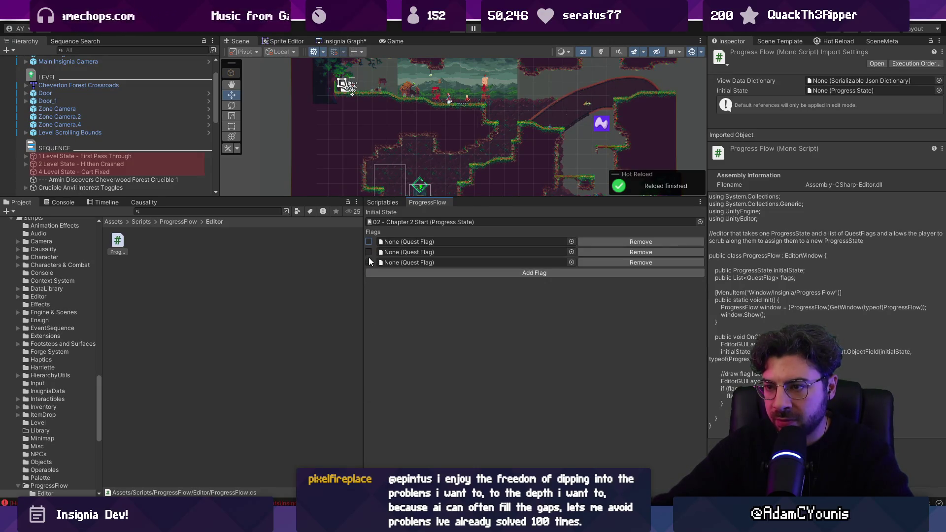
mouse_move(364, 322)
left_mouse_down()
mouse_move(515, 319)
mouse_move(485, 319)
left_mouse_up()
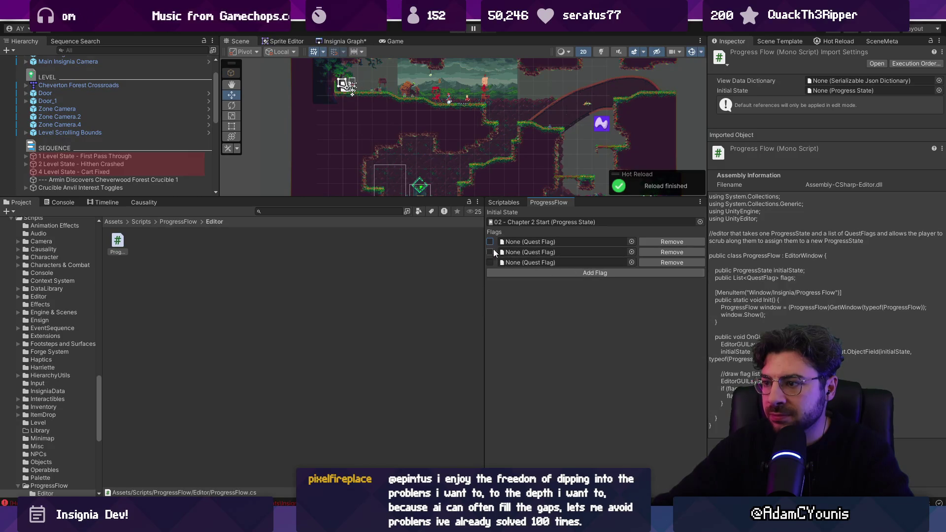
key("alt+Tab")
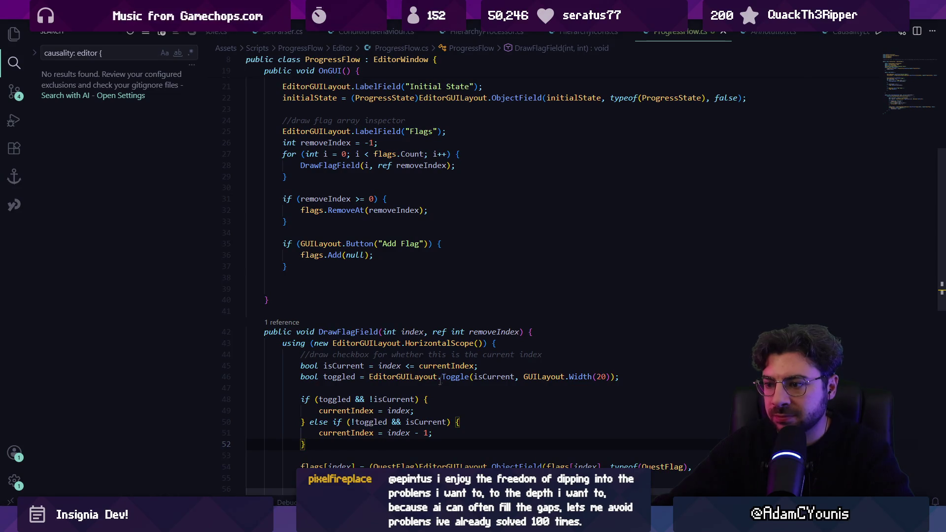
scroll(385, 443, "down", 2)
scroll(441, 356, "up", 4)
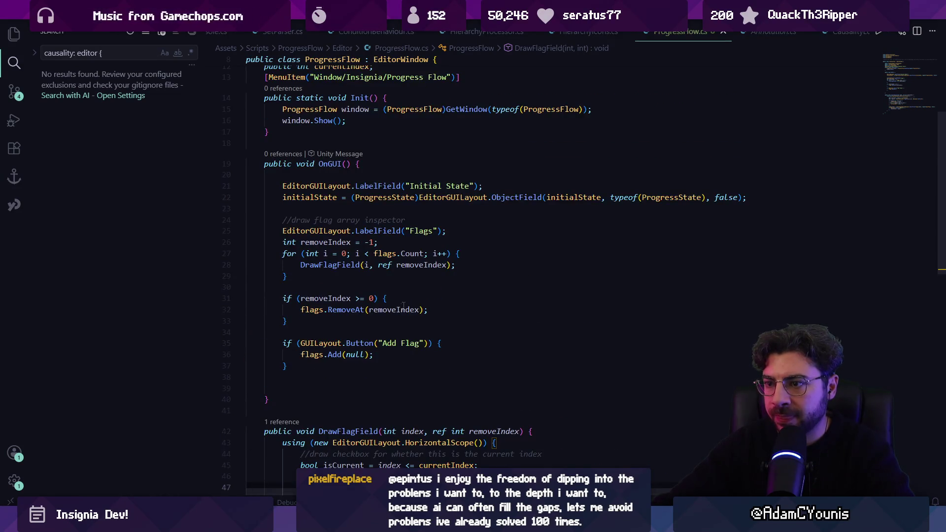
key("alt+Tab")
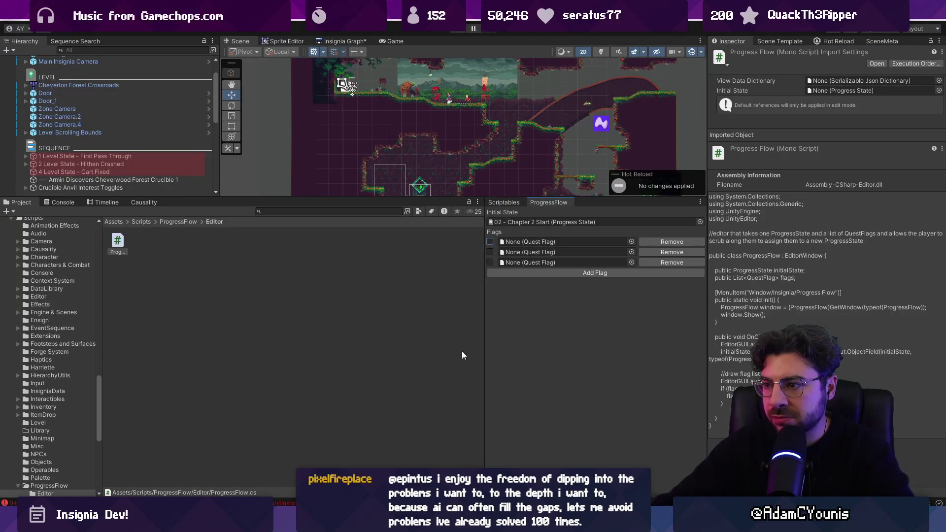
left_click_drag(483, 332, 431, 330)
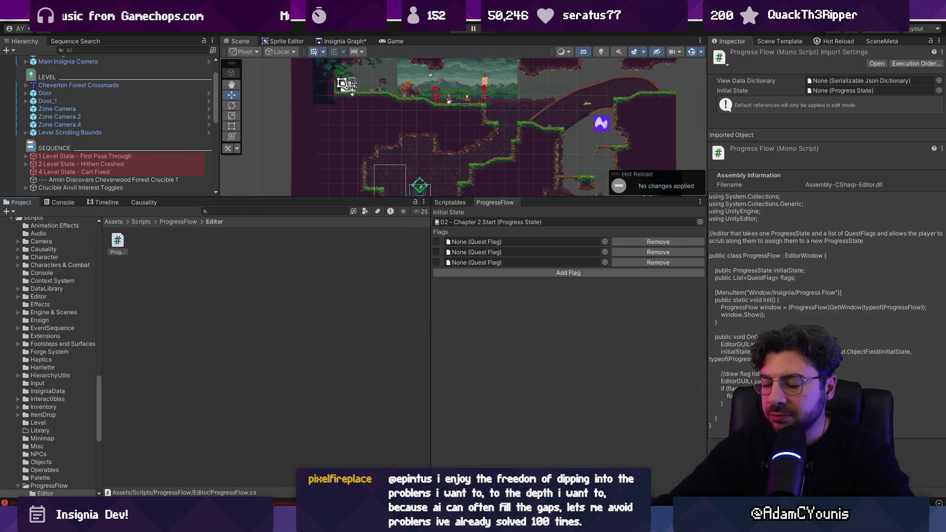
mouse_move(333, 523)
left_click(332, 456)
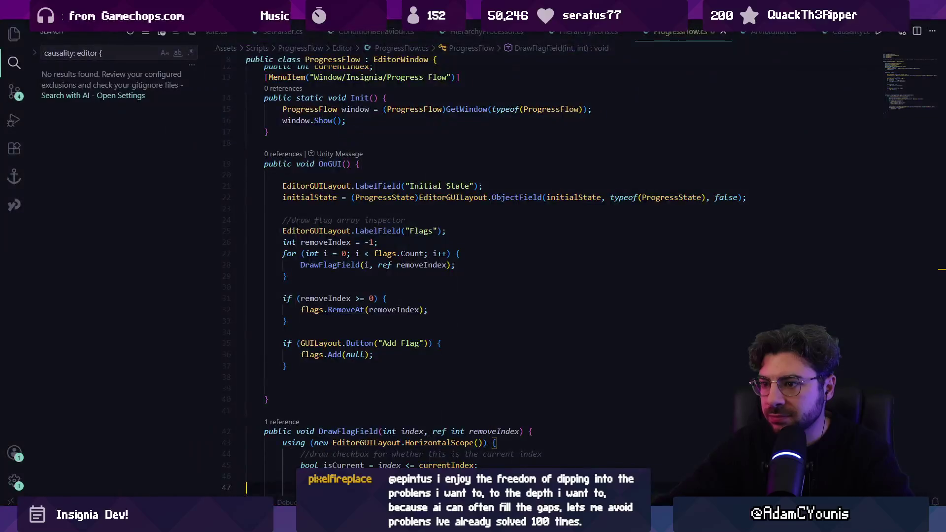
- Delete the stray blank line after the Add Flag block and check Unity's reloaded Progress Flow window
key("BackSpace")
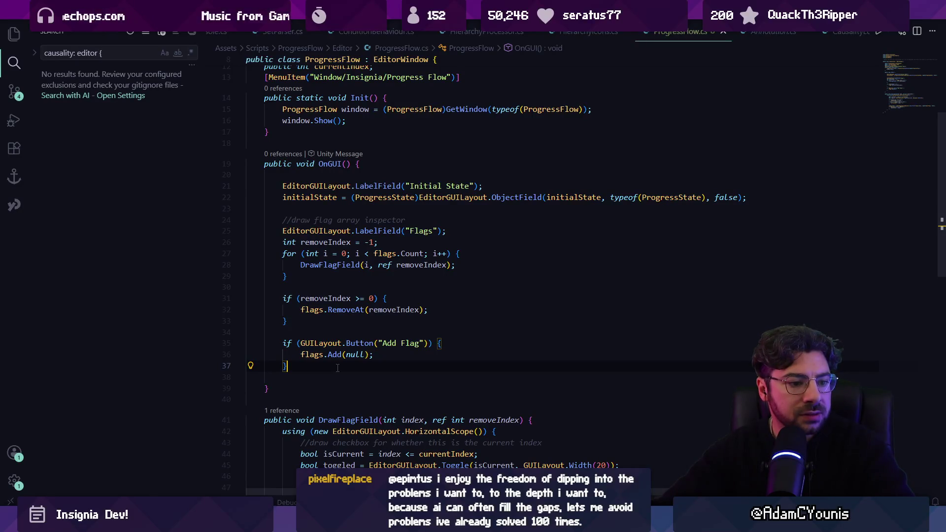
left_click(360, 284)
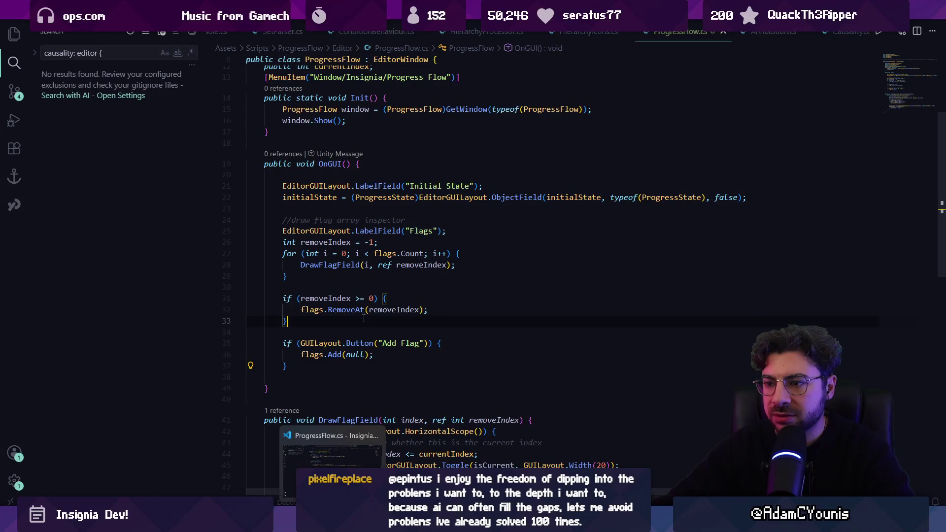
scroll(360, 284, "down", 5)
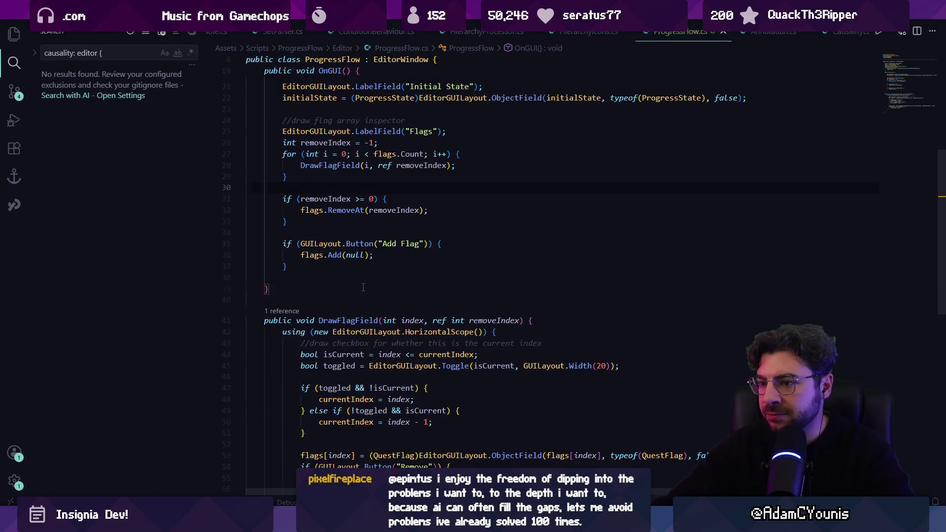
left_click(305, 414)
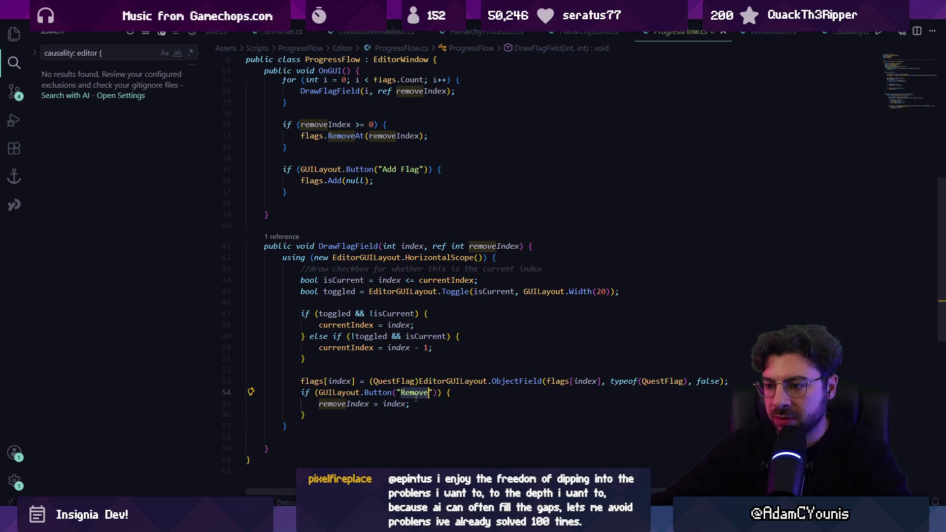
type("-")
key("alt+Tab")
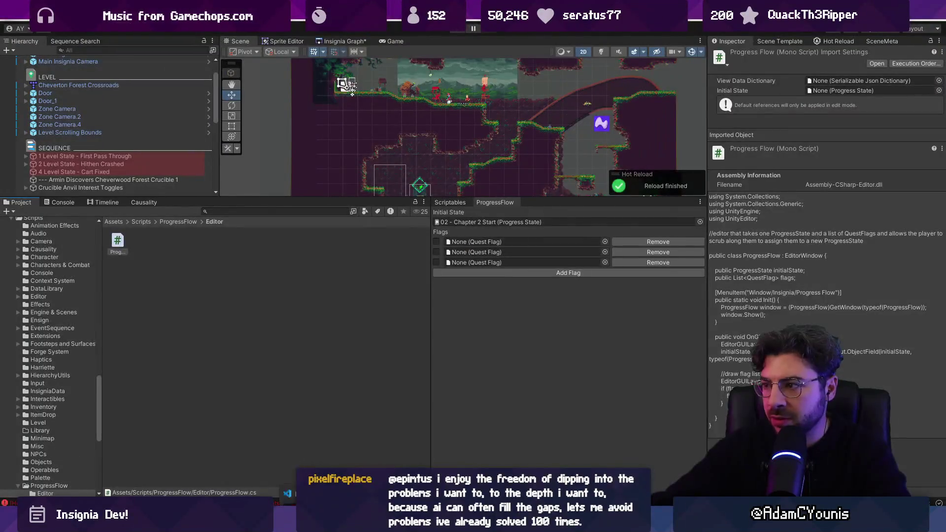
key("alt+Tab")
- Add an //arrange comment and the suggested Up button block swapping a flag with the previous one
left_click(357, 418)
key("Return")
key("Return")
type("//arrange up and down buttons")
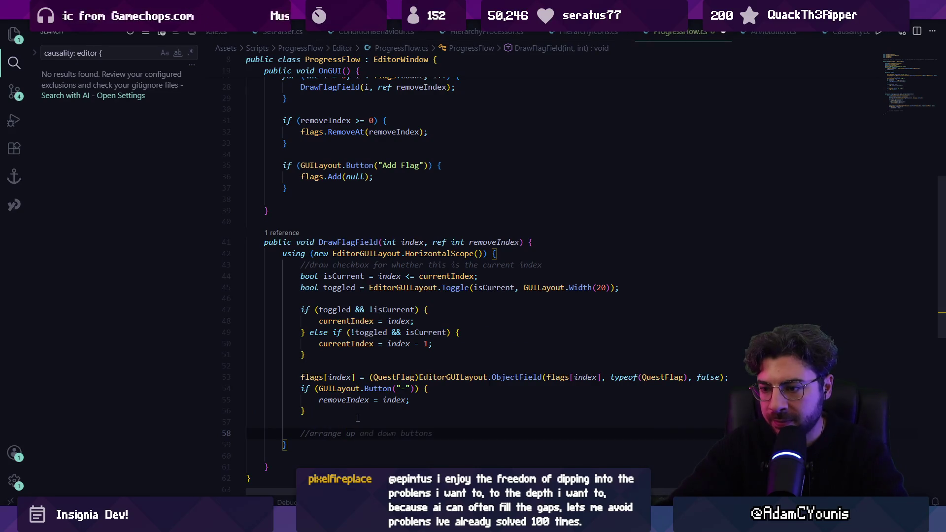
key("Return")
key("Tab")
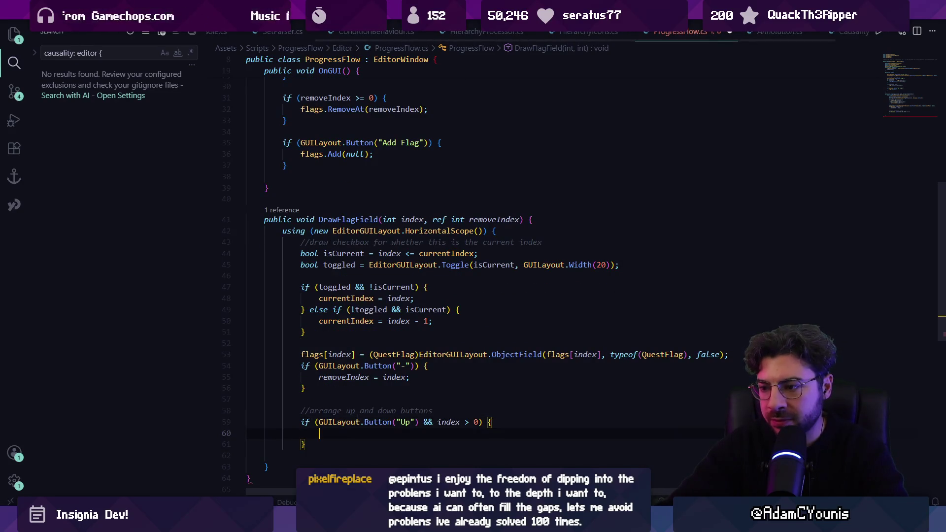
scroll(358, 417, "down", 4)
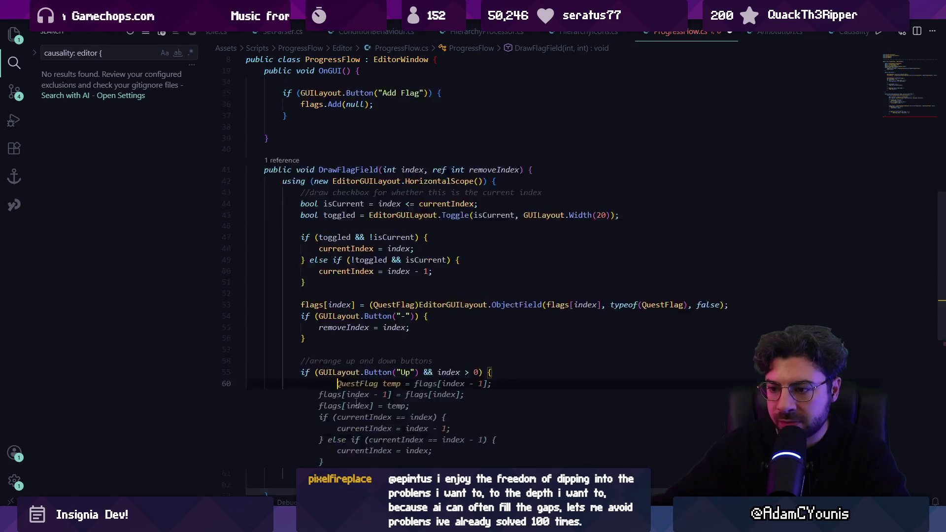
mouse_move(472, 306)
key("Tab")
key("Down")
key("Return")
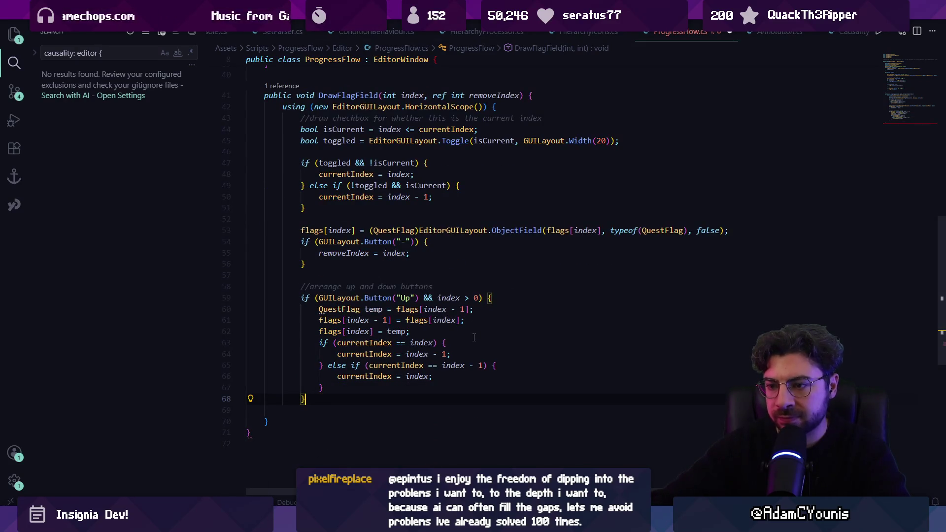
- Add the suggested Down button swap block, fix the file's closing brace, and save ProgressFlow.cs
key("Return")
type("if")
key("Tab")
scroll(474, 337, "down", 4)
left_click(309, 410)
scroll(309, 411, "up", 4)
scroll(301, 409, "down", 6)
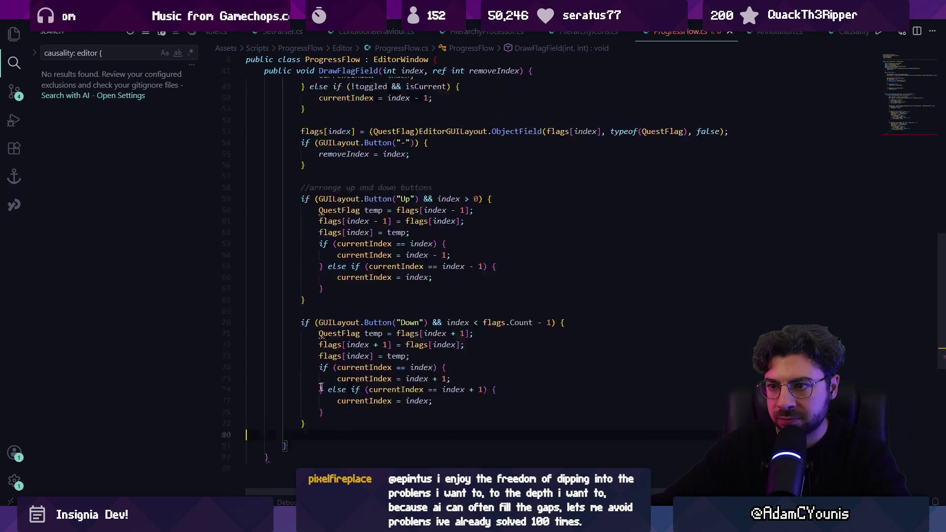
left_click(292, 408)
key("BackSpace")
type("{")
key("ctrl+s")
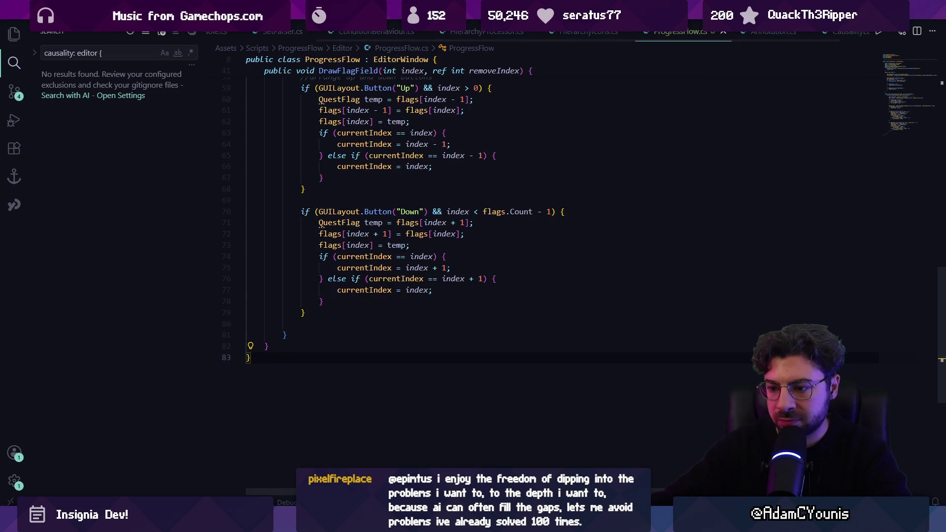
key("alt+Tab")
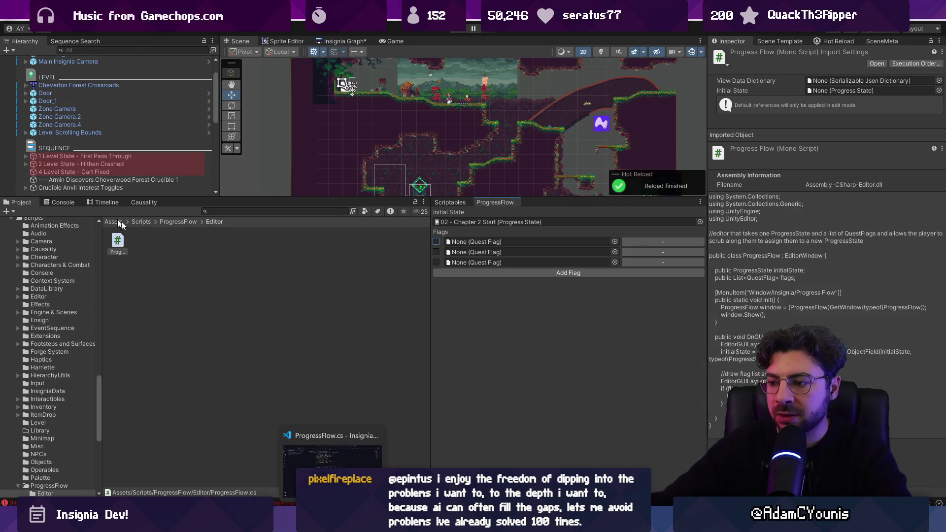
- Back in the code, move the Unity Hub window aside and go above the arrange comment
key("alt+Tab")
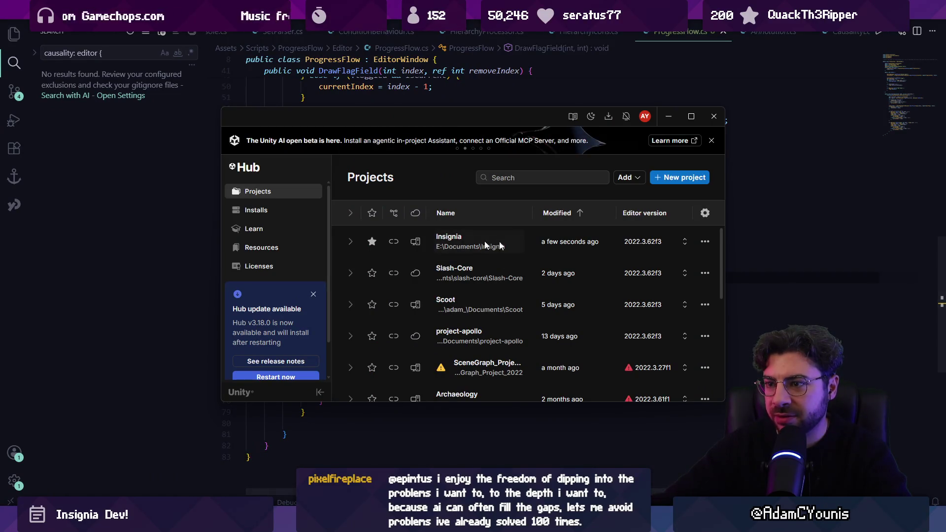
left_click_drag(508, 116, 510, 451)
left_click(351, 164)
- Wrap the Up and Down button code between /* and */ and save
type("/.*")
key("BackSpace")
key("BackSpace")
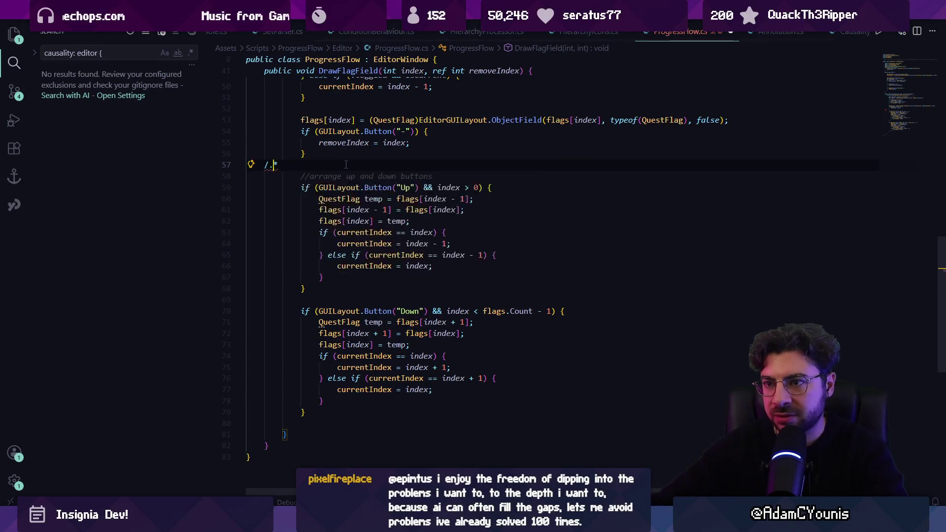
type("*")
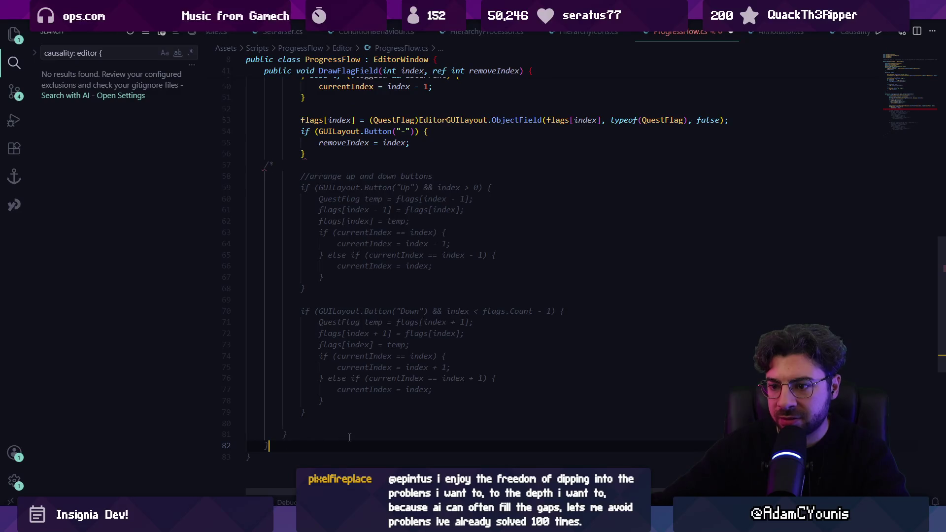
left_click(270, 445)
key("Return")
type("*/")
key("ctrl+s")
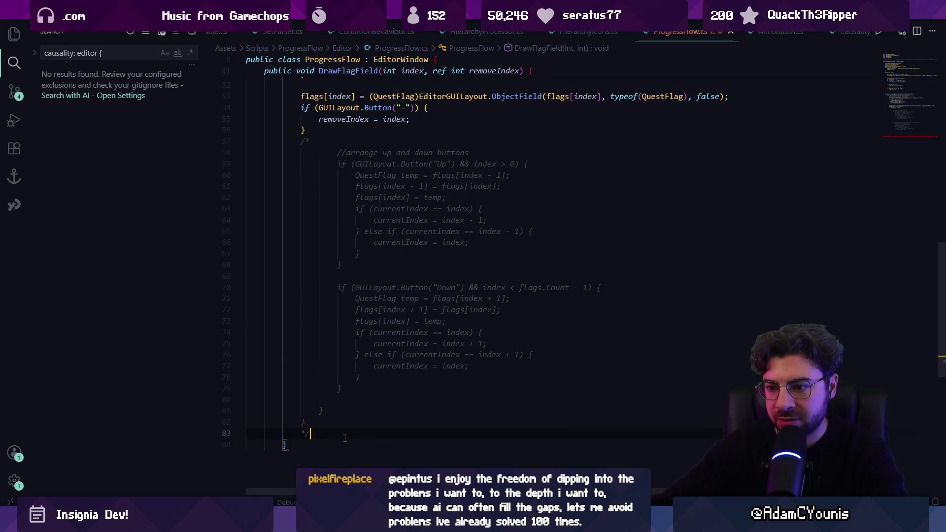
- Delete the two extra closing braces left below the block comment
left_click(320, 427)
key("ctrl+shift+k")
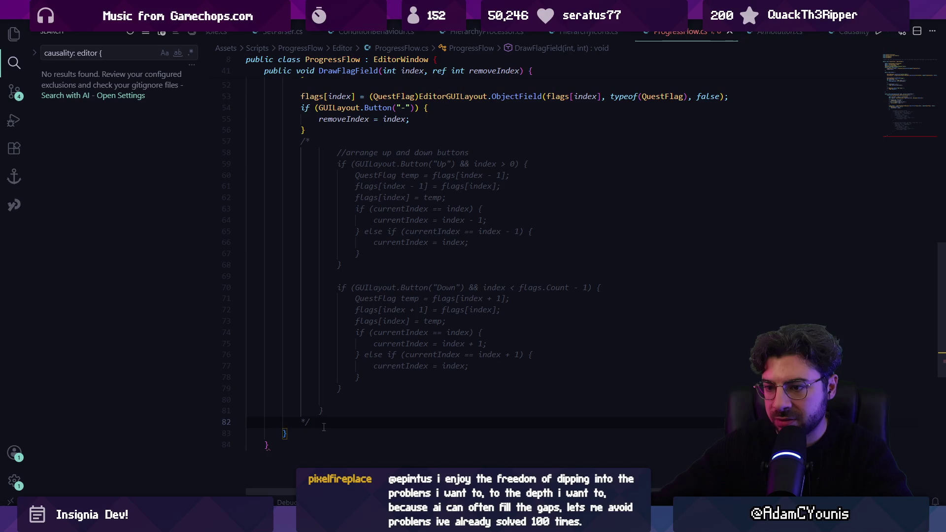
key("Up")
key("ctrl+shift+k")
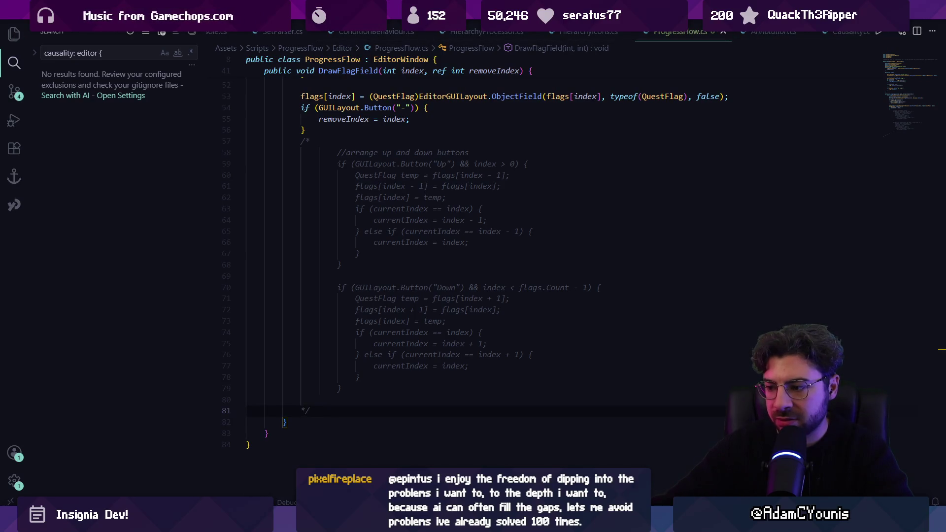
left_click(310, 141)
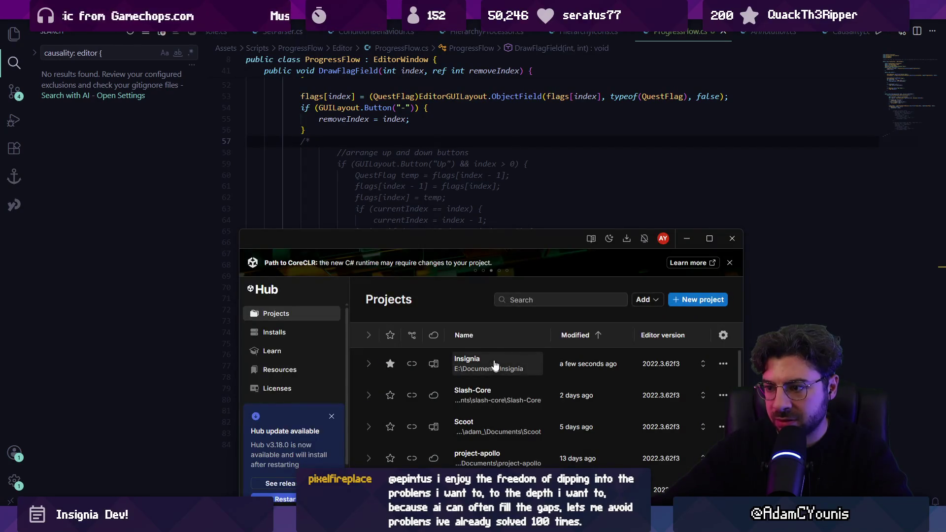
left_click(630, 186)
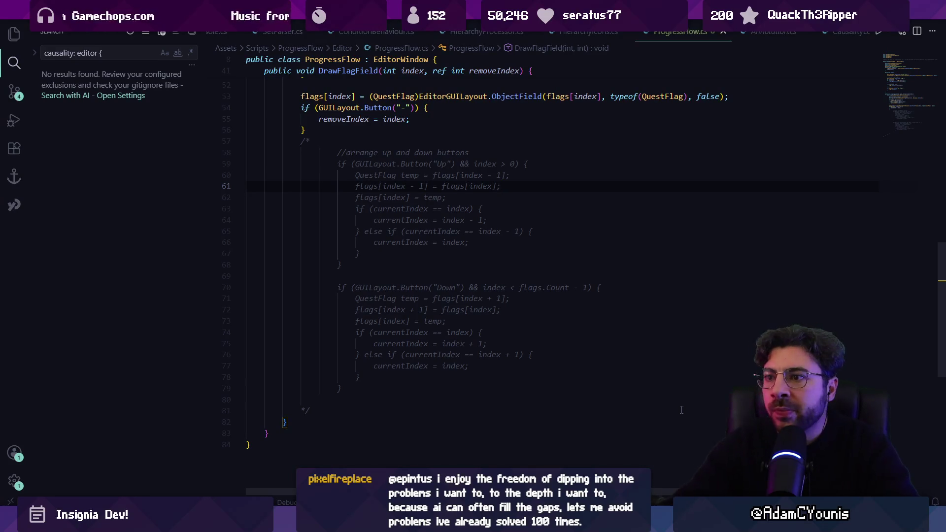
scroll(416, 282, "up", 1)
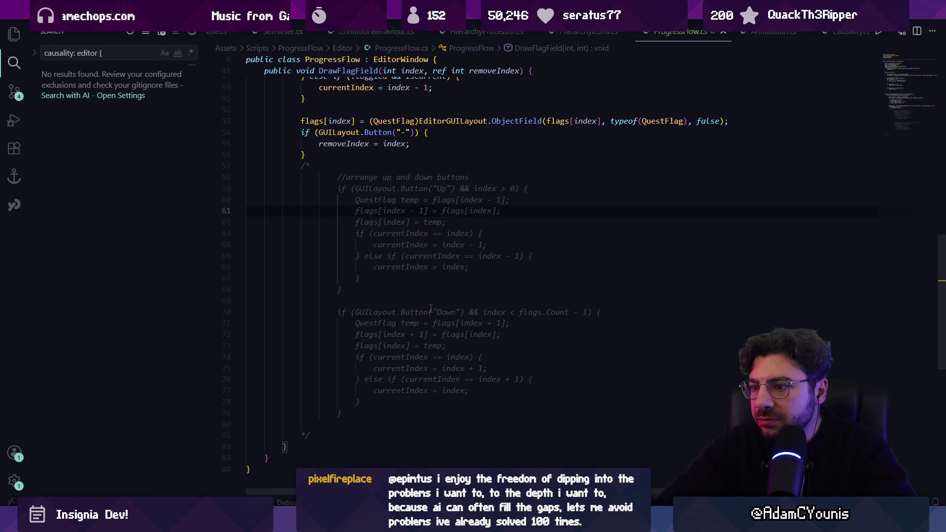
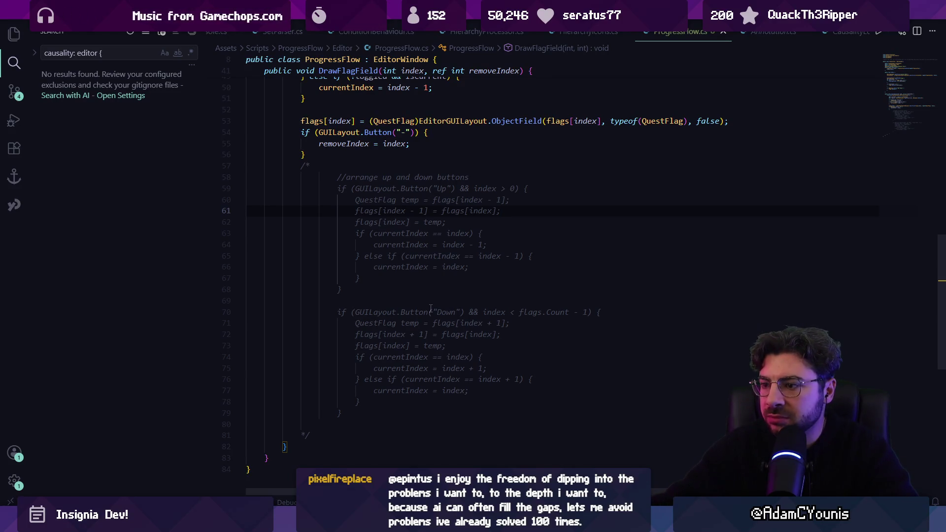
- Start a new bool field declaration on a line below the flags list field
scroll(431, 309, "up", 15)
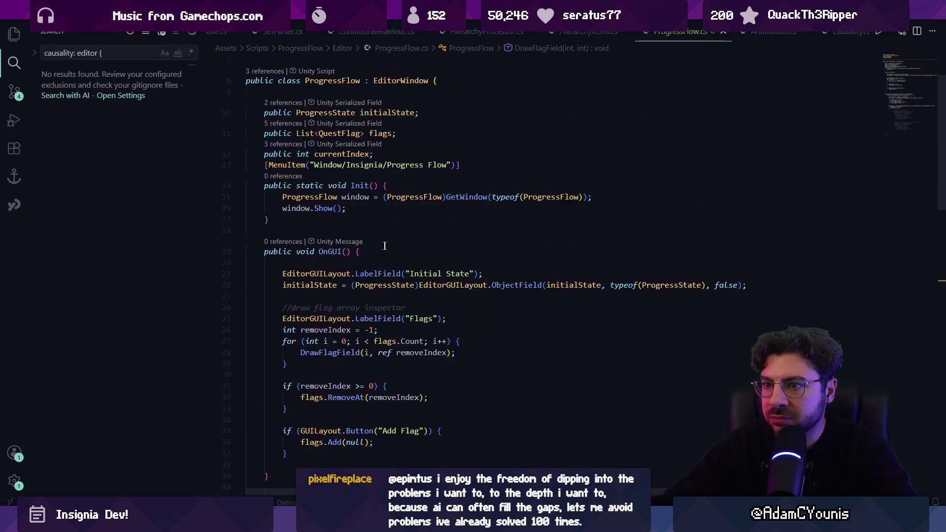
left_click(435, 211)
left_click(439, 203)
key("Return")
key("Return")
type("bool")
key("Tab")
- Save ProgressFlow.cs, check Unity's Console after the reload, and return to the script
key("ctrl+s")
key("alt+Tab")
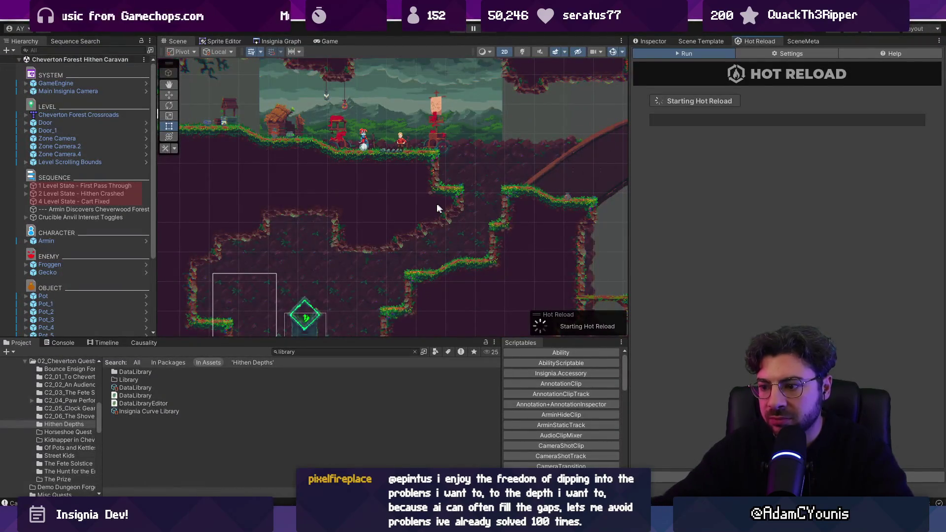
left_click(61, 342)
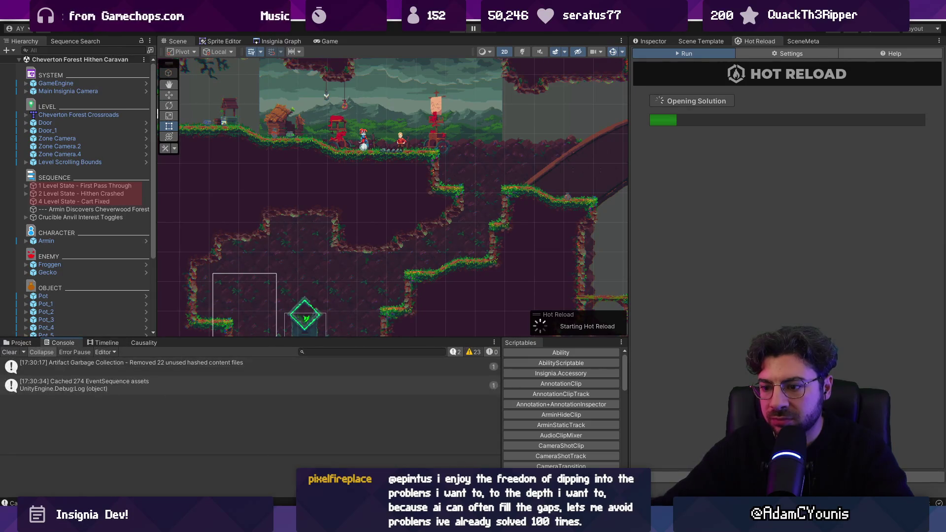
key("alt+Tab")
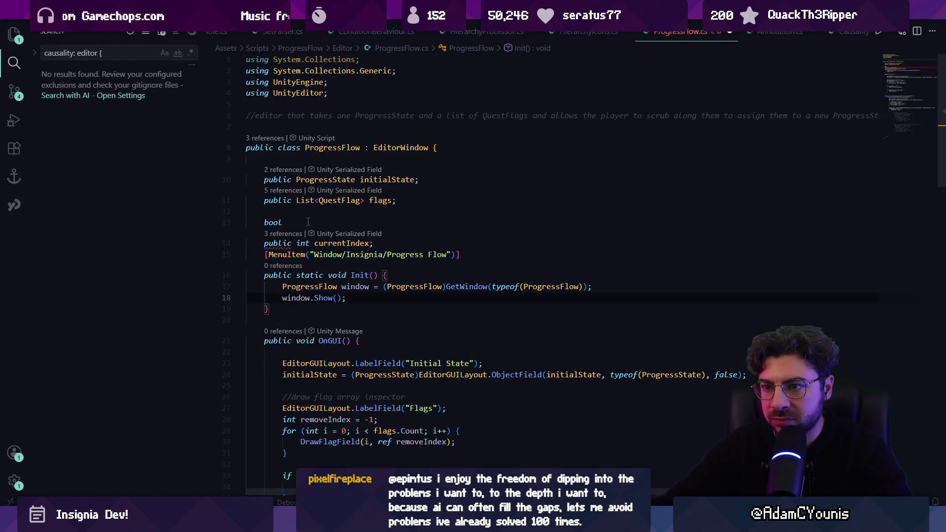
- Replace the unfinished bool line with a 'public int moveIndex;' field declaration
key("BackSpace")
key("BackSpace")
key("BackSpace")
scroll(320, 247, "down", 5)
scroll(349, 280, "down", 10)
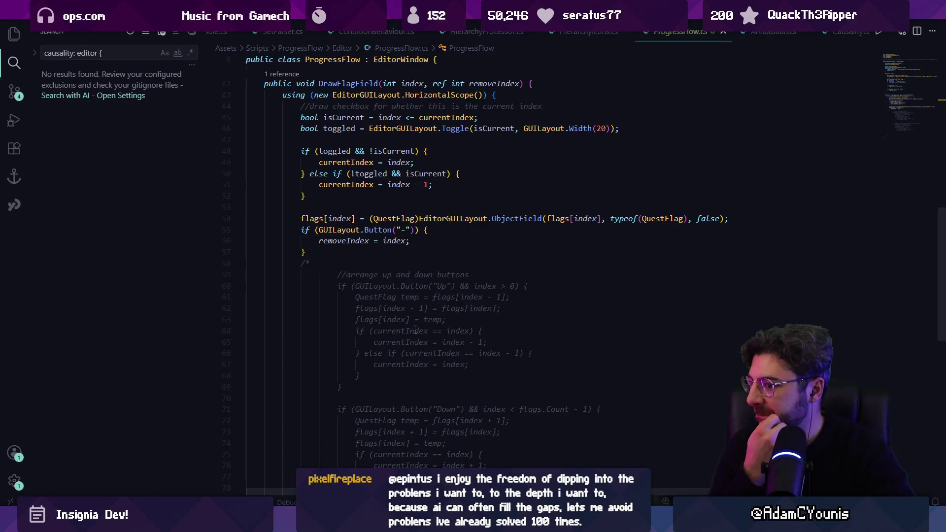
type("pub")
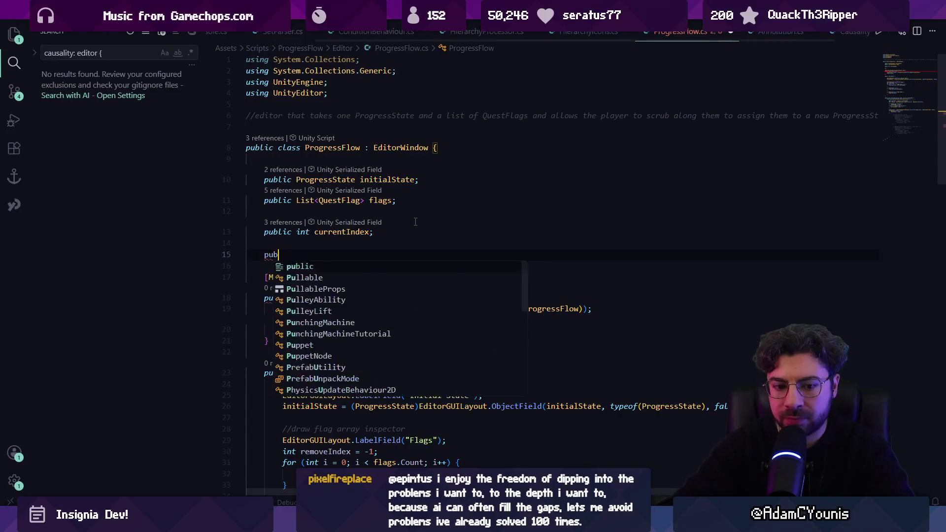
type("lic bool shouldMove")
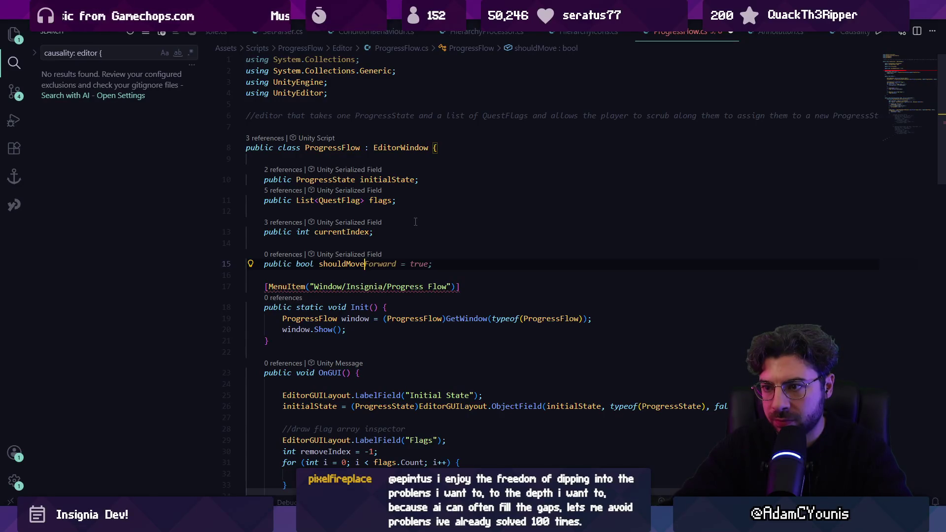
key("ctrl+shift+Left")
type("moveIndexx")
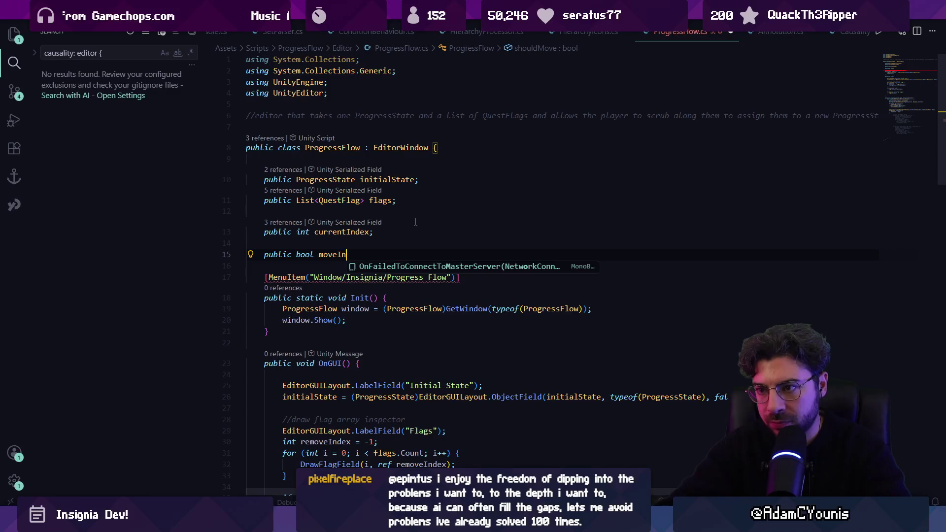
key("Tab")
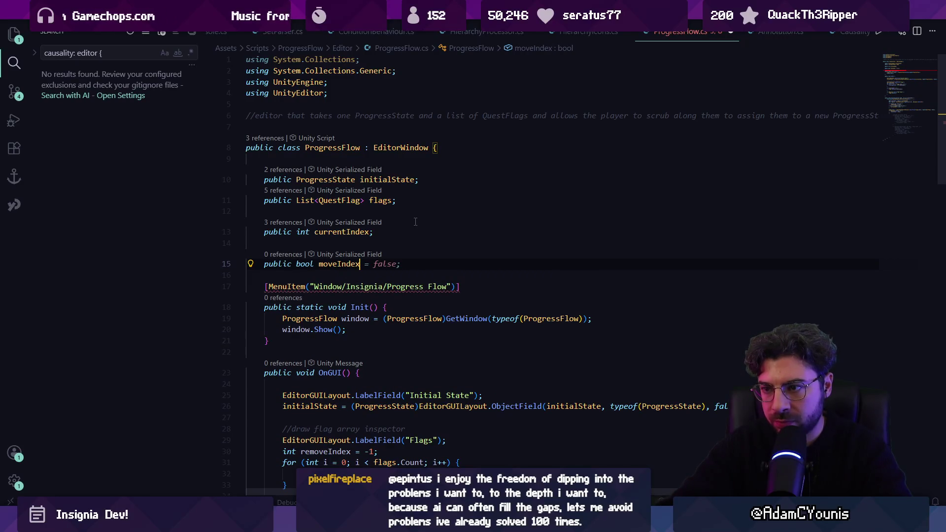
key("ctrl+z")
key("ctrl+Left")
key("ctrl+shift+Left")
type("int")
key("Escape")
key("End")
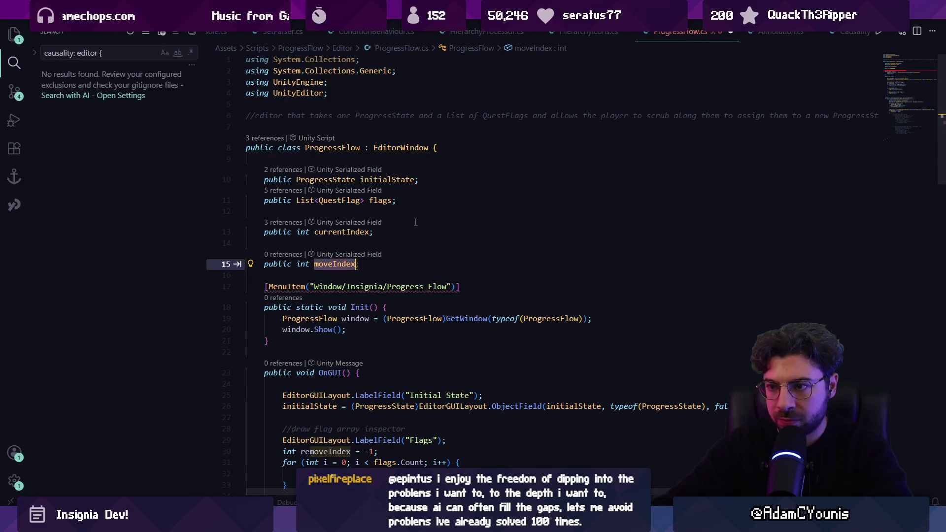
type(";")
- Add a 'bool moveUp;' field below moveIndex and save the script
key("Return")
type("b")
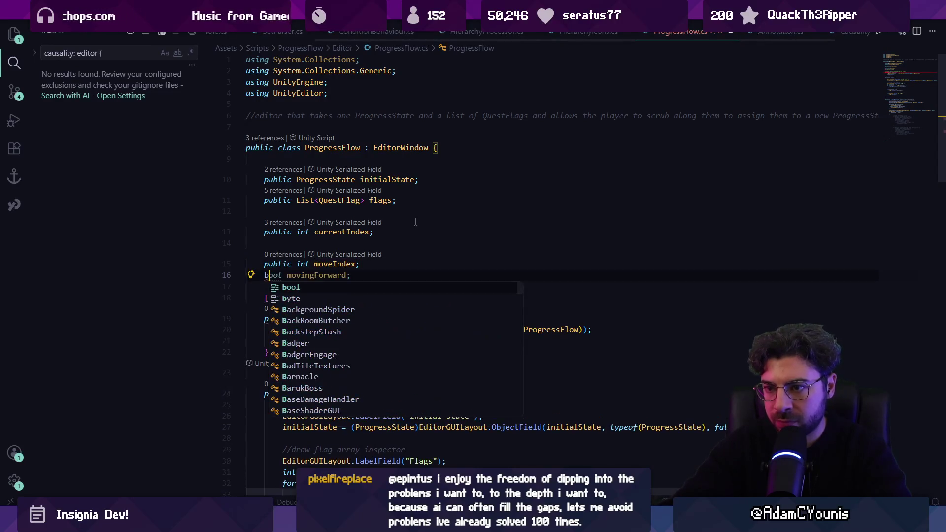
type("ool mo")
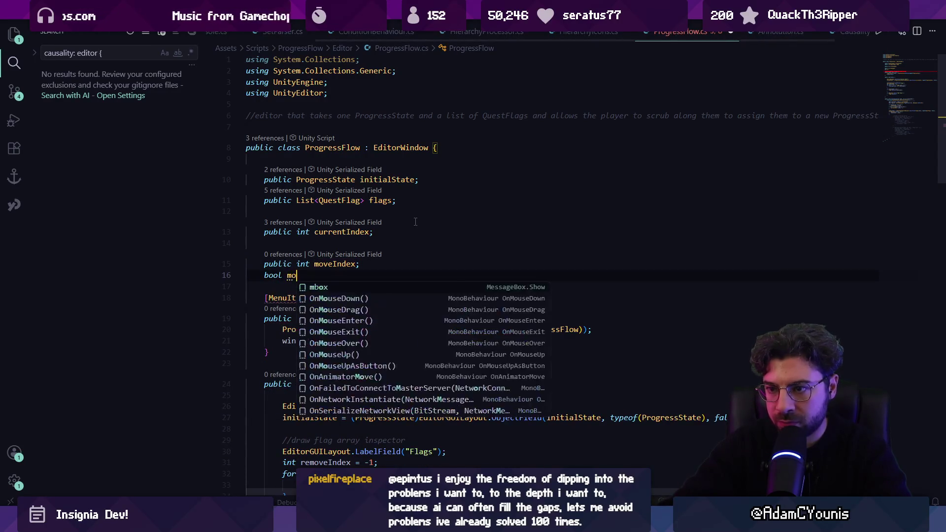
type("veUp;")
key("ctrl+s")
key("Left")
scroll(316, 348, "down", 5)
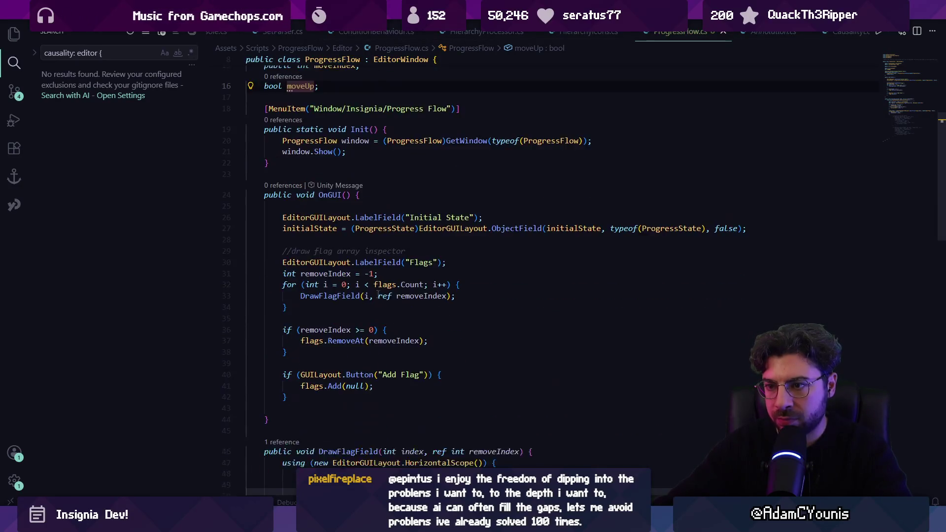
left_click(314, 354)
- Add an if (moveIndex != -1) block at the end of OnGUI that resets moveIndex to -1
key("Return")
key("Return")
key("Return")
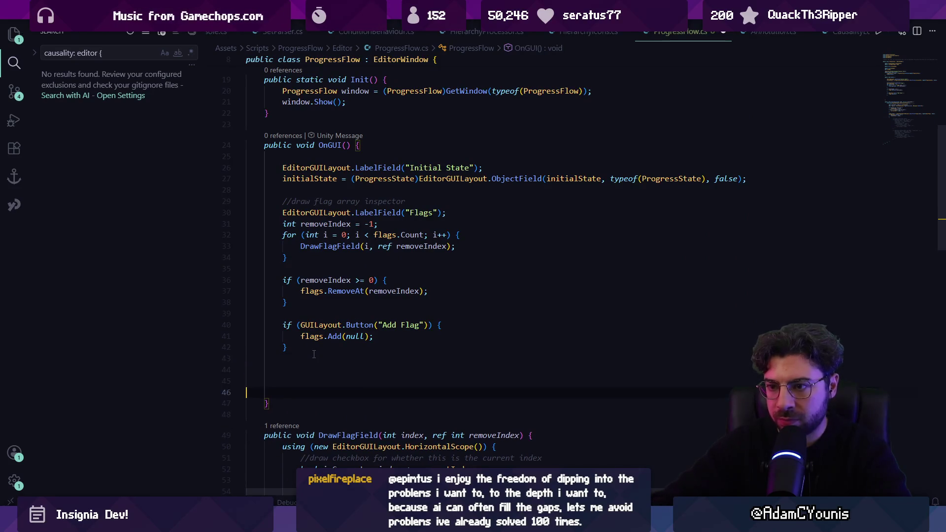
type("if(toMove")
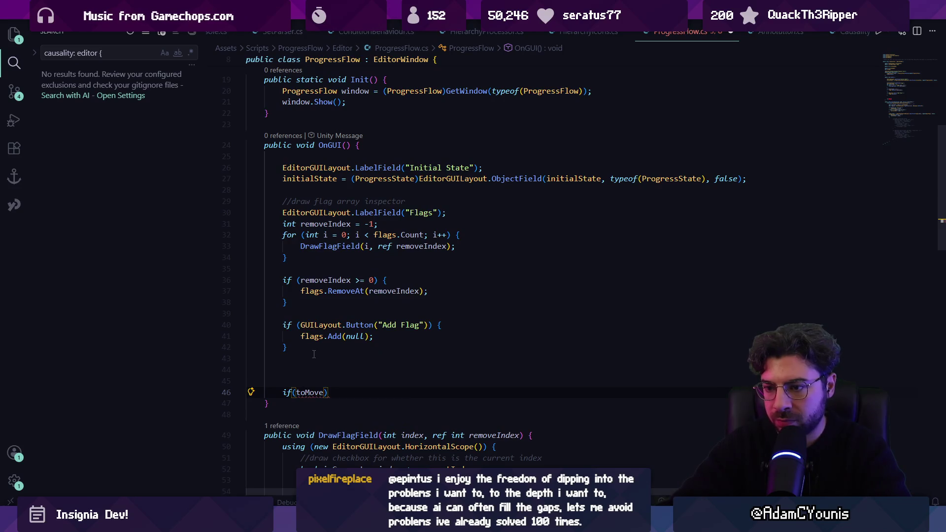
scroll(336, 349, "up", 3)
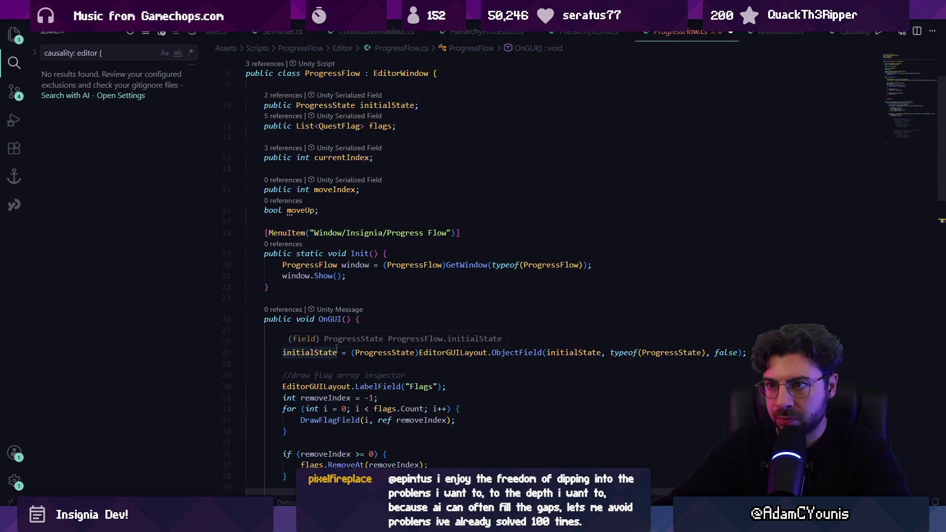
type("toMove")
key("BackSpace")
key("BackSpace")
key("BackSpace")
type("moveIndex")
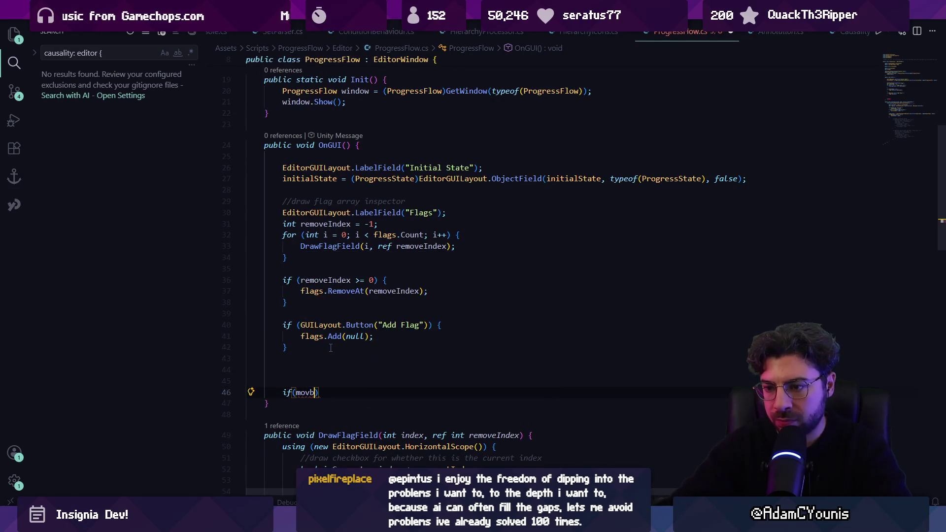
type(" != -1")
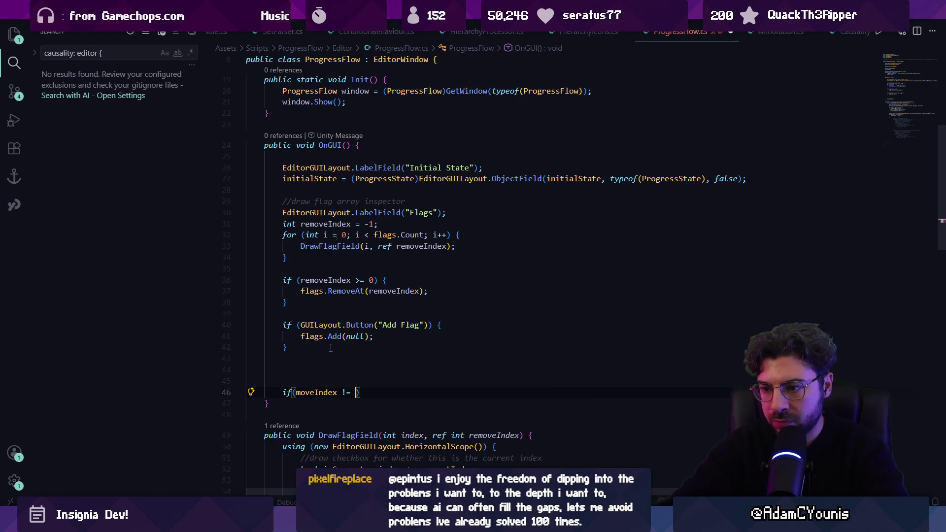
type(") {")
key("Return")
scroll(333, 342, "down", 2)
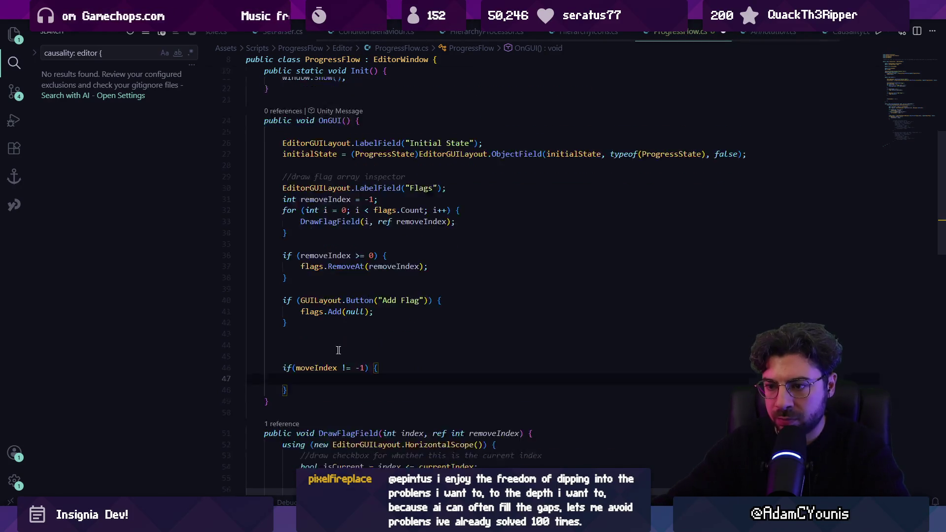
type("moveIndex")
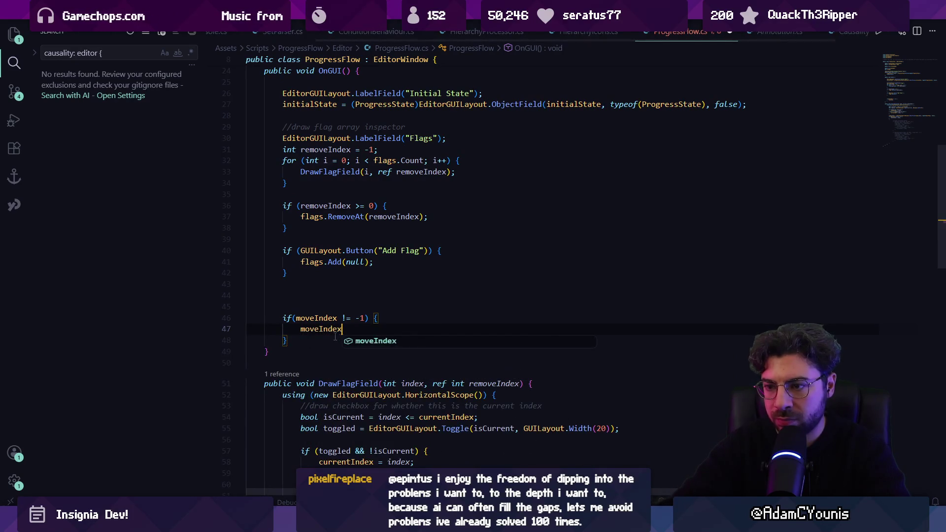
type(" = -1;")
- Insert an if (moveUp) branch above the reset that swaps the flag up or down
key("Home")
key("Return")
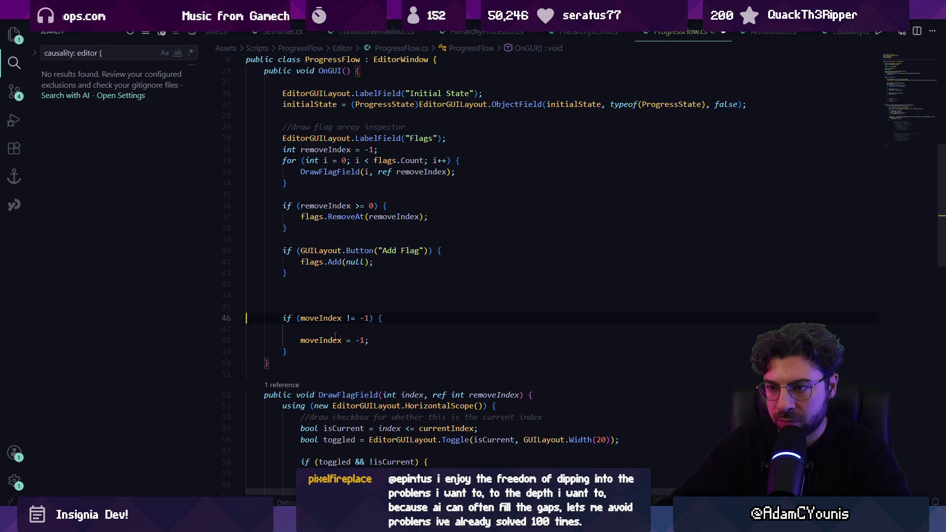
key("Down")
key("Return")
key("Return")
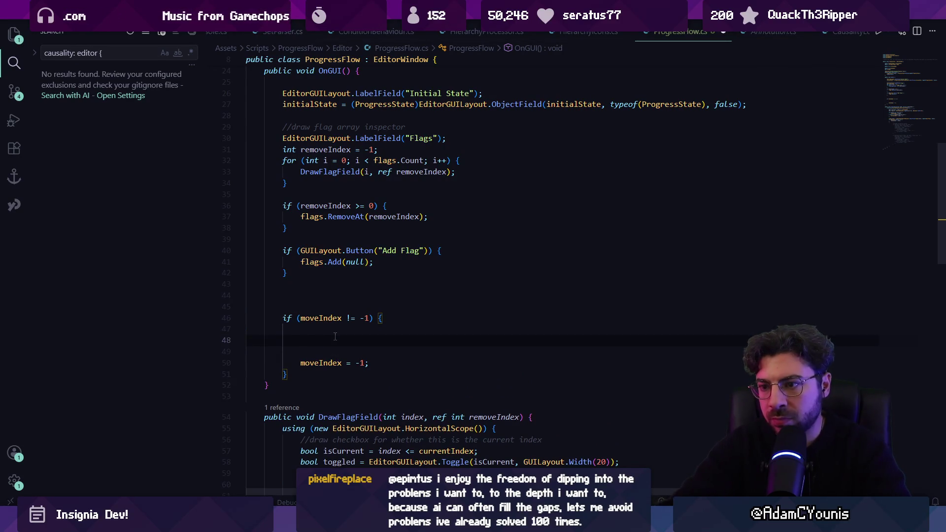
type("if(")
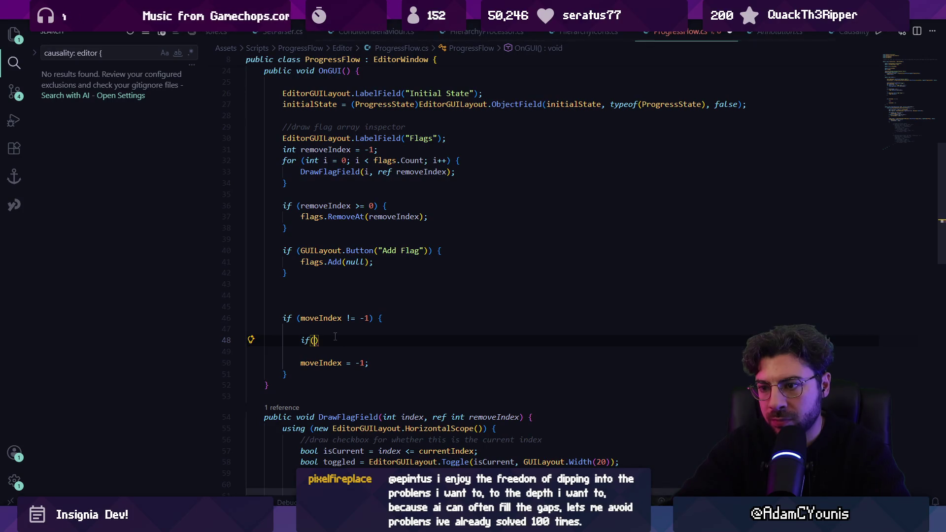
type("moveUp")
key("Tab")
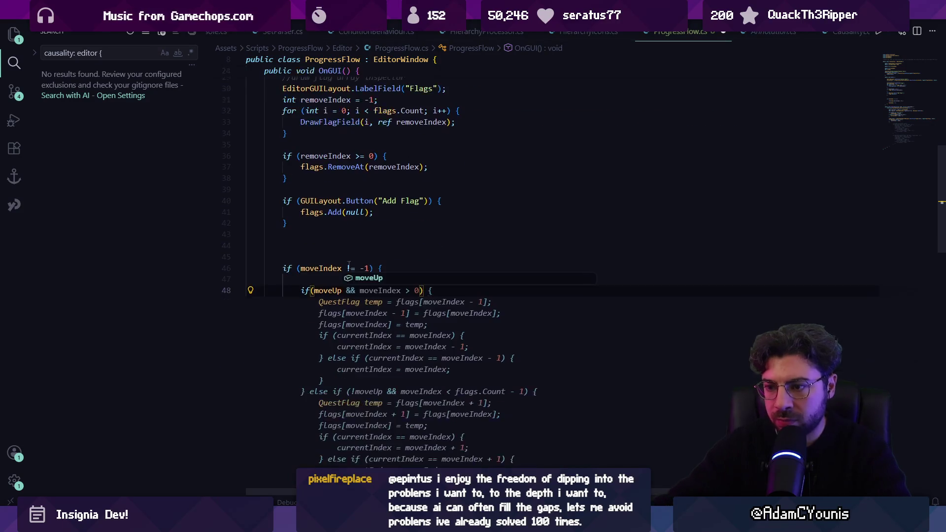
- Replace the commented-out arrangement block with Up and Down buttons setting moveIndex and moveUp
scroll(377, 322, "down", 10)
scroll(329, 293, "down", 3)
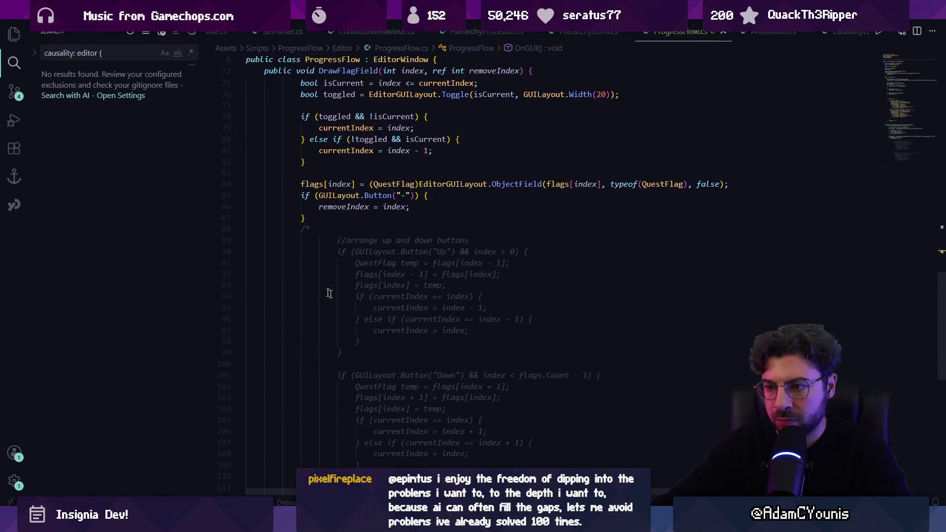
mouse_move(288, 227)
left_mouse_down()
mouse_move(256, 315)
mouse_move(311, 325)
left_mouse_up()
key("BackSpace")
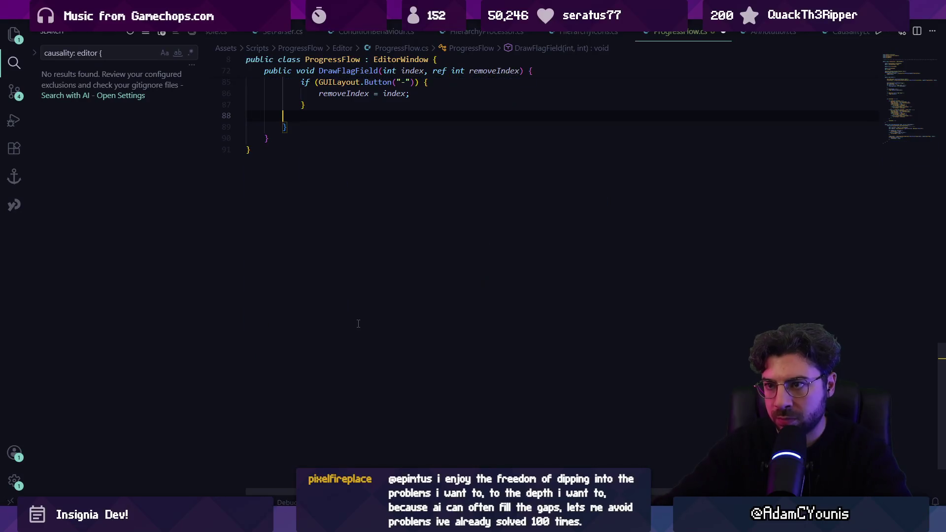
key("Tab")
key("Return")
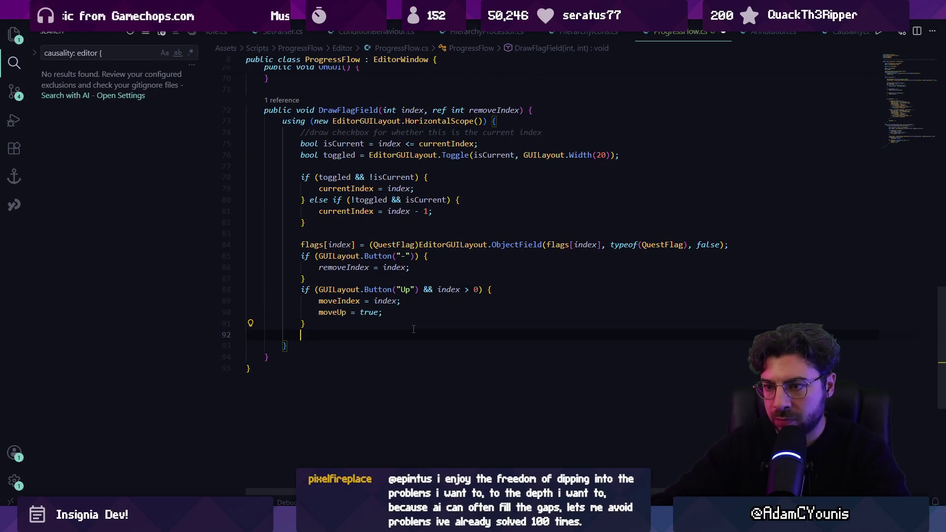
key("Tab")
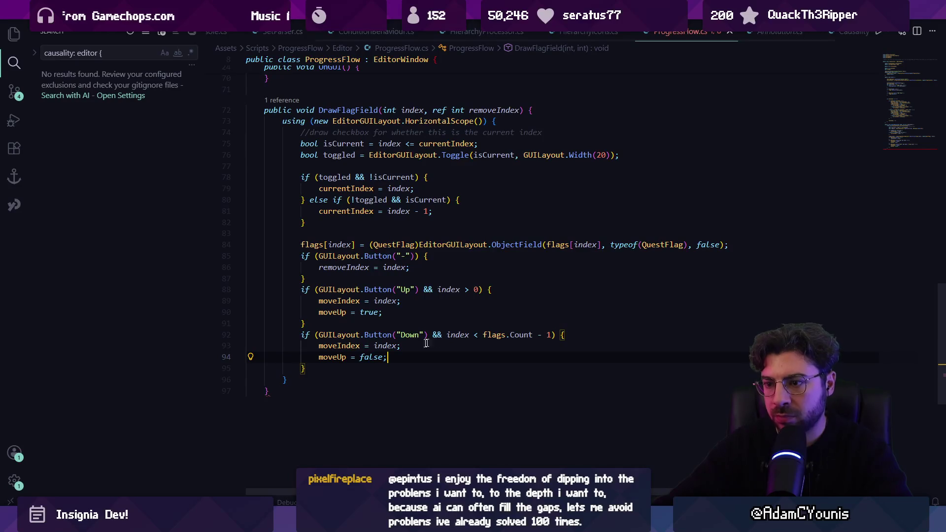
- Add the missing closing brace after DrawFlagField
key("Down")
key("Down")
key("Down")
key("Return")
type("}")
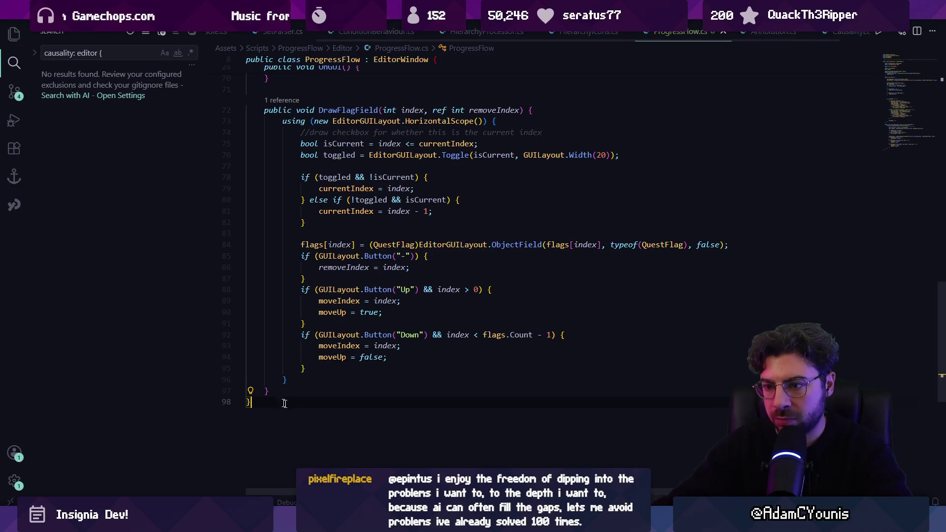
scroll(400, 383, "up", 7)
scroll(399, 383, "up", 5)
left_click(310, 228)
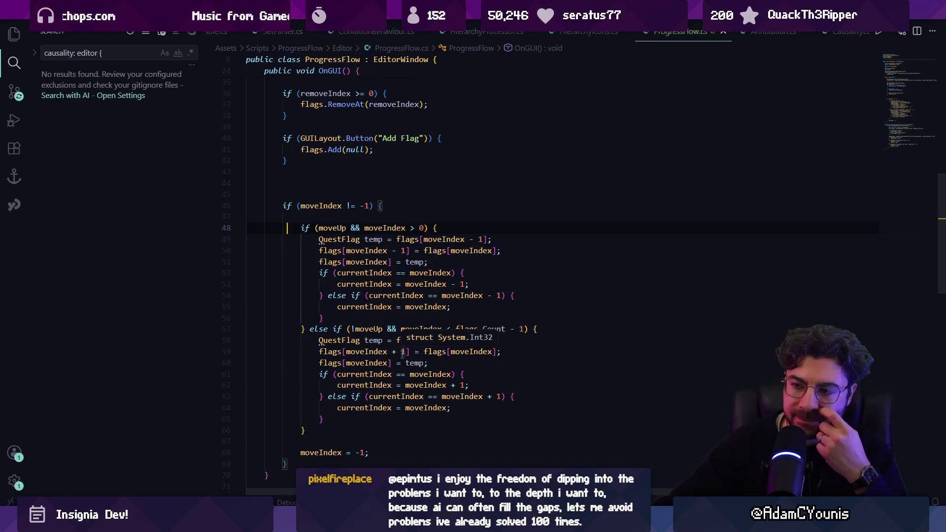
- Inspect the swap lines and the currentIndex references in OnGUI's move block
left_click(393, 317)
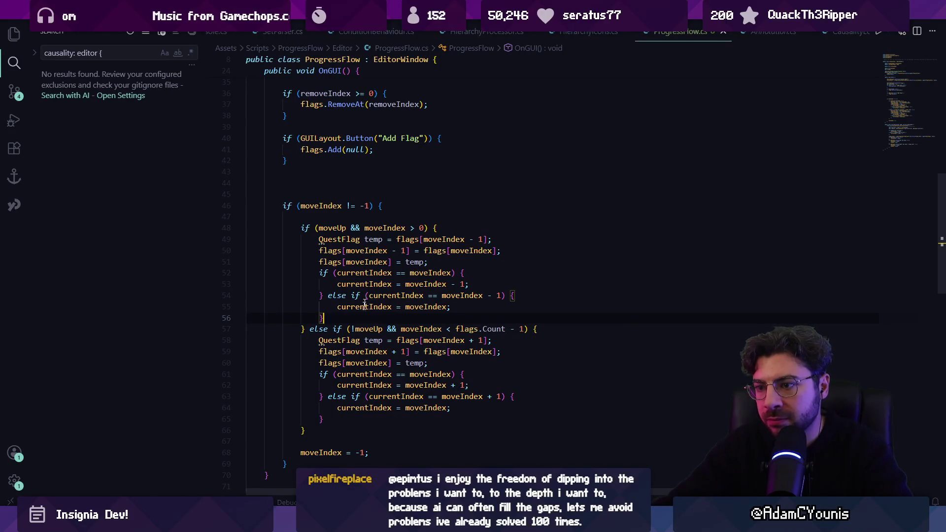
left_click(364, 274)
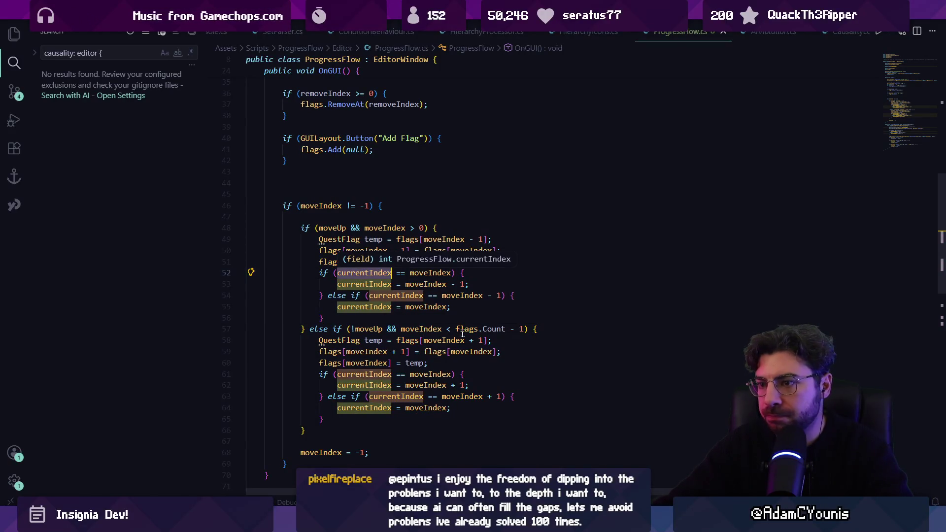
left_click(370, 274)
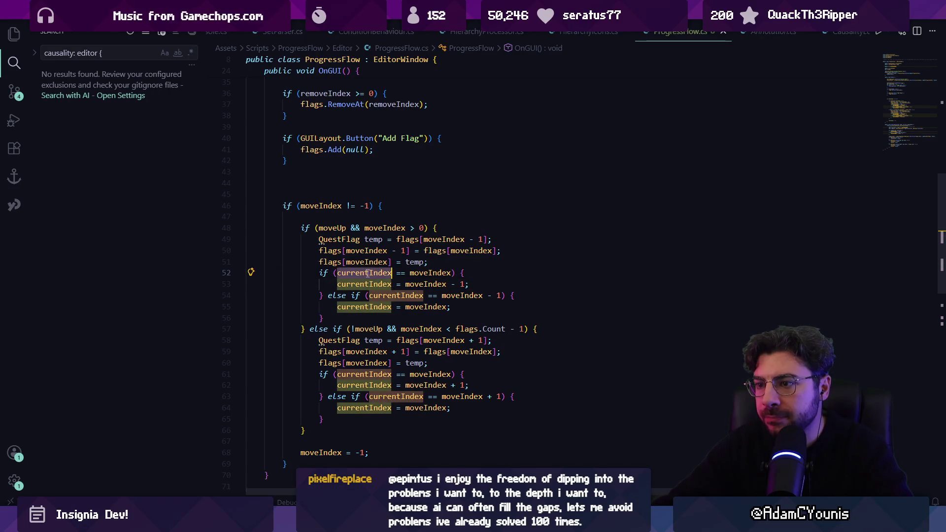
left_click(371, 272)
left_click(389, 273)
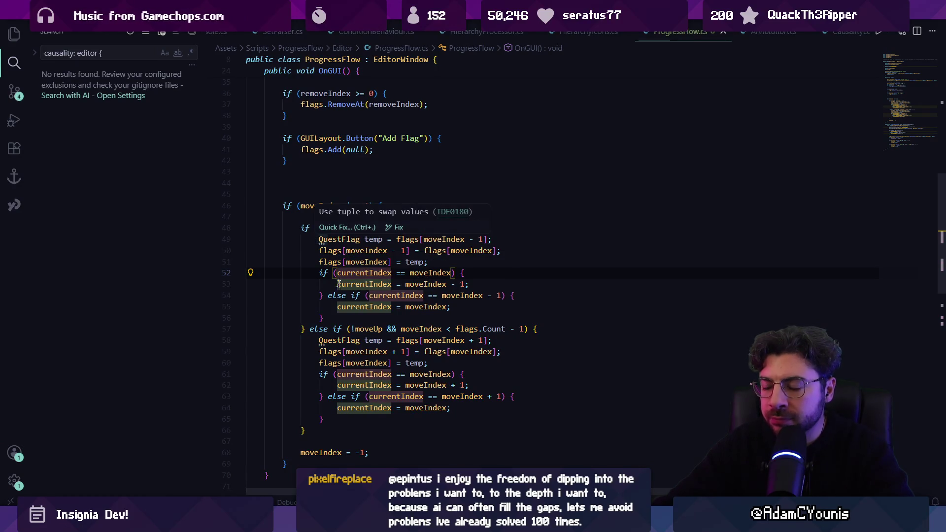
- Delete the bodies of both the move-up and move-down branches
left_click(316, 240)
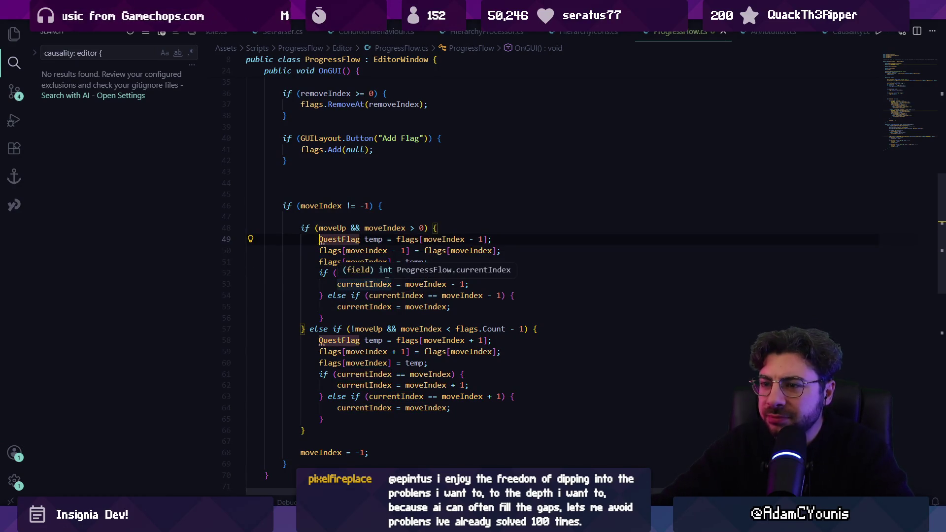
key("shift+Down")
key("shift+Down")
key("shift+Down")
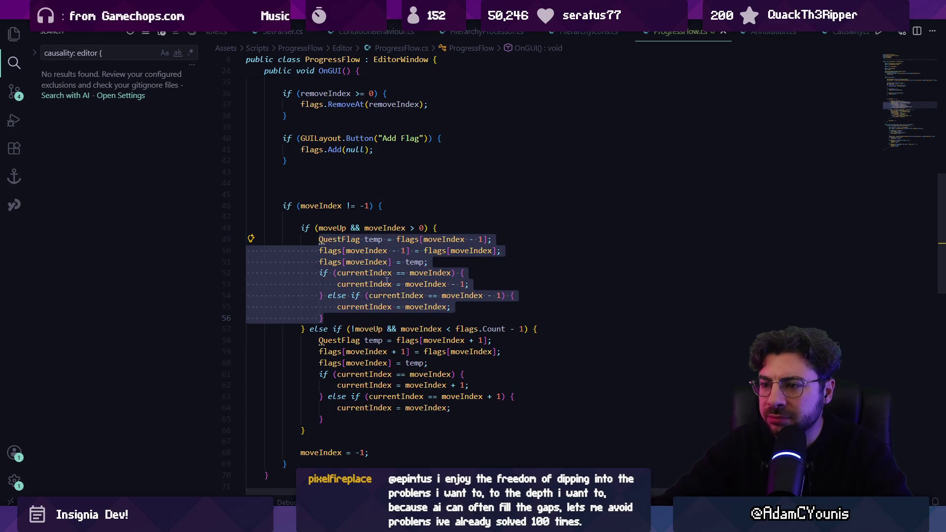
key("BackSpace")
key("ctrl+z")
key("ctrl+y")
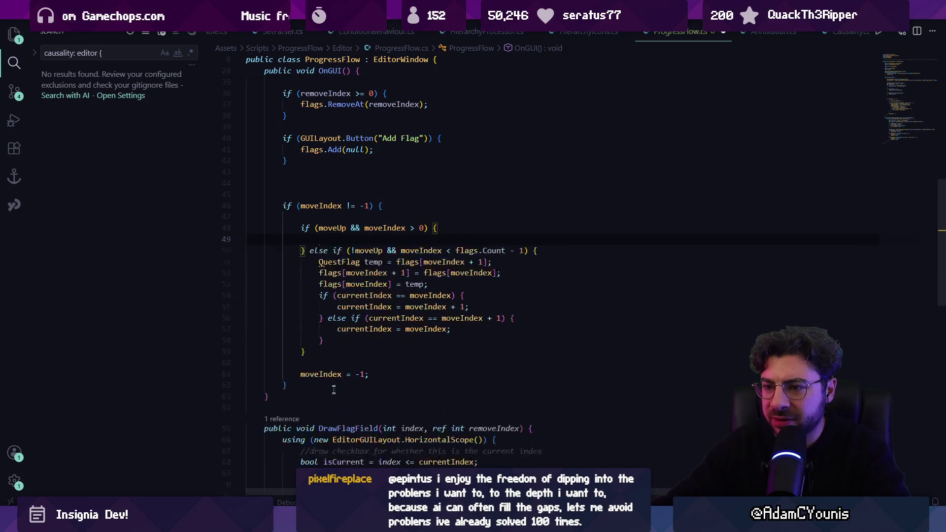
left_click_drag(331, 340, 318, 262)
key("BackSpace")
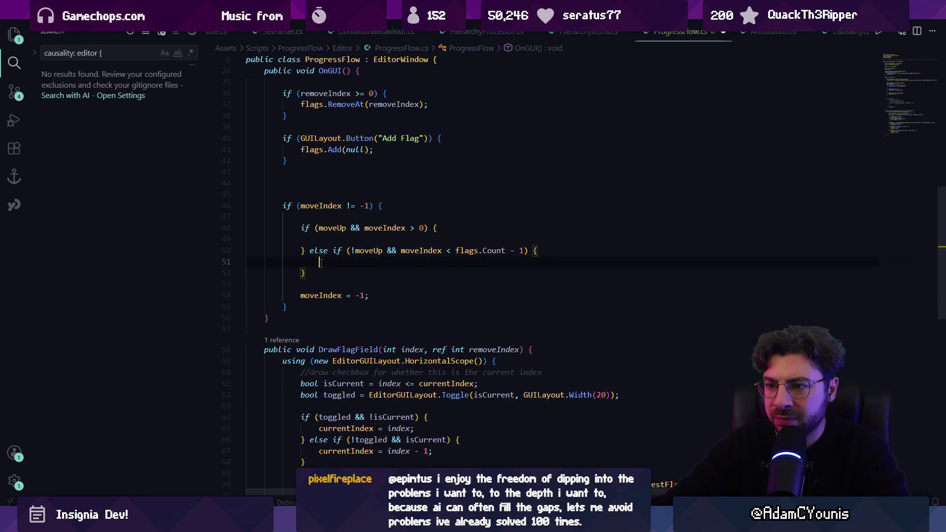
- Refill each branch with a three-line QuestFlag temp swap, removing the leftover blank line
key("Return")
key("ctrl+v")
scroll(344, 265, "up", 10)
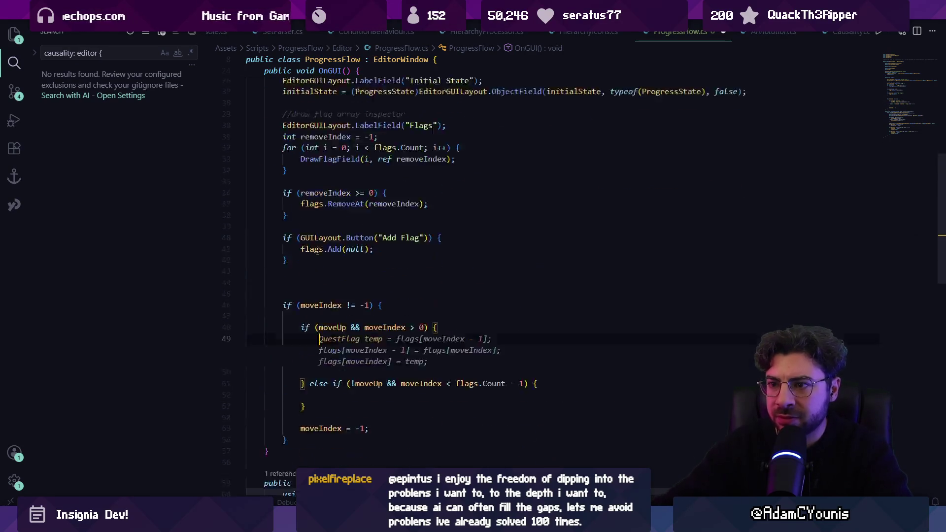
scroll(363, 266, "down", 10)
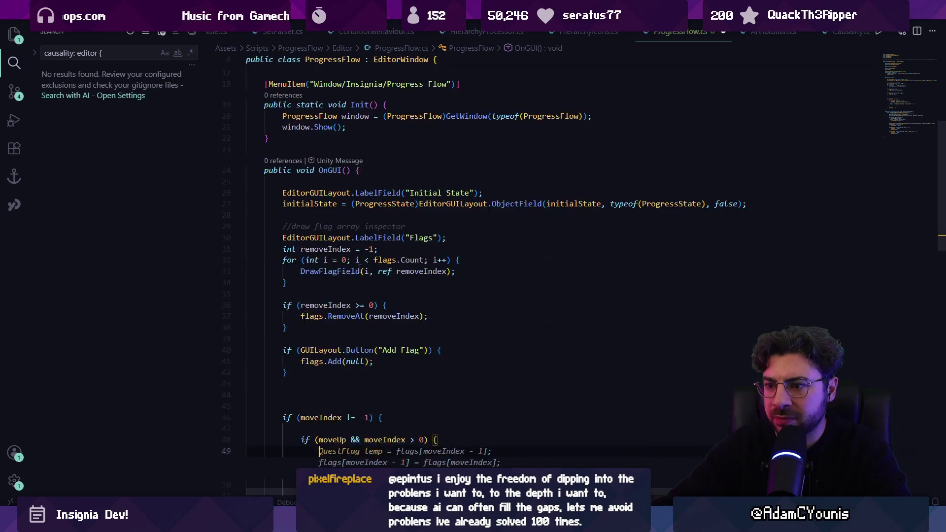
type("fla")
key("BackSpace")
key("BackSpace")
key("BackSpace")
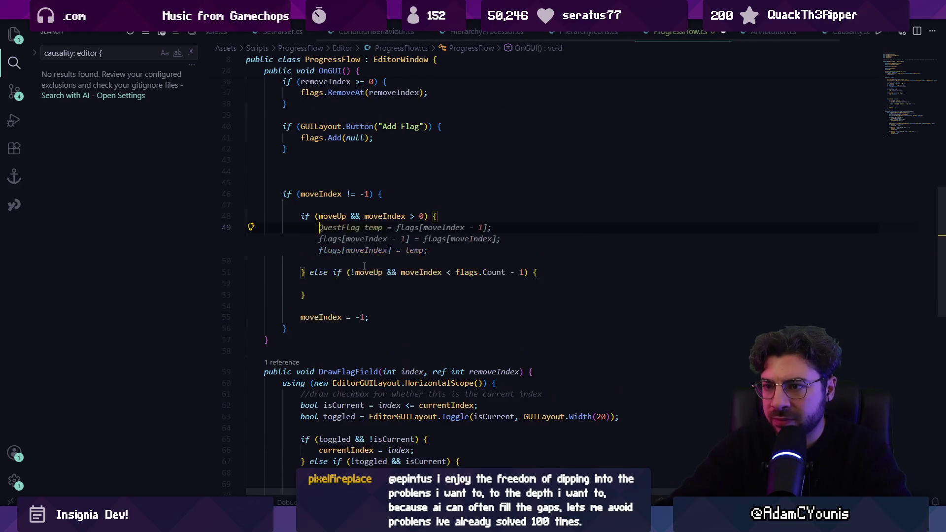
key("Tab")
left_click(350, 284)
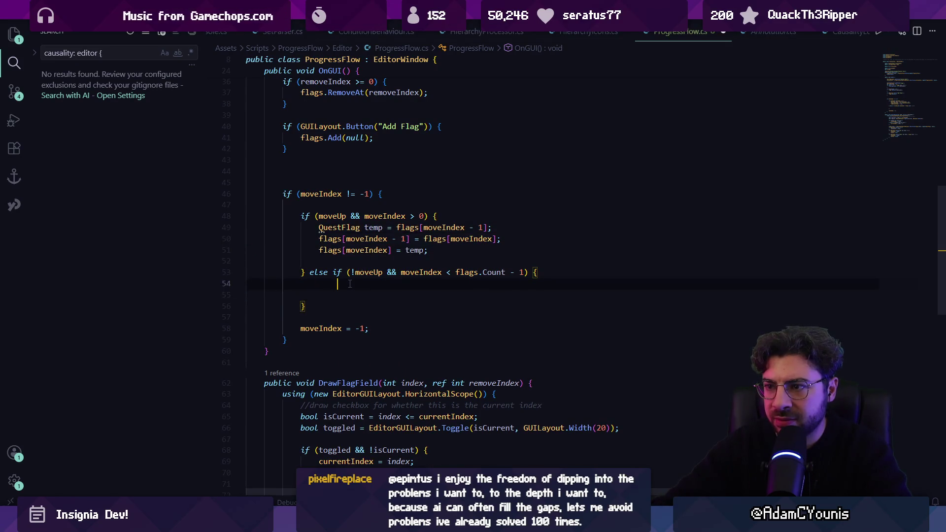
key("Tab")
left_click(327, 316)
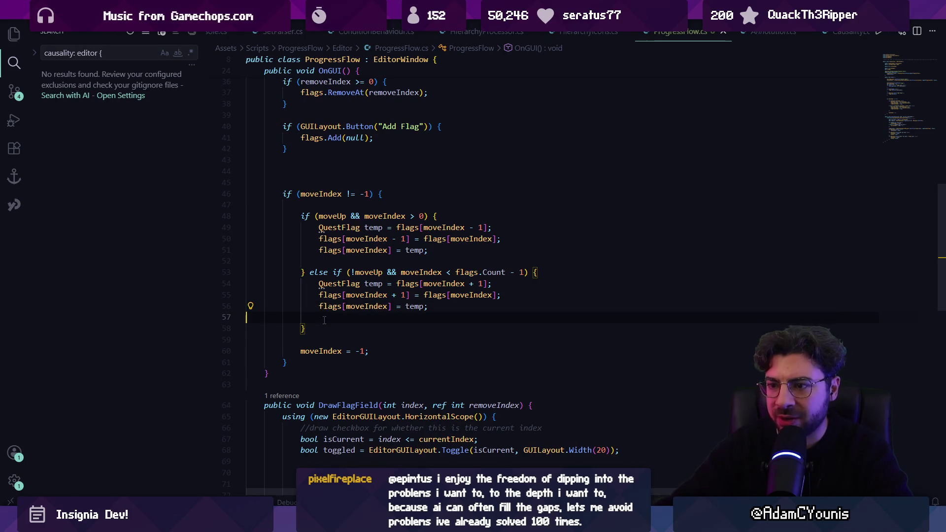
key("BackSpace")
mouse_move(288, 351)
left_mouse_down()
mouse_move(284, 187)
mouse_move(298, 193)
left_mouse_up()
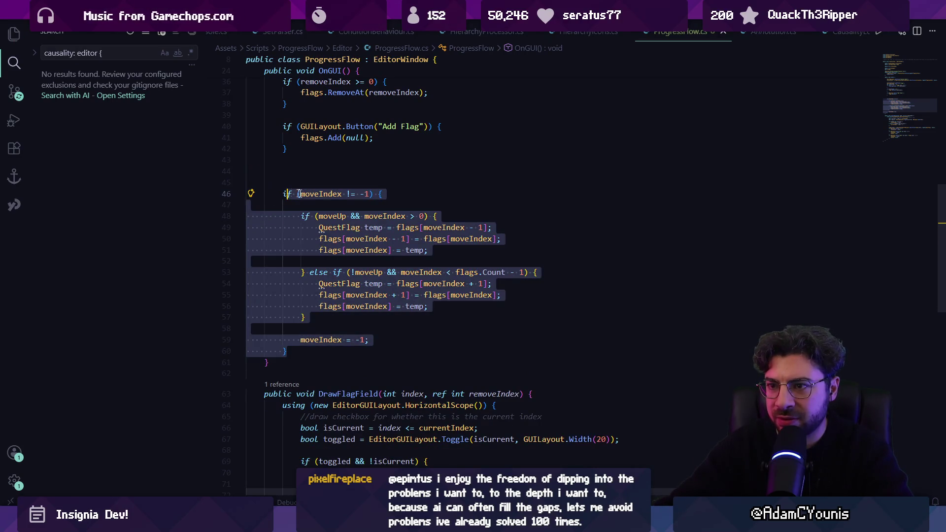
- Cut the moveIndex swap block from OnGUI and put a HandleSwaps() call in its place
key("ctrl+x")
type("HaN")
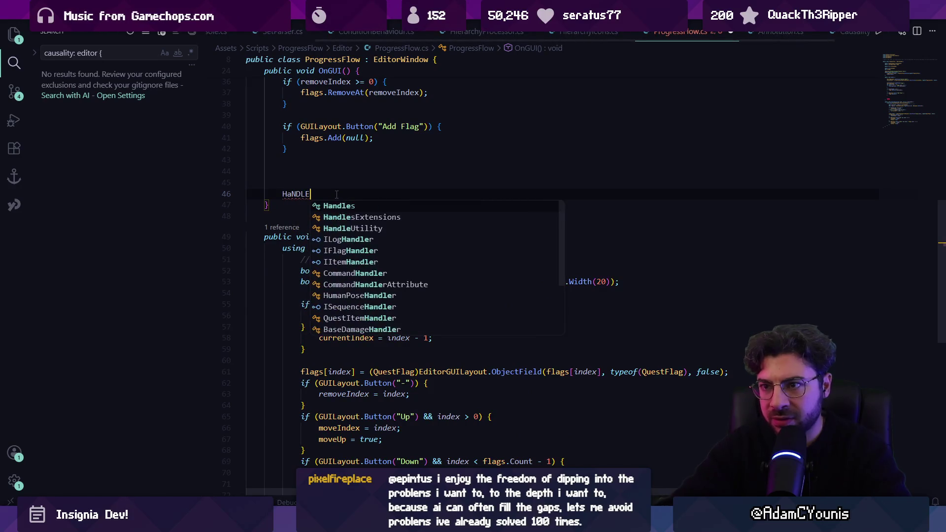
key("BackSpace")
type("dnel")
key("BackSpace")
type("le")
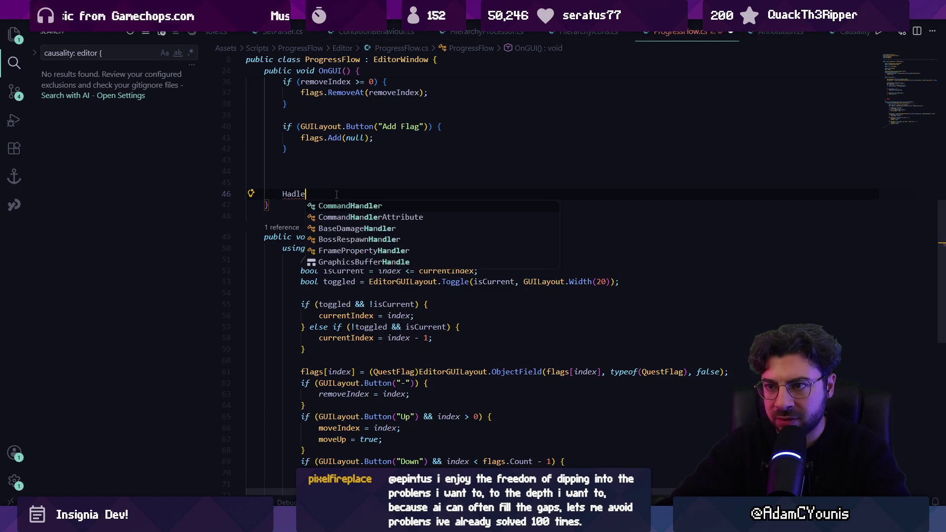
type("C;")
key("ctrl+s")
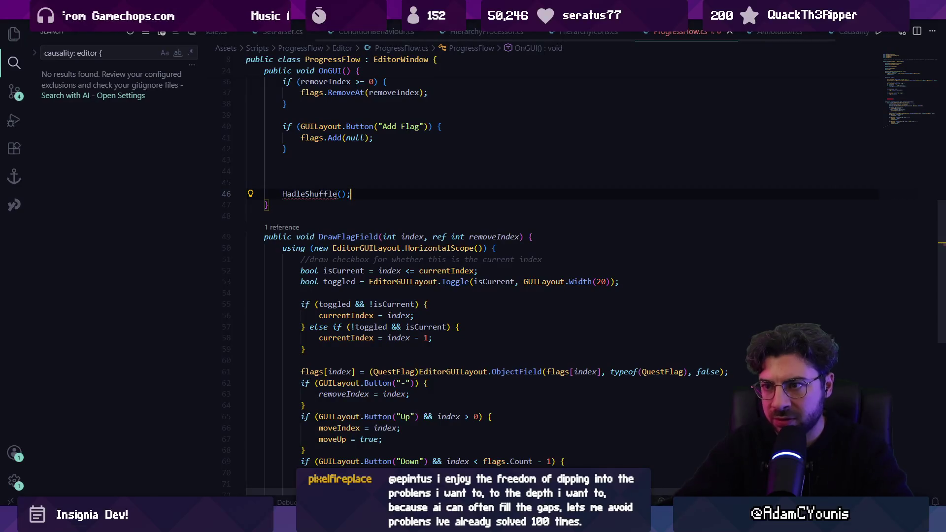
type("n")
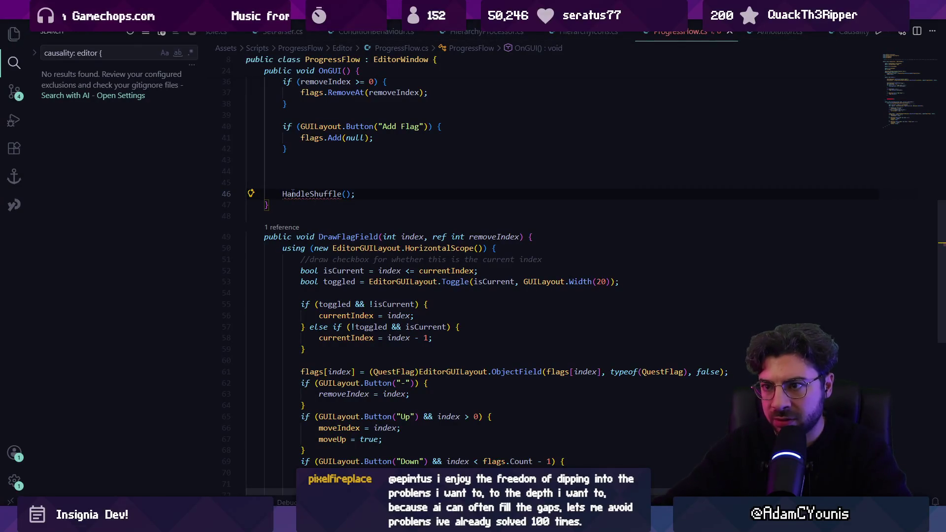
key("ctrl+Delete")
type("Swap")
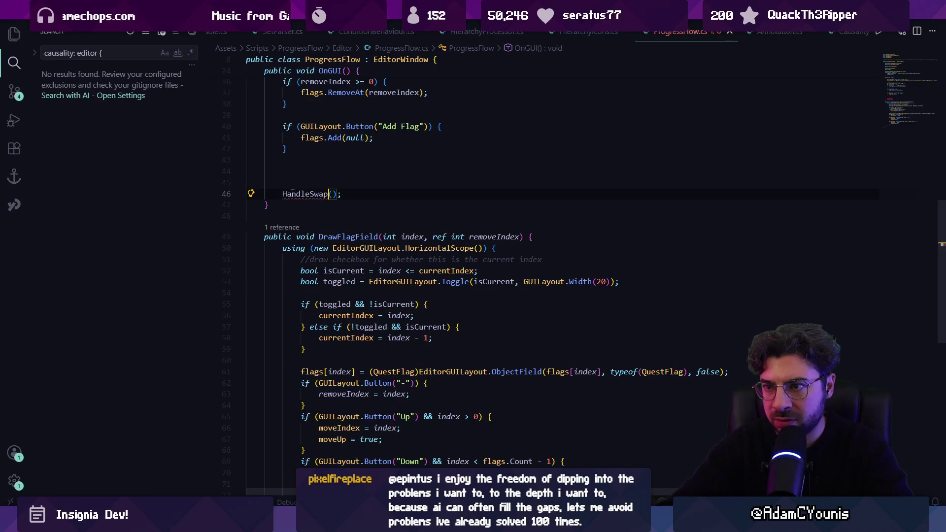
- Add a void HandleSwaps() method at the class end holding the swap logic, then switch to Unity
scroll(298, 222, "down", 10)
left_click(298, 222)
type("void Handfle")
key("BackSpace")
key("BackSpace")
key("BackSpace")
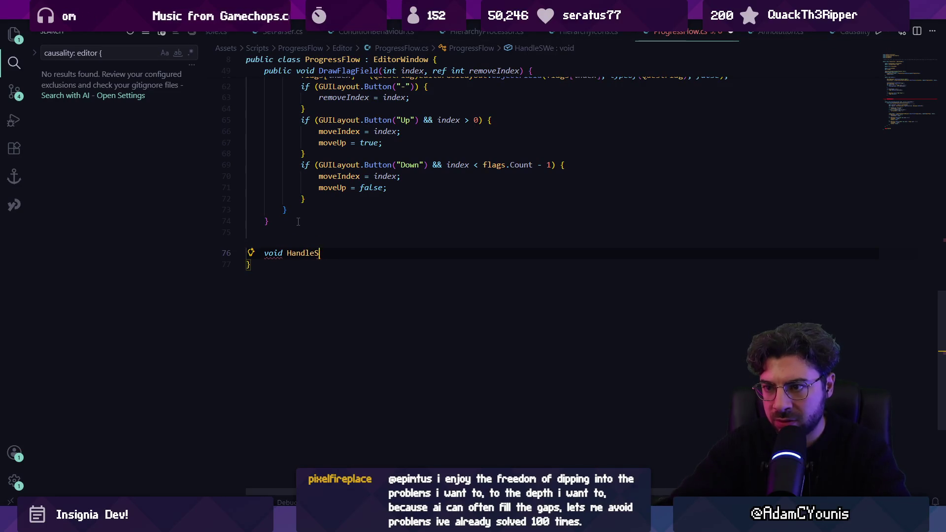
type("() {")
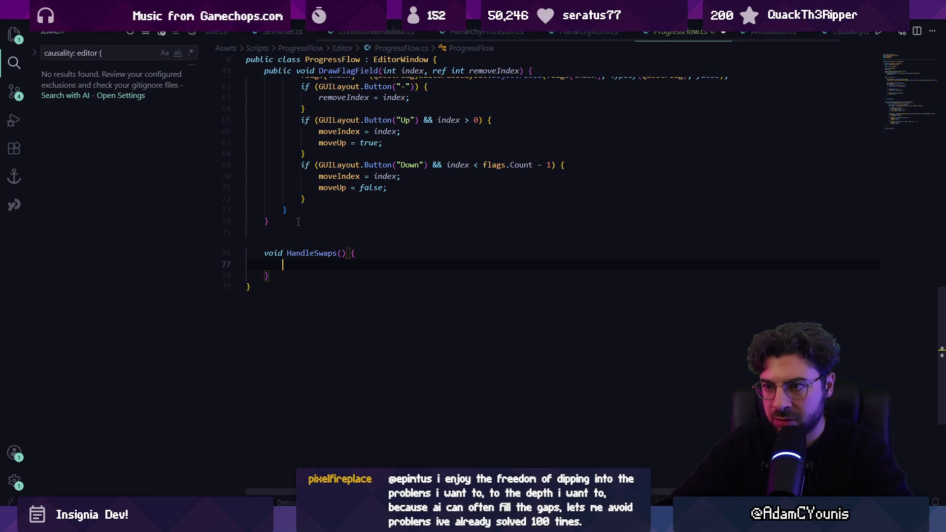
key("Tab")
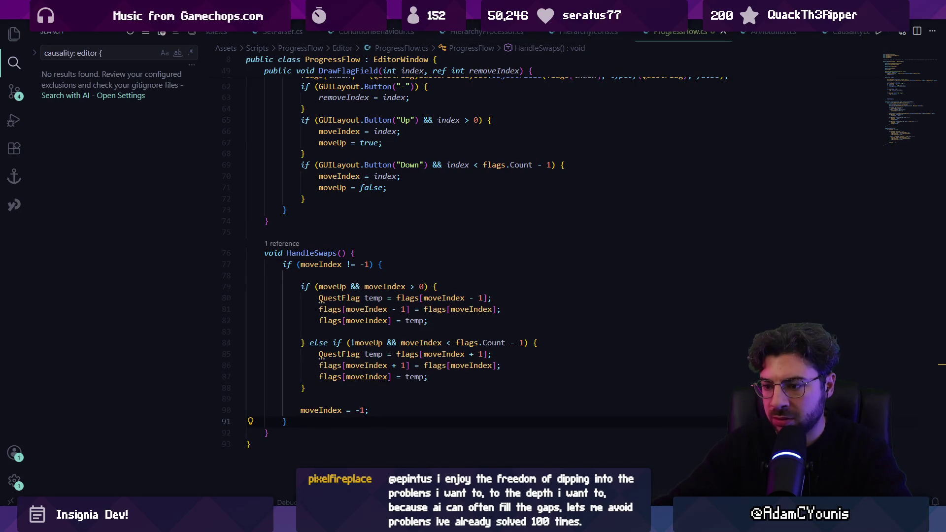
key("alt+Tab")
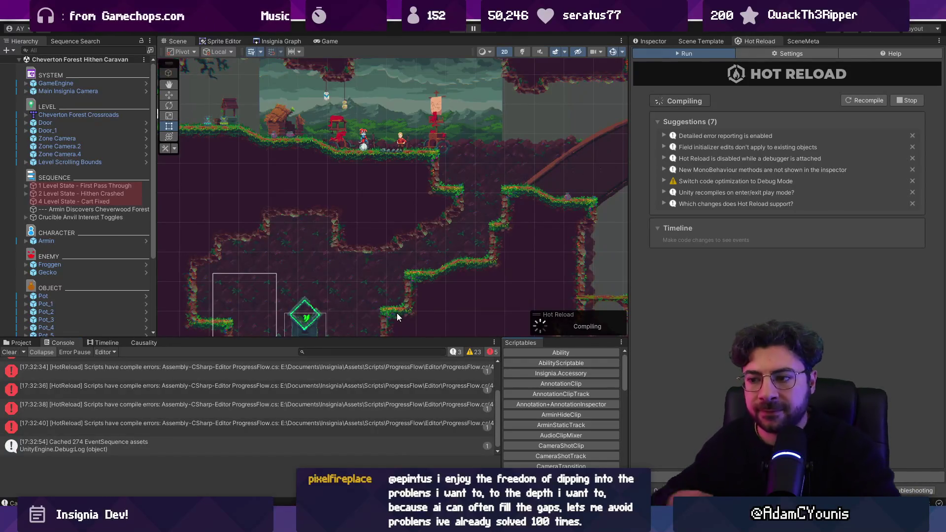
- Clear the Console, then open the Progress Flow editor window and dock it into the layout
left_click(18, 353)
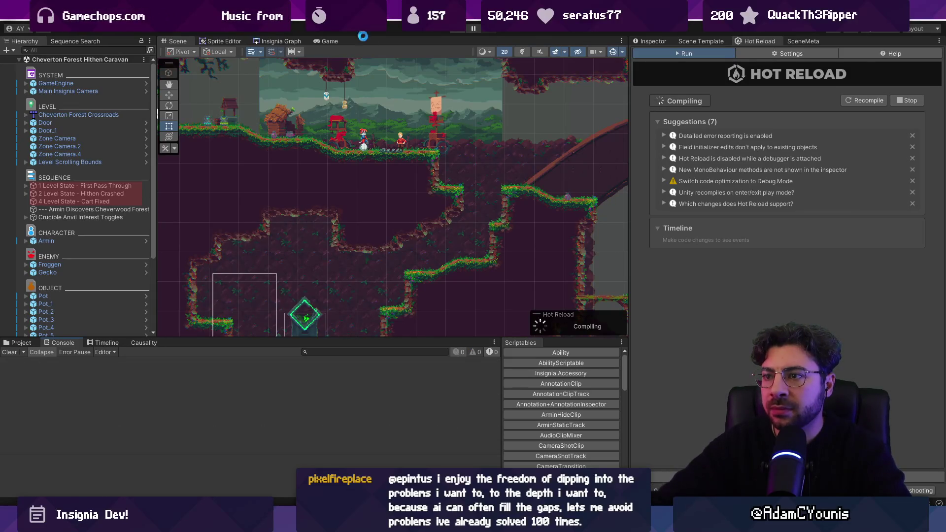
left_click(352, 17)
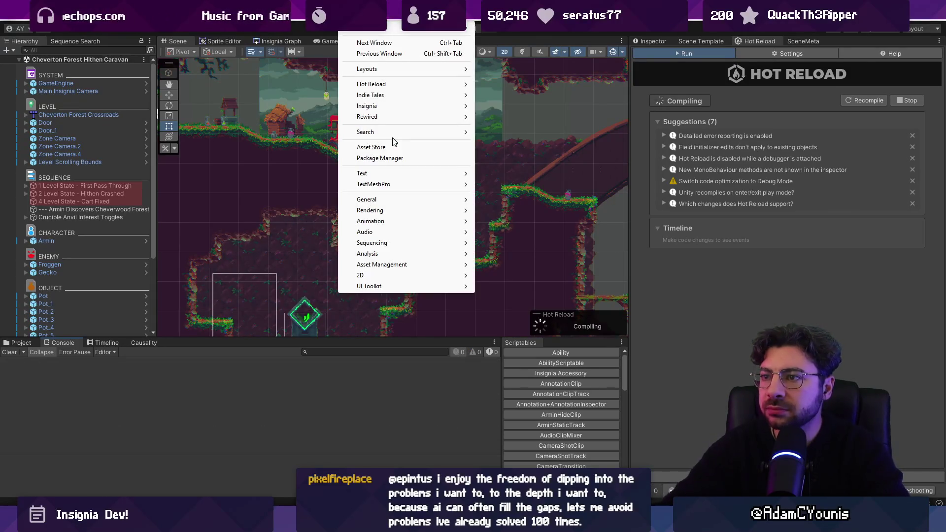
mouse_move(396, 107)
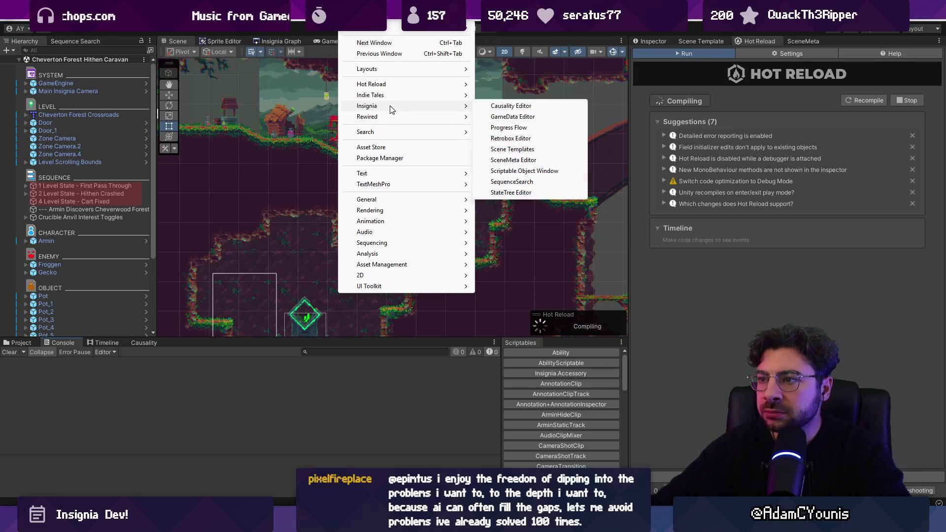
left_click(526, 131)
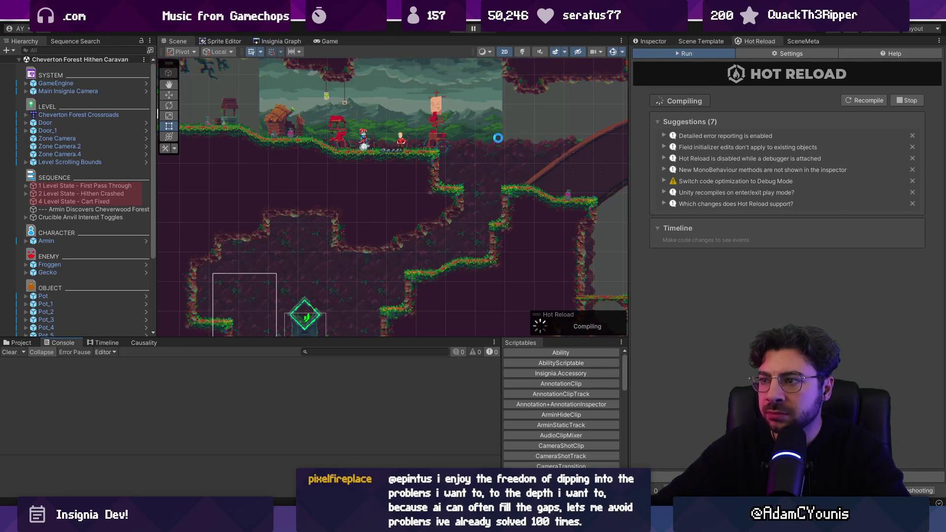
mouse_move(529, 135)
left_mouse_down()
mouse_move(526, 112)
mouse_move(517, 276)
mouse_move(502, 279)
mouse_move(478, 344)
mouse_move(424, 341)
mouse_move(536, 346)
mouse_move(504, 341)
left_mouse_up()
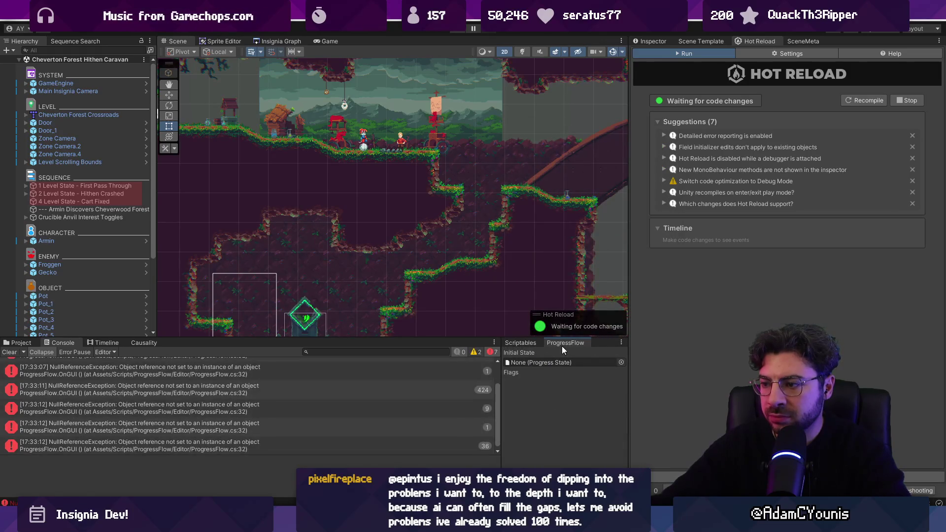
- Set Initial State to '02 - Chapter 2 Start' and widen the Progress Flow panel
left_click(620, 362)
type("chapter")
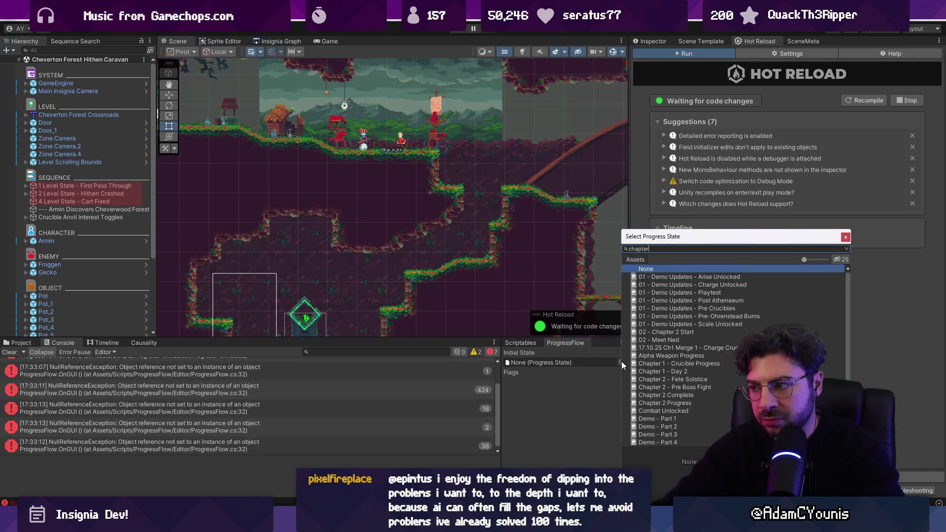
type(" 2 star")
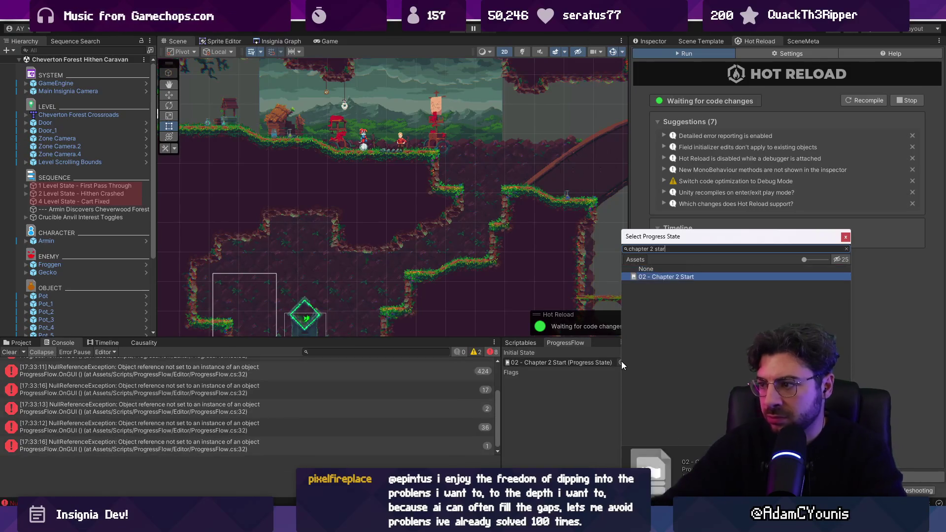
key("Return")
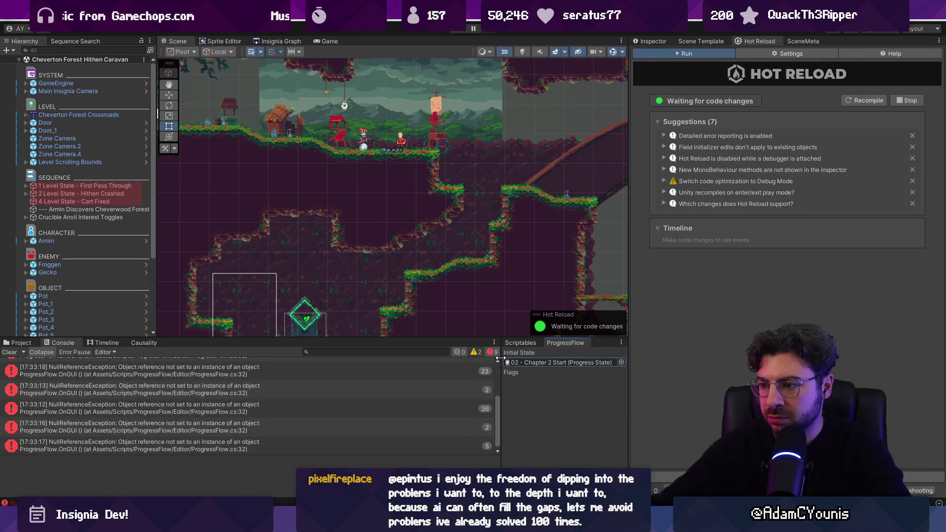
left_click_drag(500, 358, 151, 376)
- Clear the errors and open ProgressFlow.cs:32 from the NullReferenceException stack trace
left_click(10, 352)
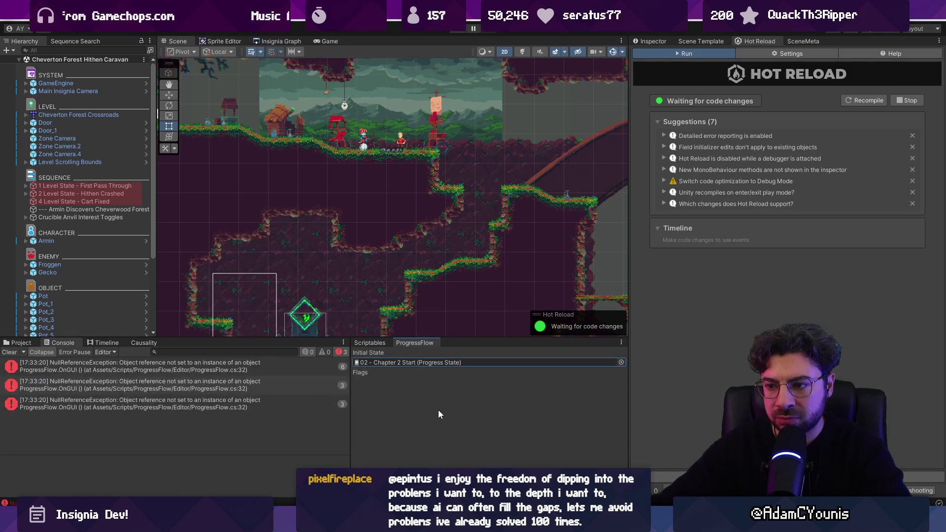
left_click(220, 371)
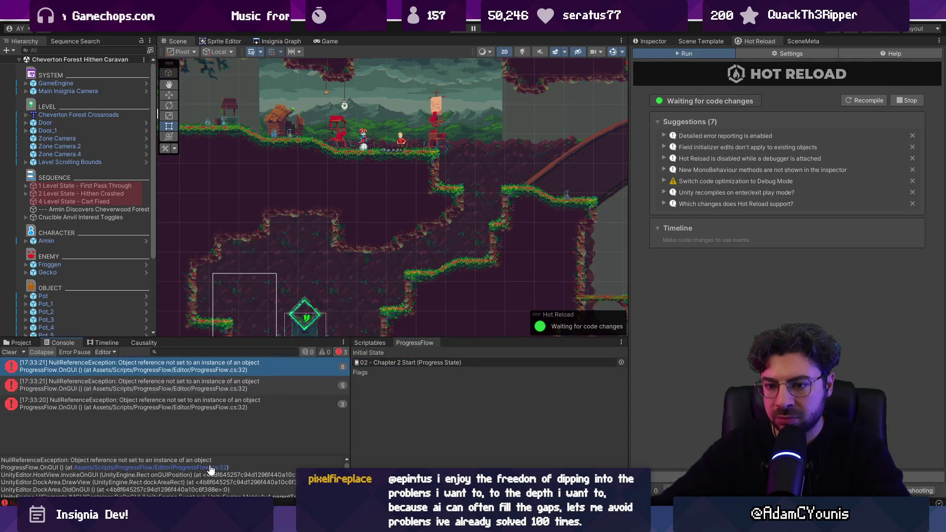
left_click(211, 468)
left_click(401, 280)
scroll(421, 265, "up", 2)
- Write a new List<QuestFlag>() initialiser for flags on a new line inside Init()
left_click(602, 186)
key("Return")
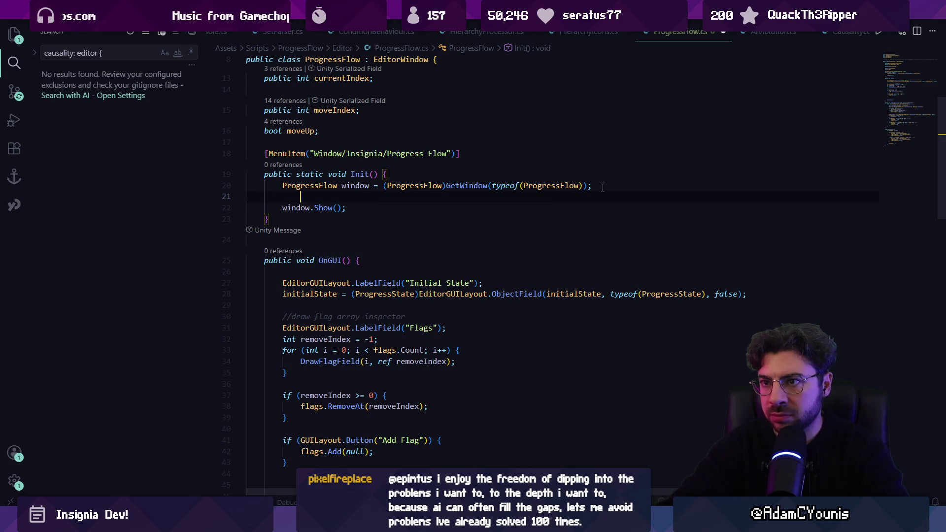
type("flags")
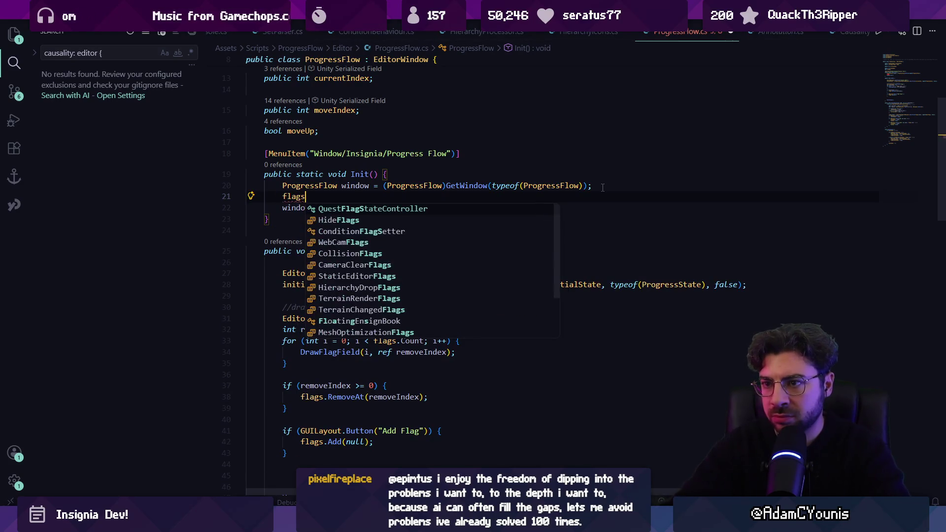
scroll(439, 213, "up", 6)
key("Escape")
key("ctrl+shift+Left")
type("window")
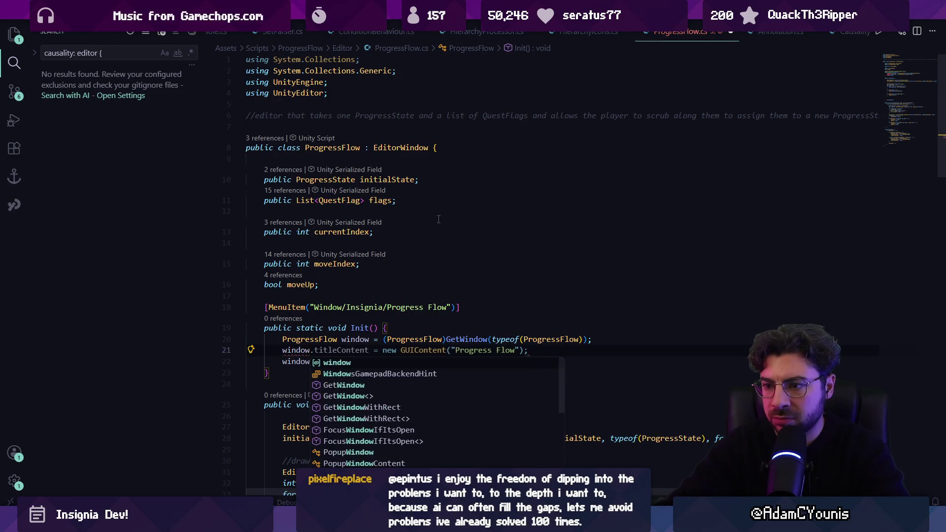
key("Escape")
key("ctrl+BackSpace")
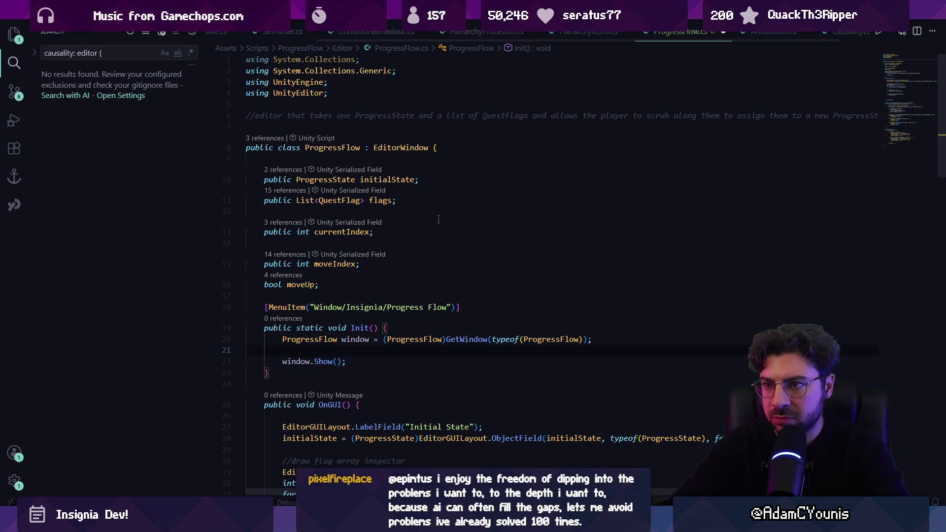
type("f")
key("Escape")
type("lags")
key("Tab")
key("Tab")
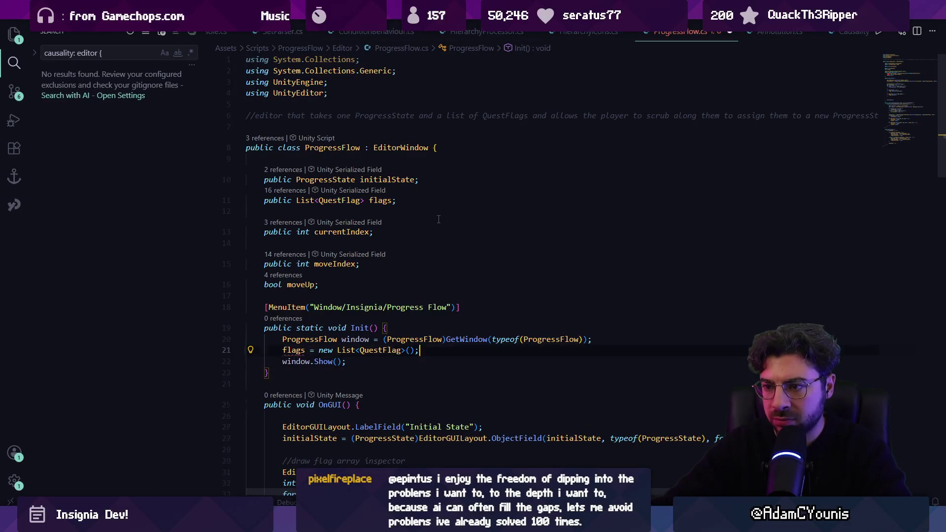
- Move the initialiser onto the flags declaration on line 11, then check compilation in Unity
key("Escape")
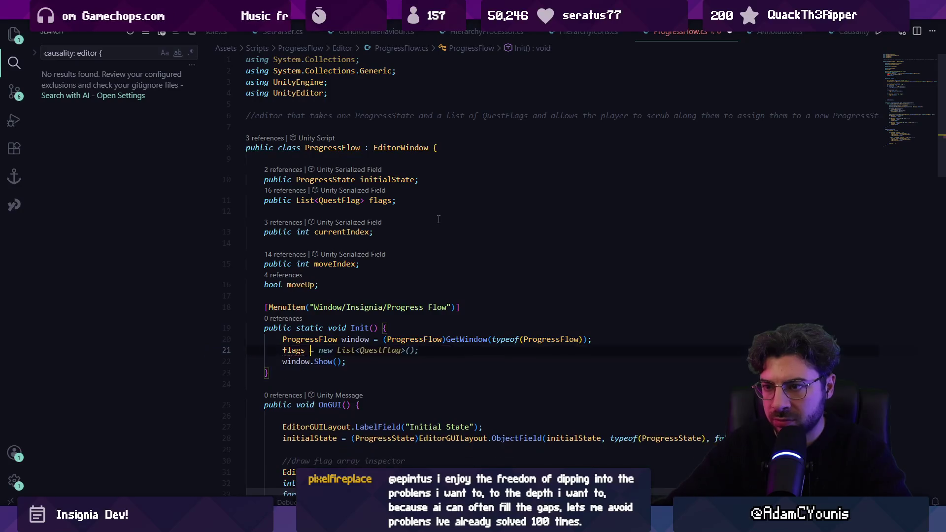
left_click(395, 201)
key("Tab")
type(";")
left_click(298, 351)
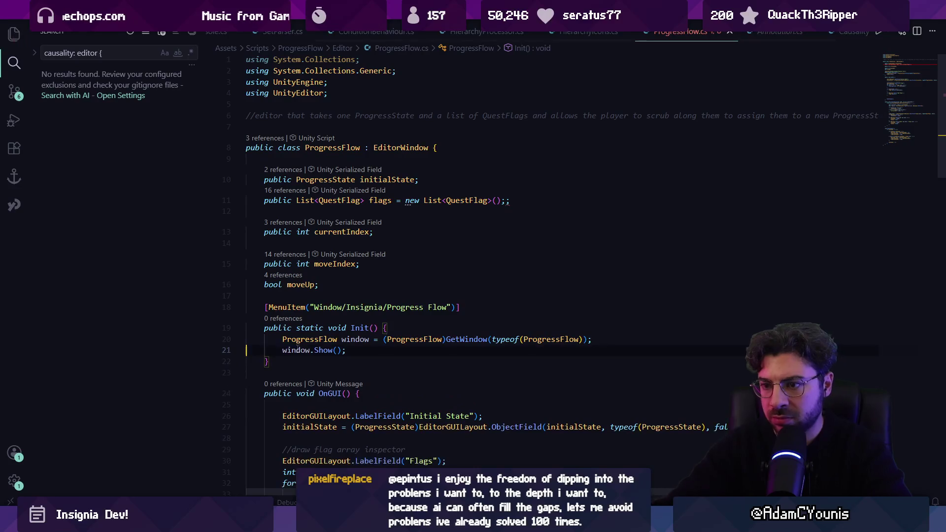
key("alt+Tab")
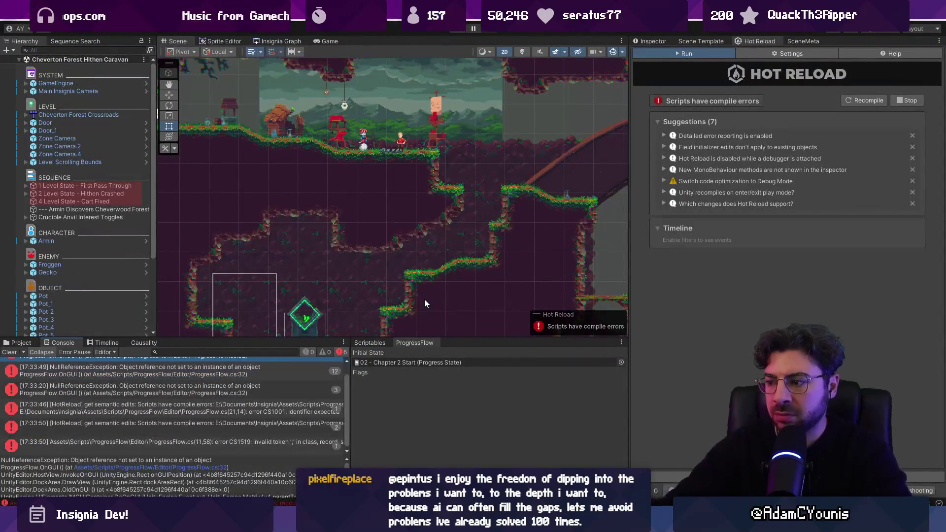
- Clear the Console, jump to the CS1519 error, and save line 11 with a single semicolon
left_click(9, 351)
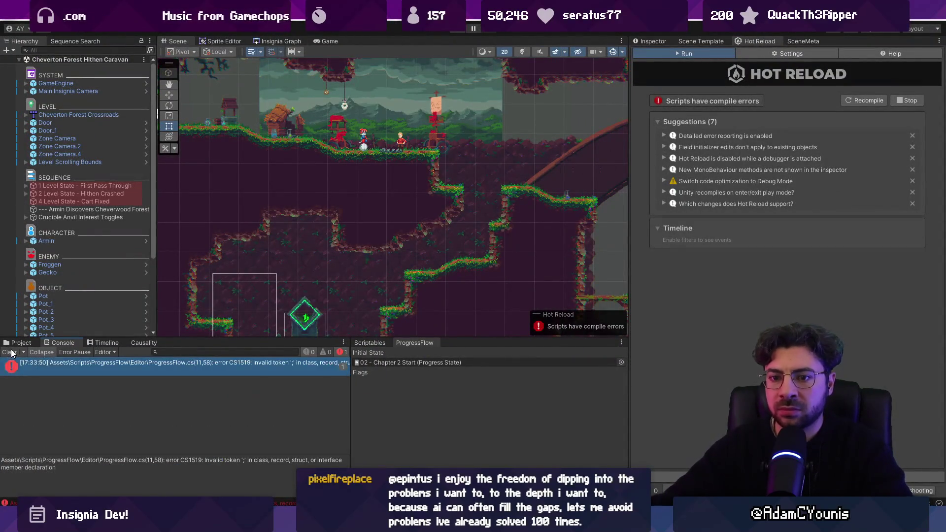
double_click(181, 370)
key("ctrl+s")
key("alt+Tab")
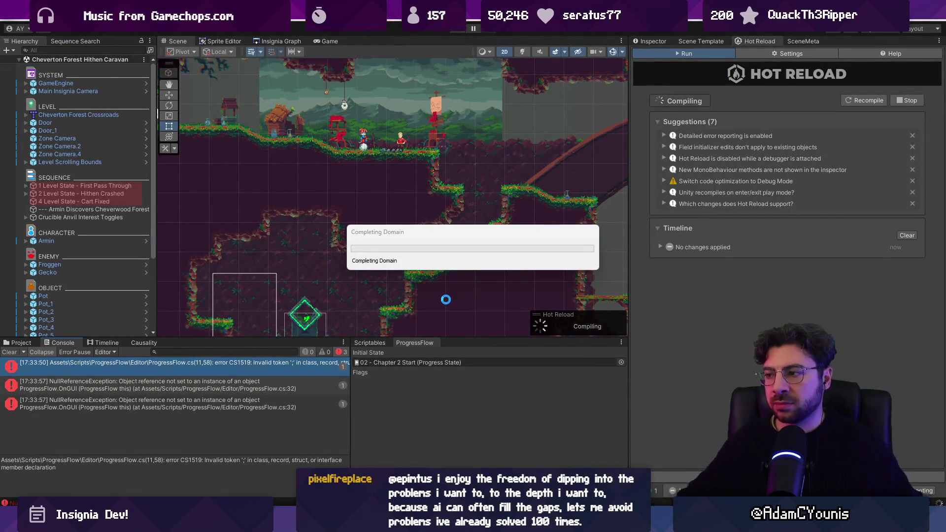
key("alt+Tab")
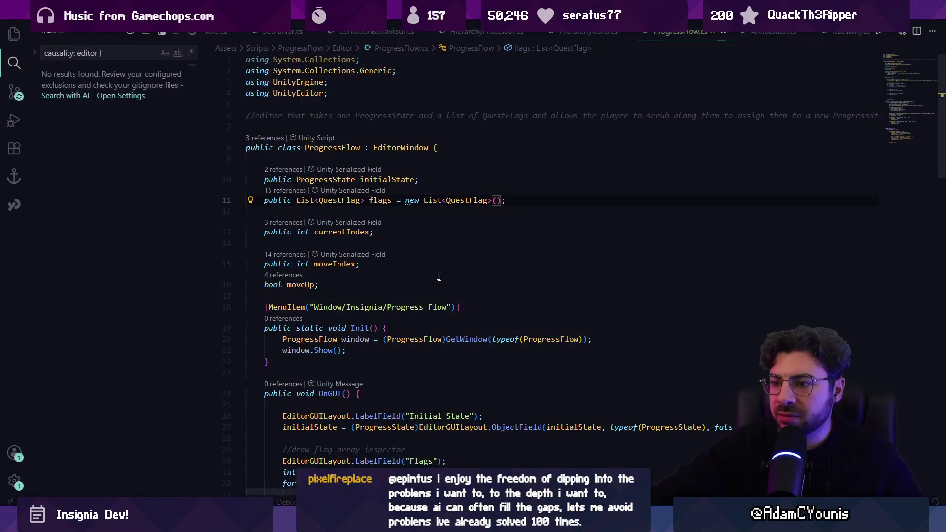
- Review how removeIndex and the Add Flag button are handled in ProgressFlow.cs's OnGUI
scroll(439, 276, "down", 4)
scroll(432, 326, "down", 2)
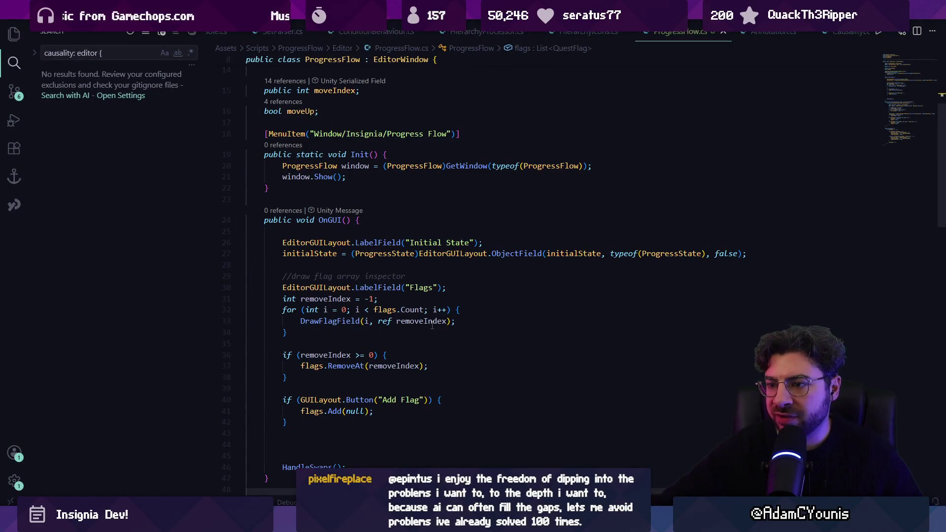
left_click(320, 299)
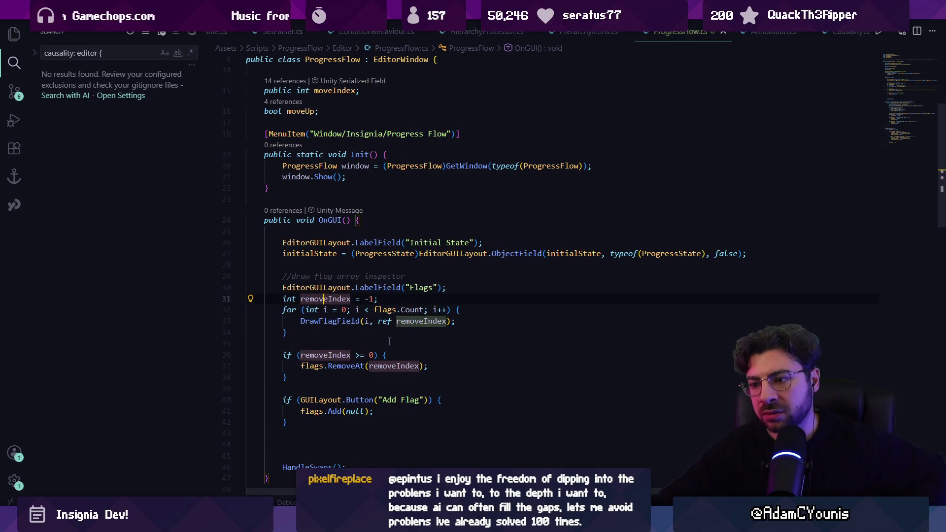
left_click(319, 401)
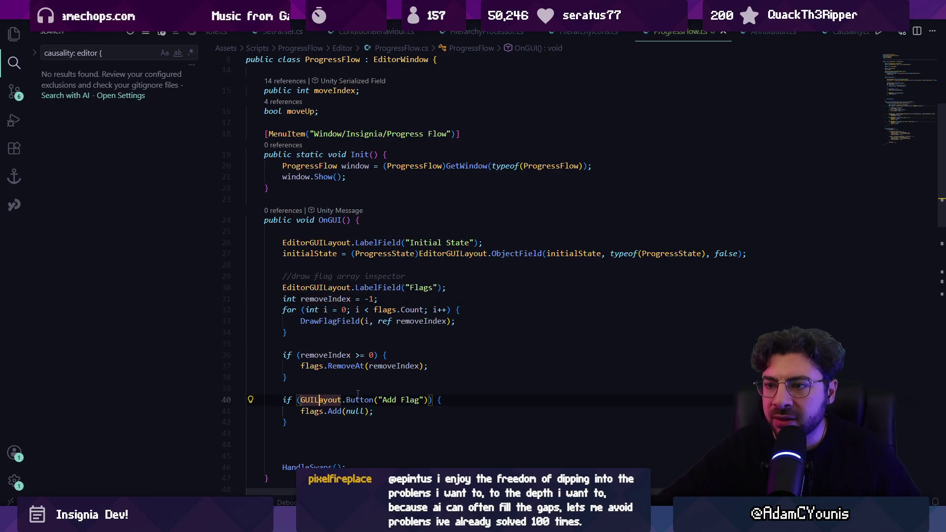
left_click(358, 393)
- In Unity, clear the Console and add three empty Quest Flag rows, then return to the code
key("alt+Tab")
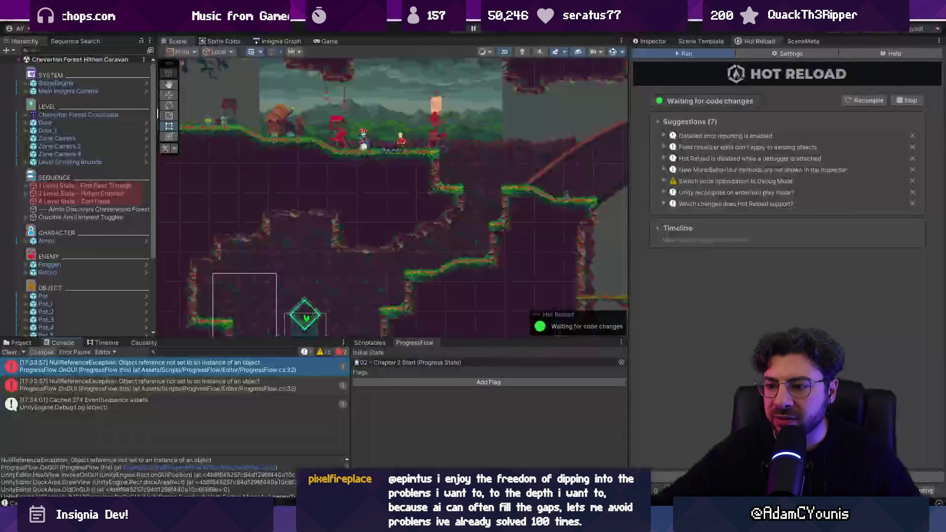
left_click(10, 352)
left_click(480, 382)
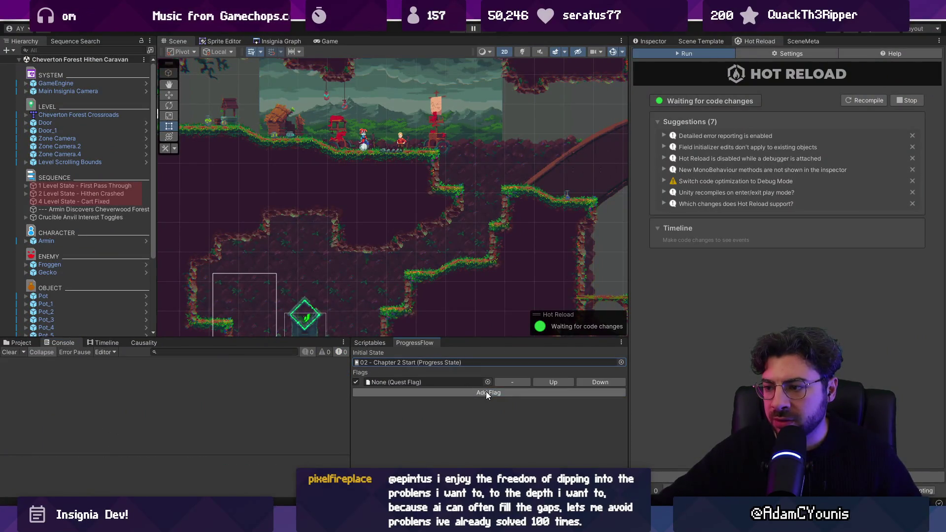
left_click(485, 391)
left_click(491, 403)
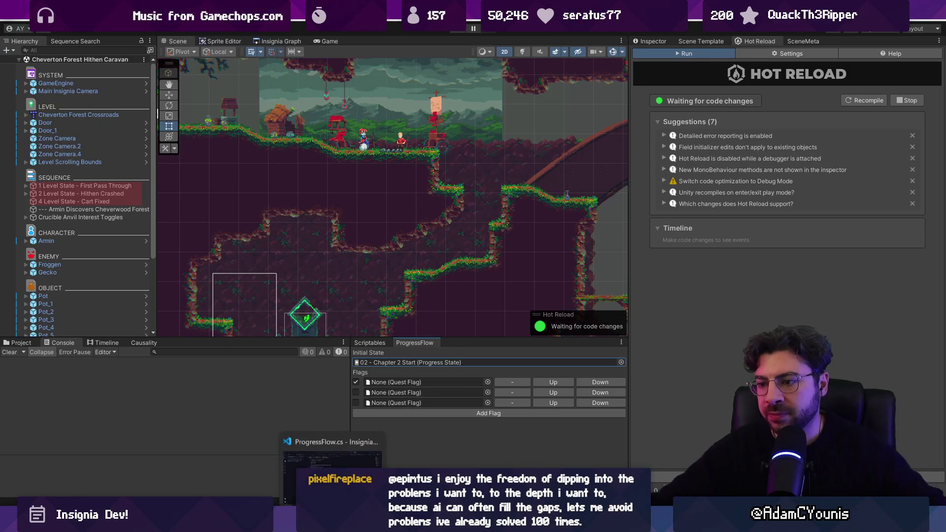
key("alt+Tab")
- Relabel DrawFlagField's Up and Down buttons as ▲ and ▼, adding a triangle comment
scroll(389, 370, "down", 5)
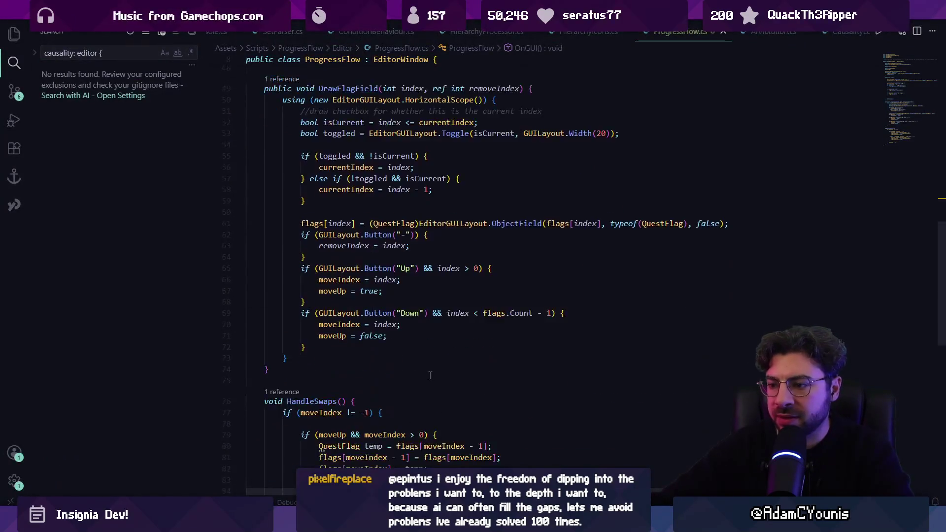
left_click(411, 218)
key("BackSpace")
key("BackSpace")
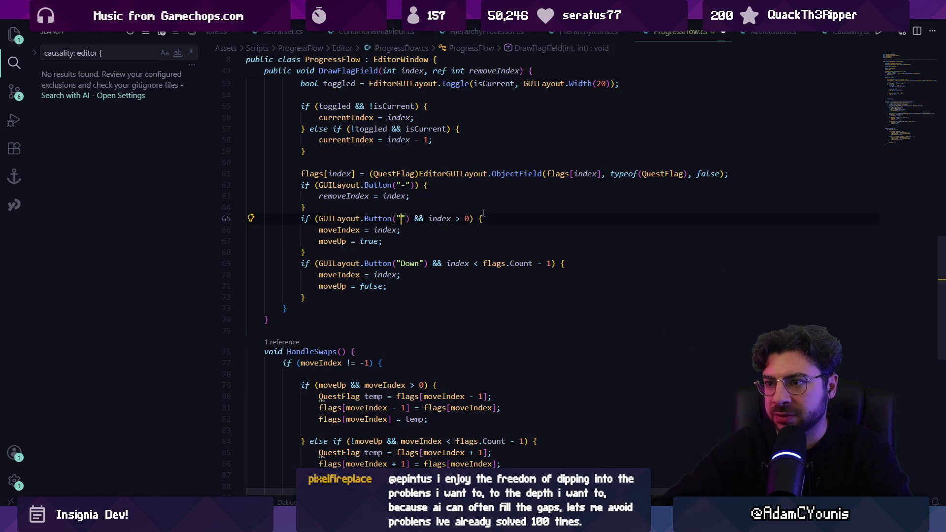
type("/")
key("Return")
type("//")
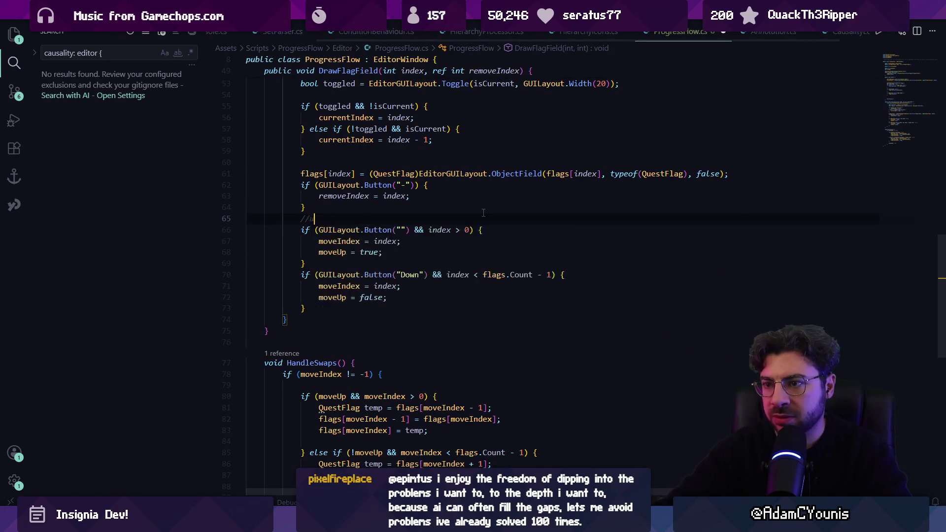
type("trian")
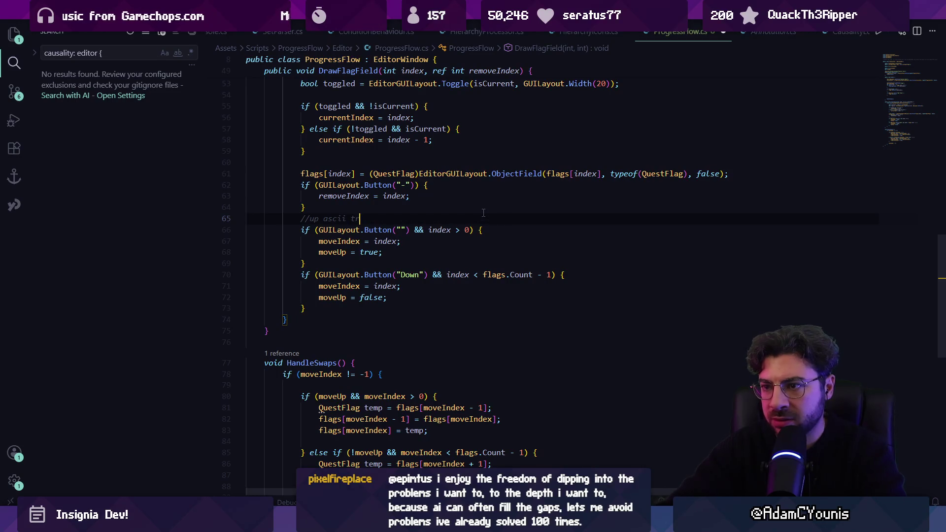
key("Down")
key("Right")
key("Right")
key("Right")
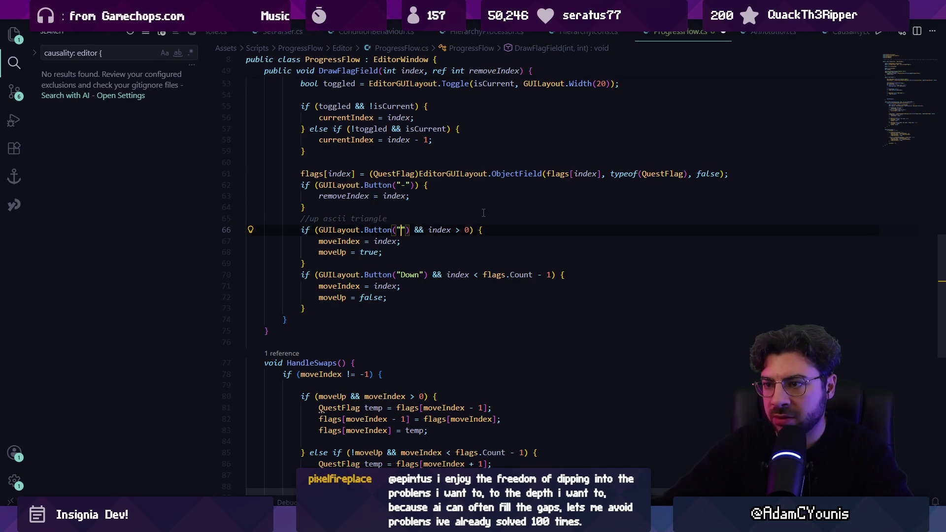
type("▲")
key("Tab")
key("Tab")
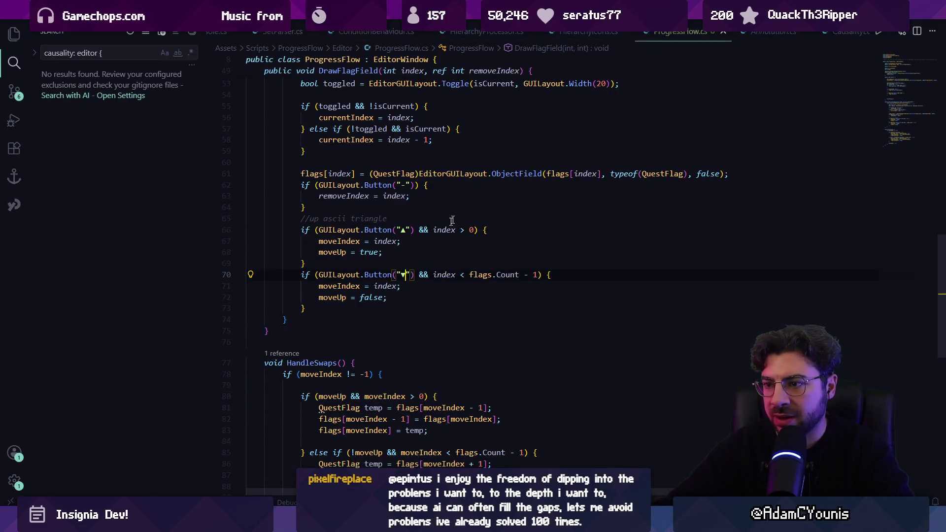
- Check the arrow buttons in Unity, then return to the flag object-field line in ProgressFlow.cs
key("alt+Tab")
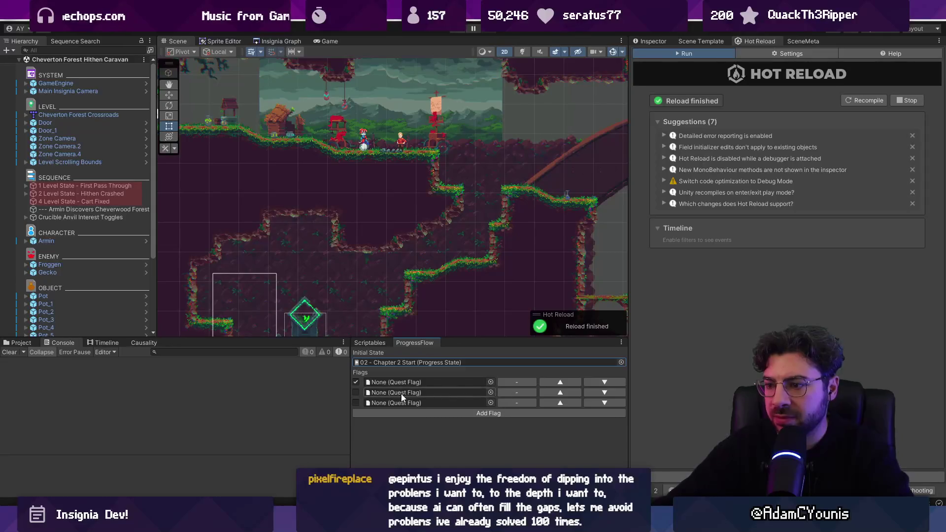
key("alt+Tab")
left_click(414, 299)
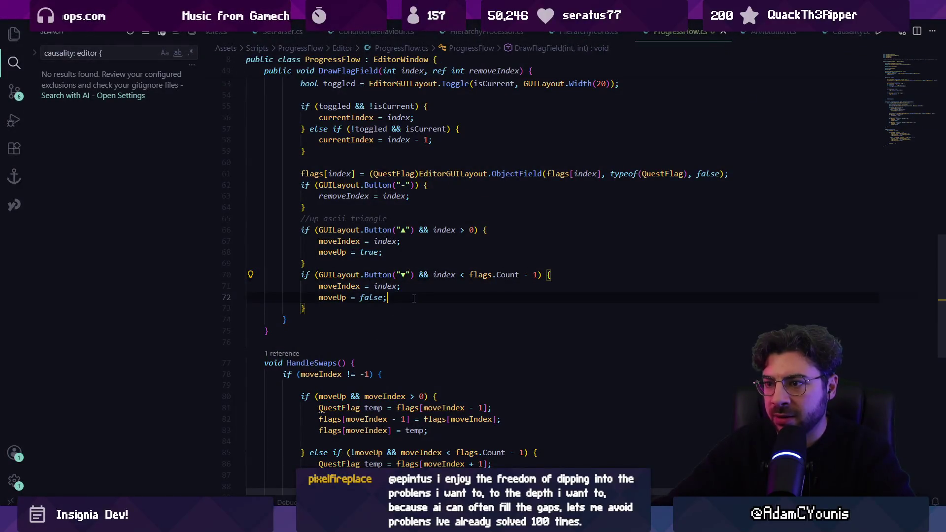
scroll(408, 222, "up", 3)
left_click(740, 272)
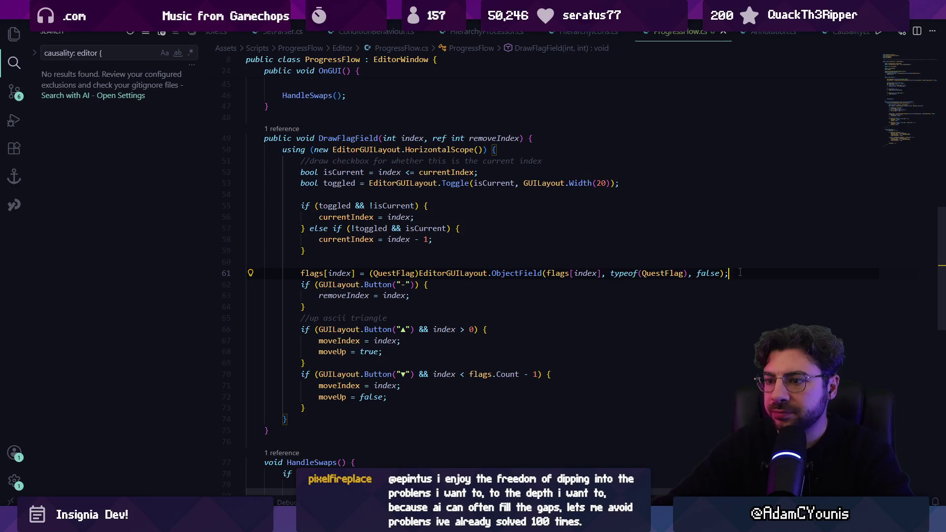
- Below the flag object field, start a using block with new EditorGUILayout.HorizontalScope
key("Return")
key("Return")
type("using ")
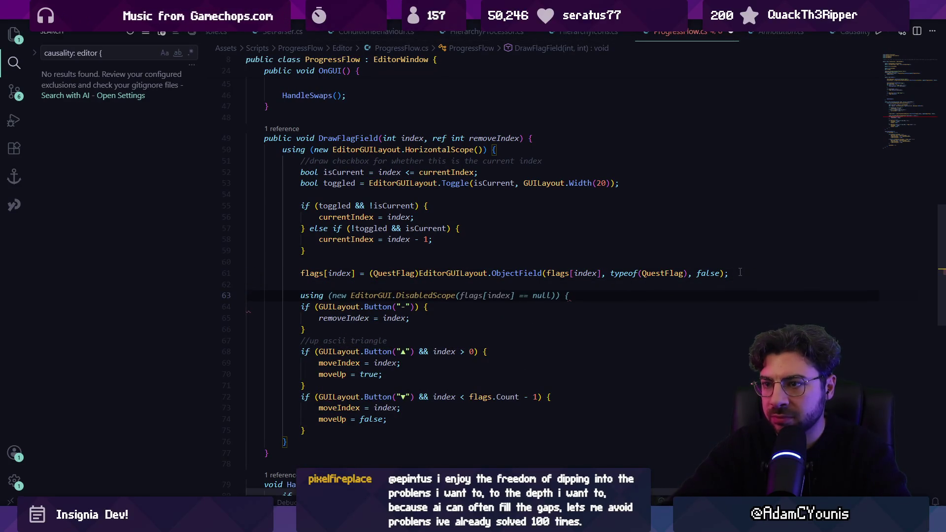
type("(new ")
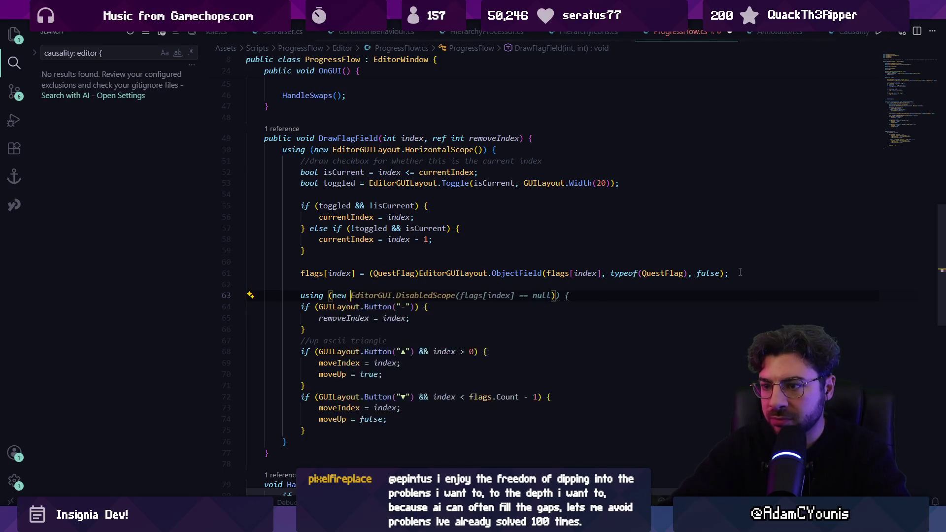
type("EditorGUI")
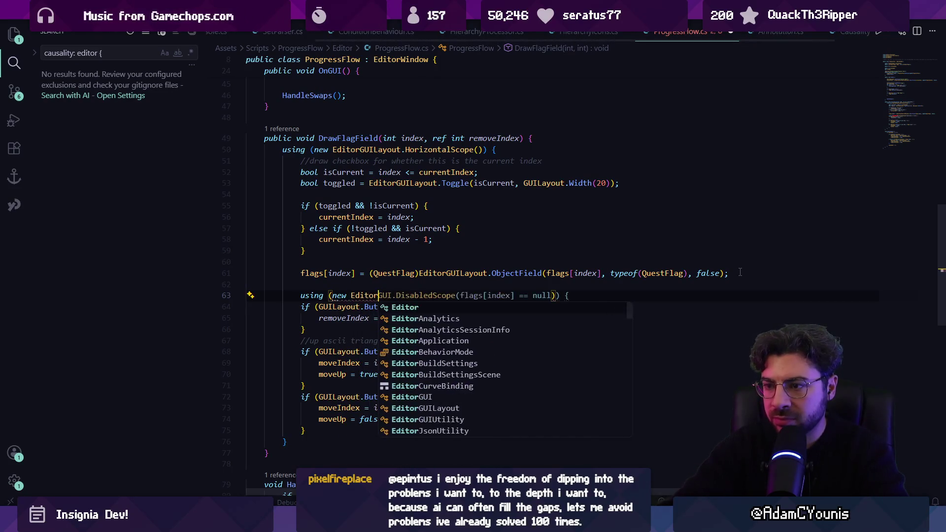
type(".H")
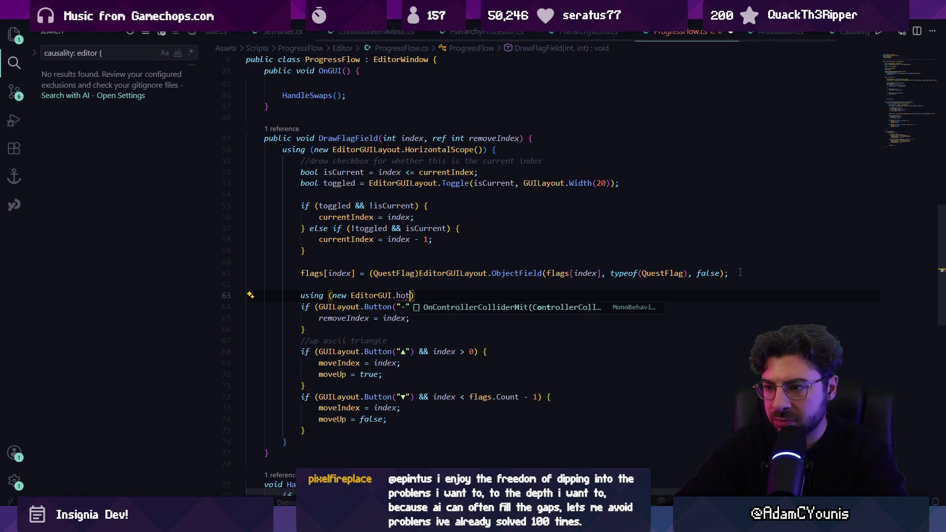
key("BackSpace")
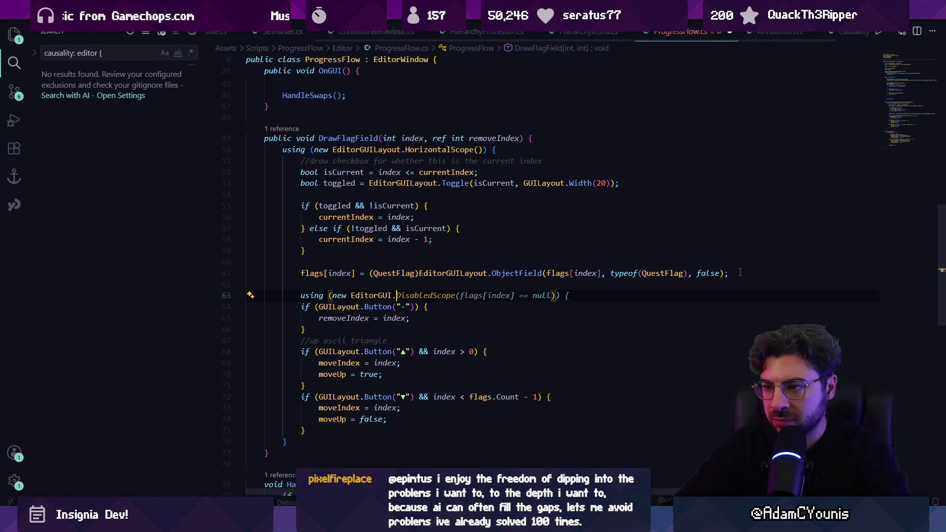
type("Hori")
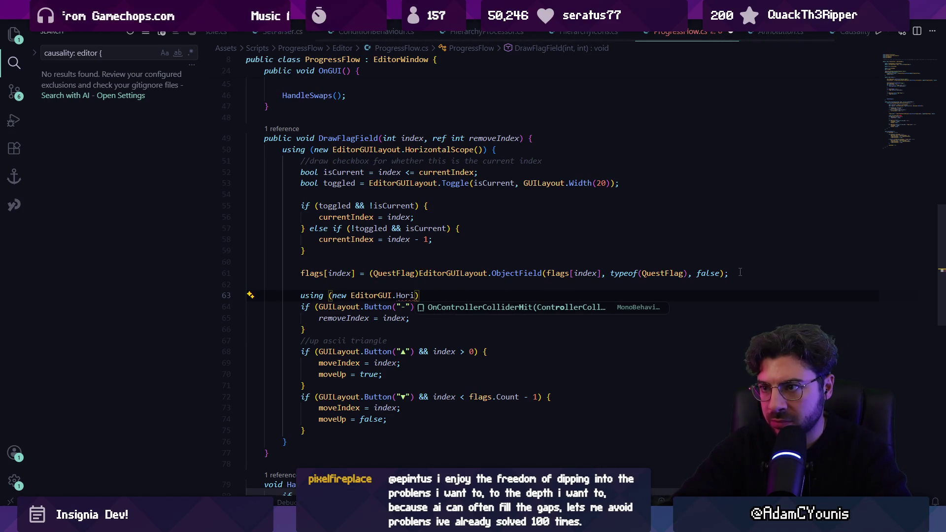
key("BackSpace")
key("BackSpace")
key("BackSpace")
type("Layout.Hor")
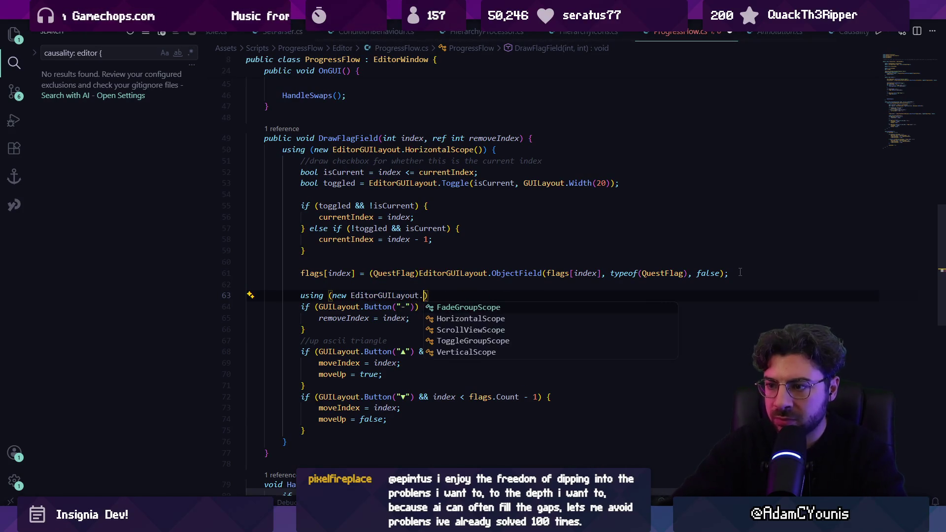
key("Tab")
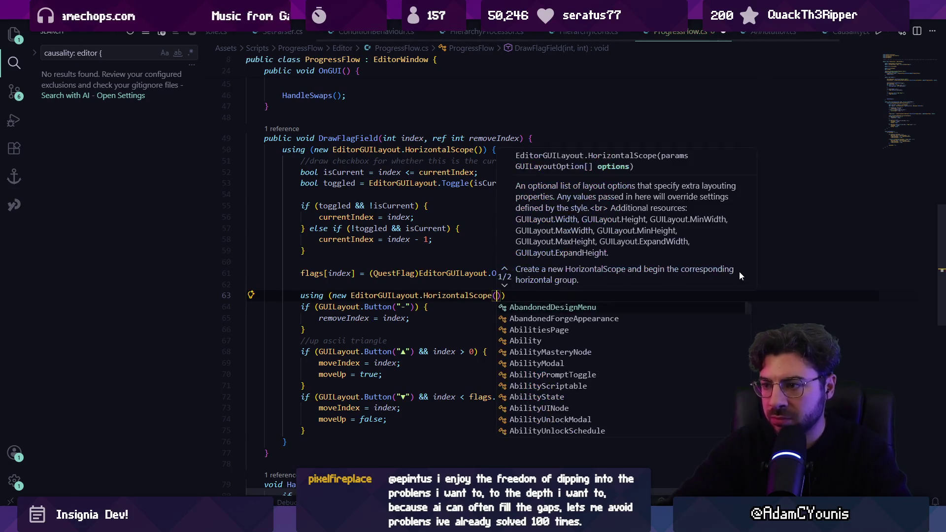
- Give the scope a GUILayout.Width(60) argument, nest the buttons inside, and save the script
type("width")
key("BackSpace")
key("BackSpace")
key("BackSpace")
type("GUIL")
key("Tab")
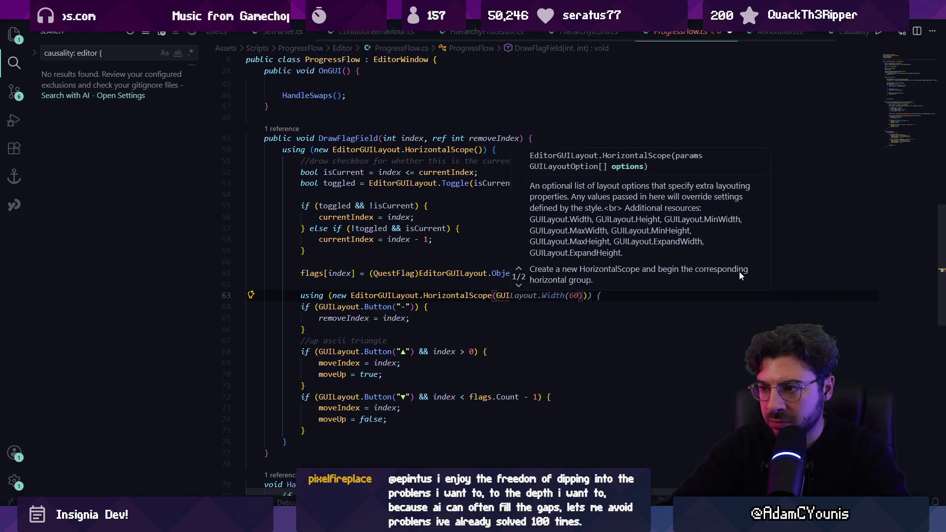
key("Tab")
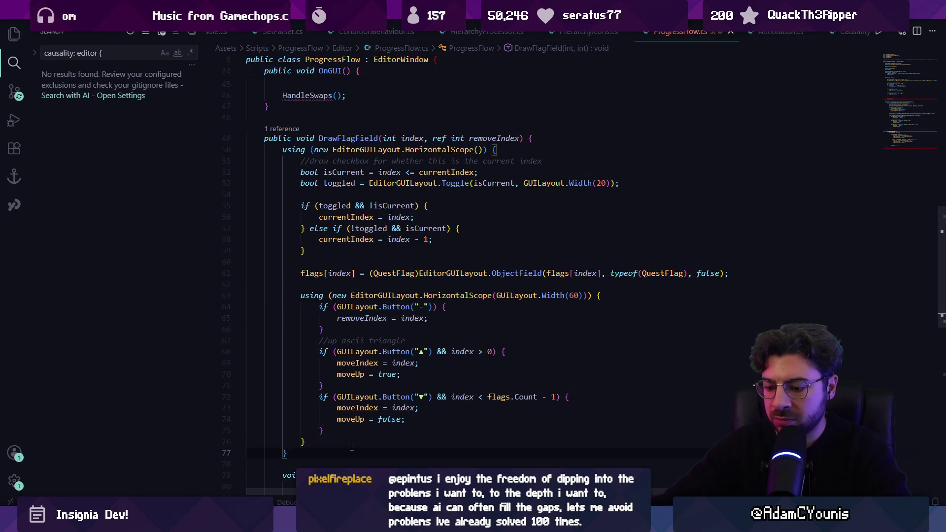
key("ctrl+s")
key("alt+Tab")
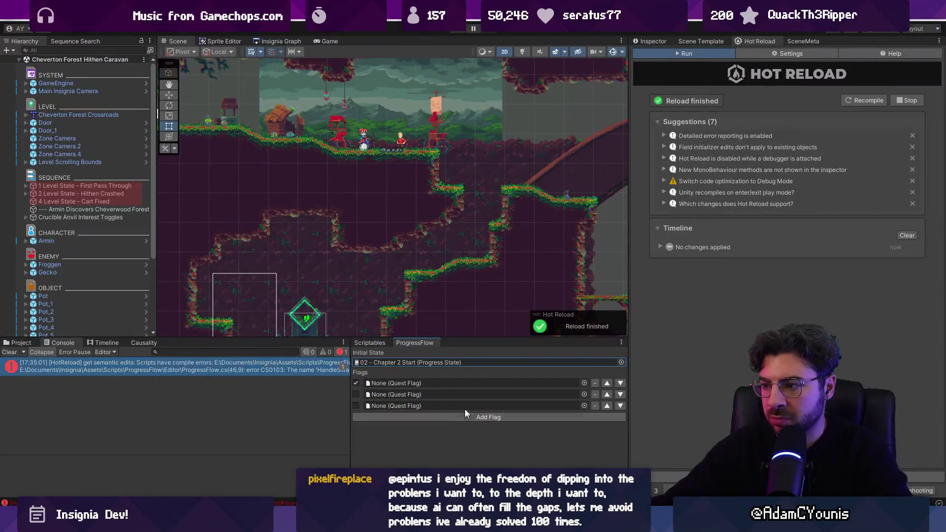
- Widen the button group from Width(60) to Width(80) and enlarge Unity's console panel
key("alt+Tab")
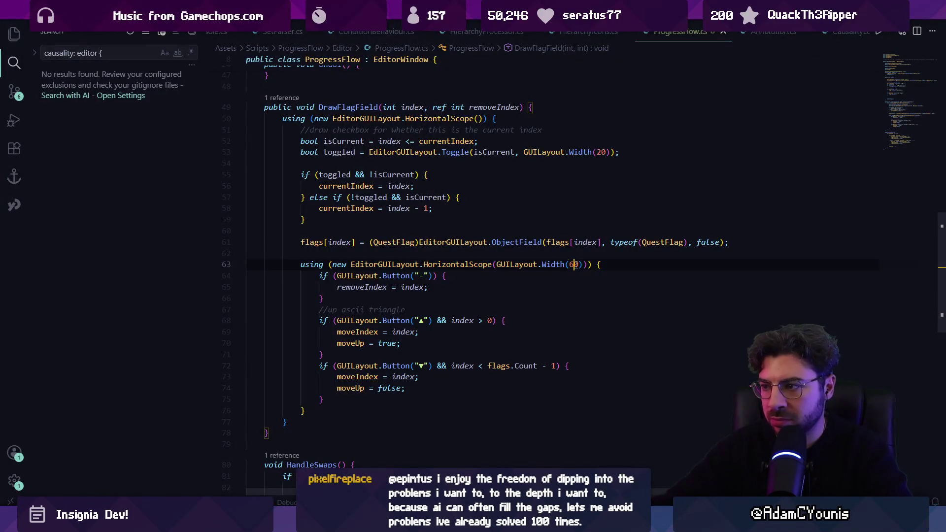
type("8")
key("alt+Tab")
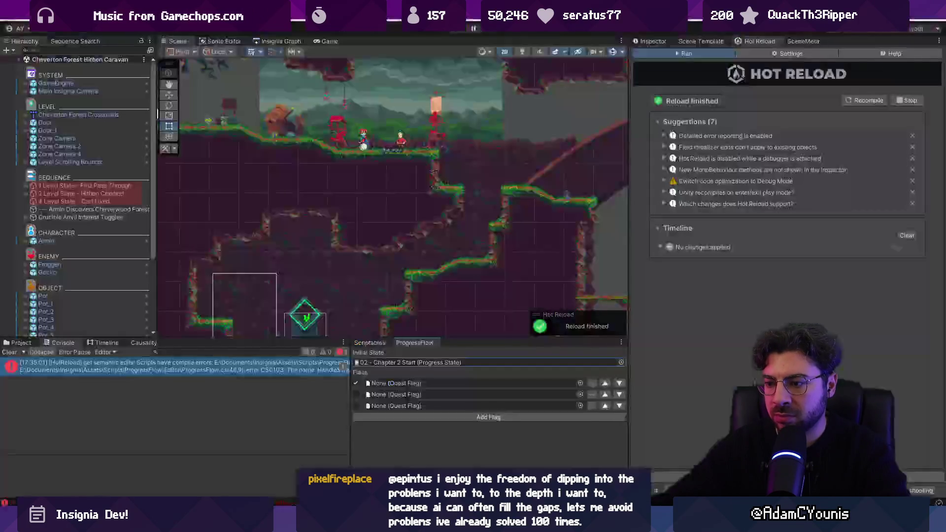
mouse_move(350, 417)
left_mouse_down()
mouse_move(241, 416)
mouse_move(424, 417)
left_mouse_up()
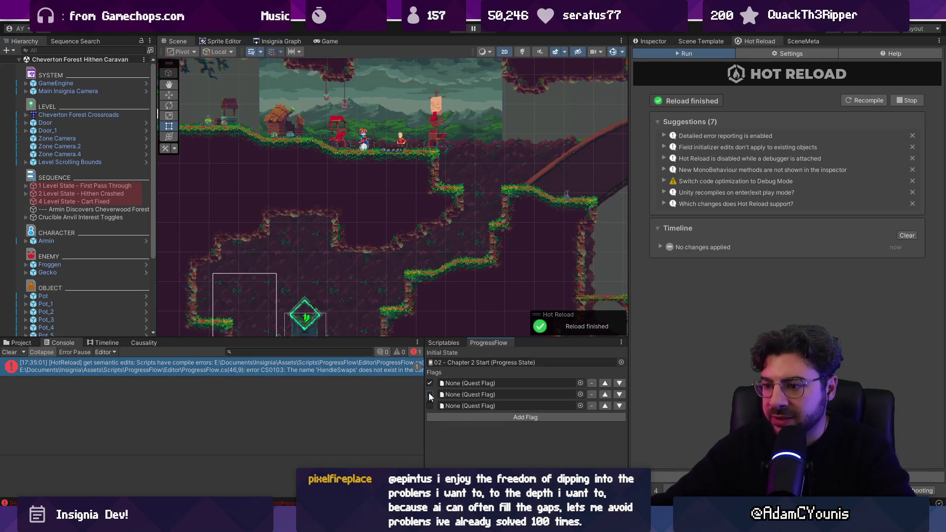
- Set the first flag to 01_Meet_Charlie-flag and the second to Charlie and Nettie Intro-flag
left_click(580, 383)
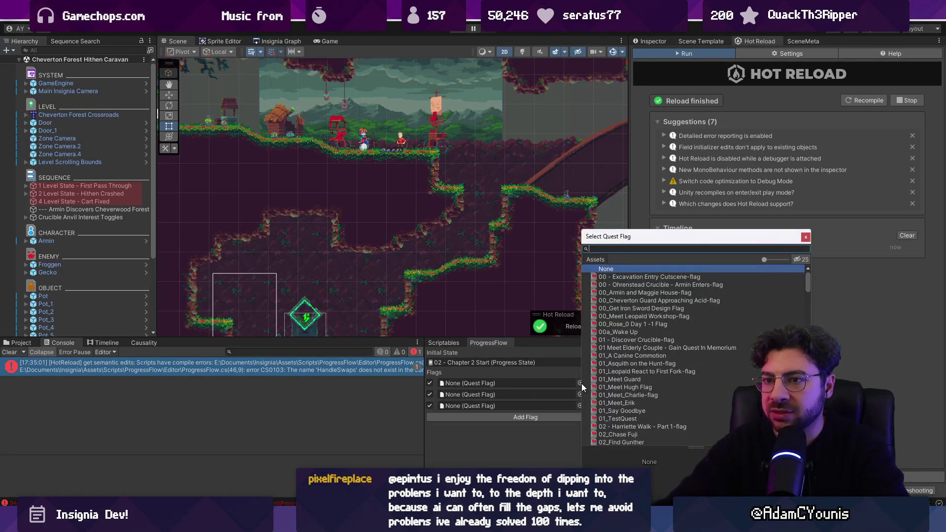
type("met charl")
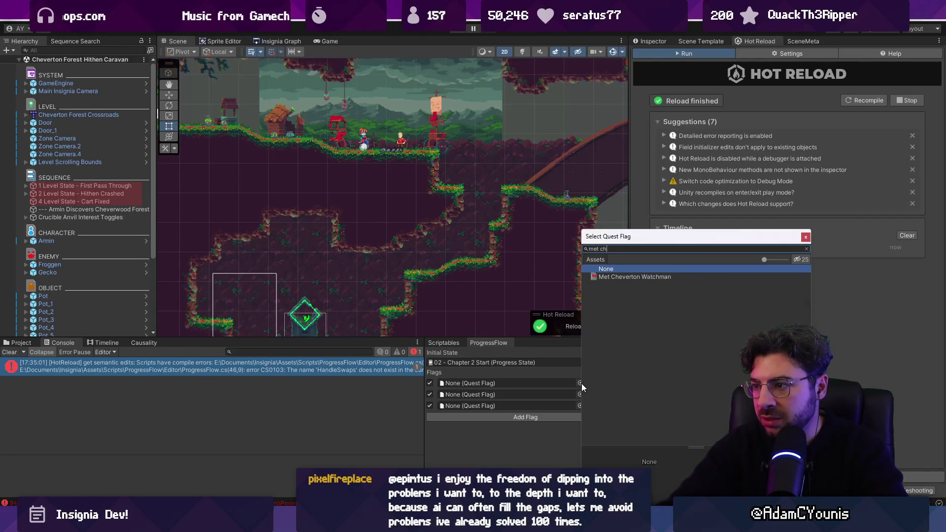
key("ctrl+a")
type("charlie")
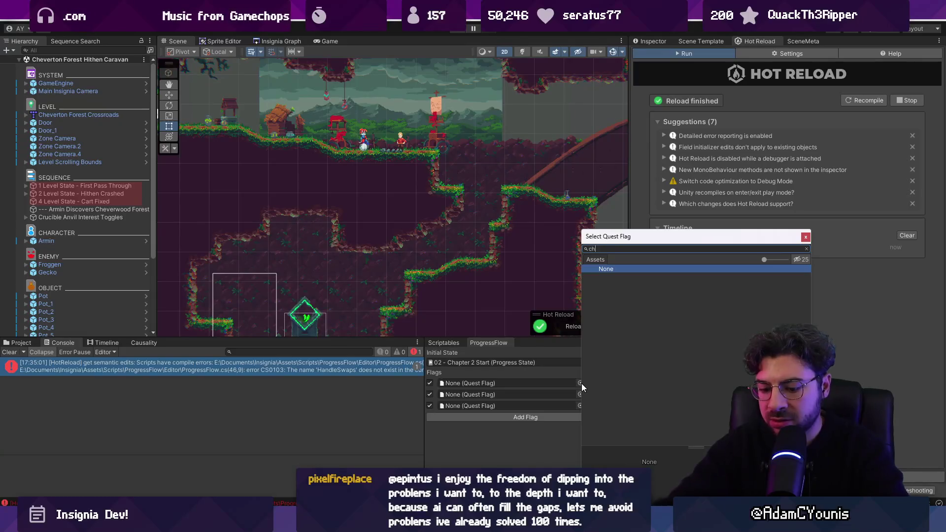
key("Down")
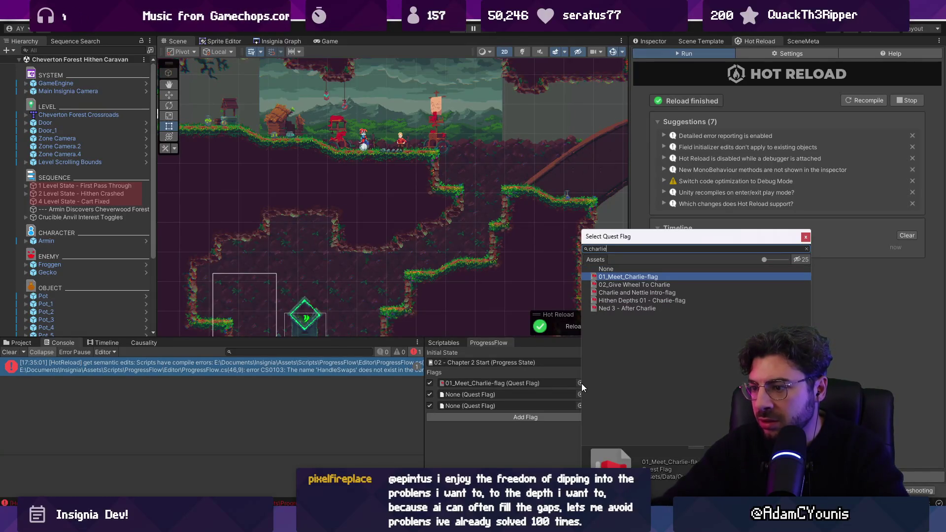
key("Return")
left_click(581, 395)
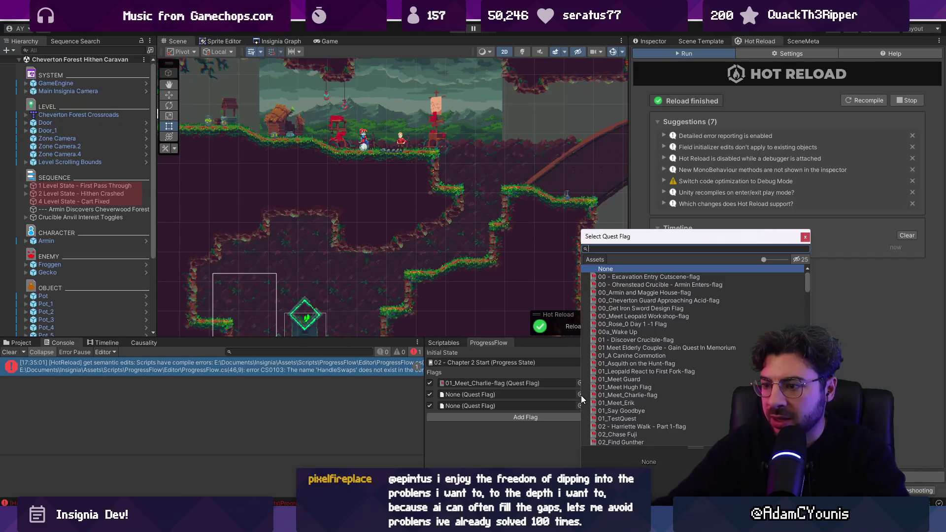
type("nettie")
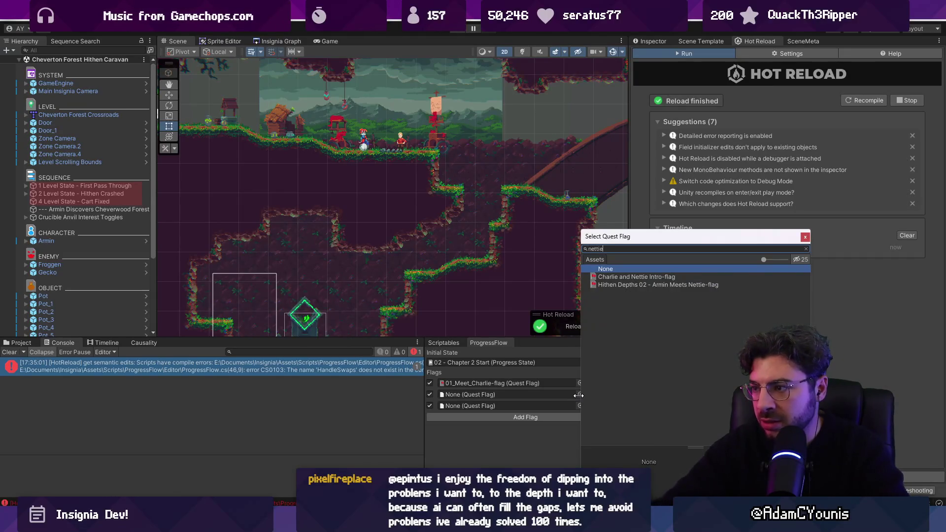
key("Down")
key("Return")
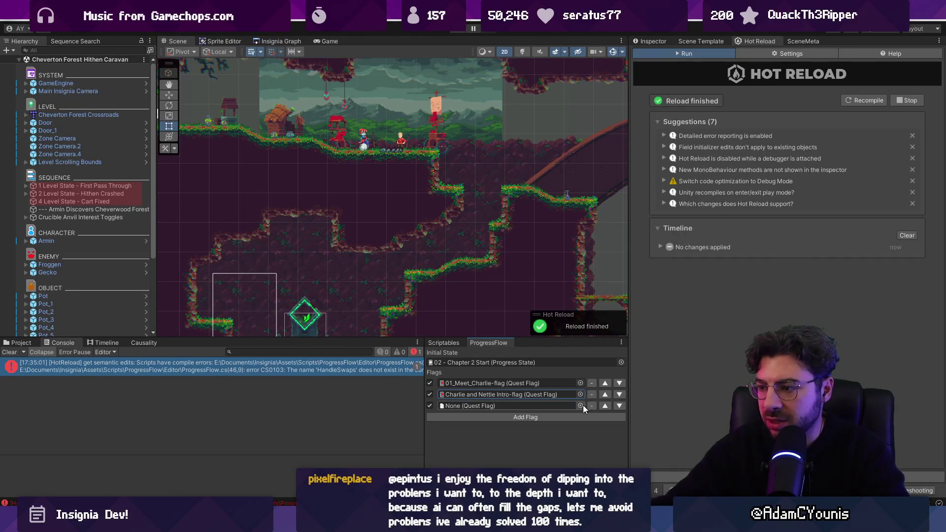
- Set the third flag row to 02_Give Wheel To Charlie by searching 'wheel'
left_click(583, 405)
type("fix")
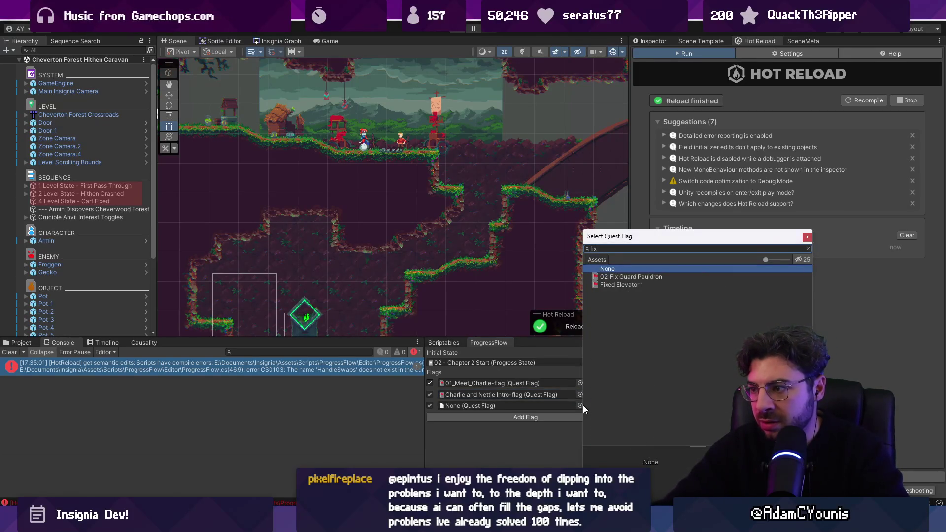
key("BackSpace")
type("cart")
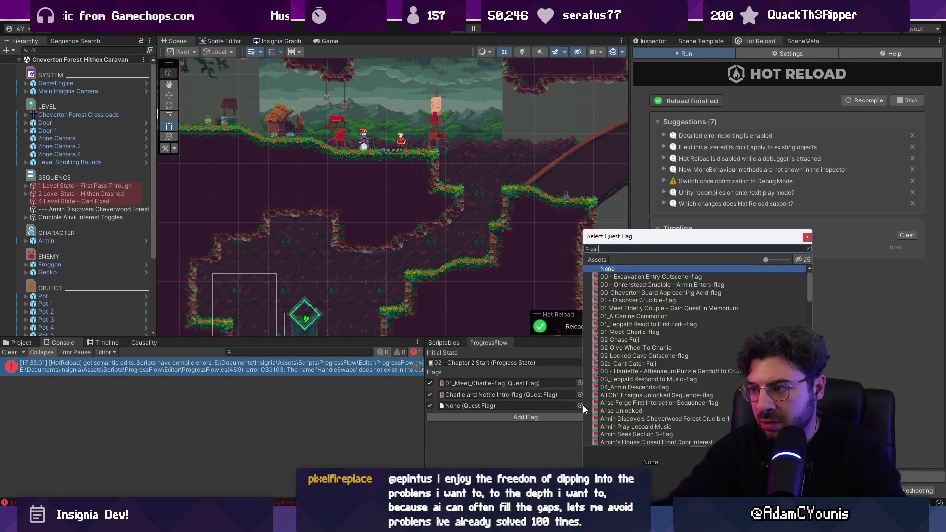
key("BackSpace")
key("BackSpace")
key("BackSpace")
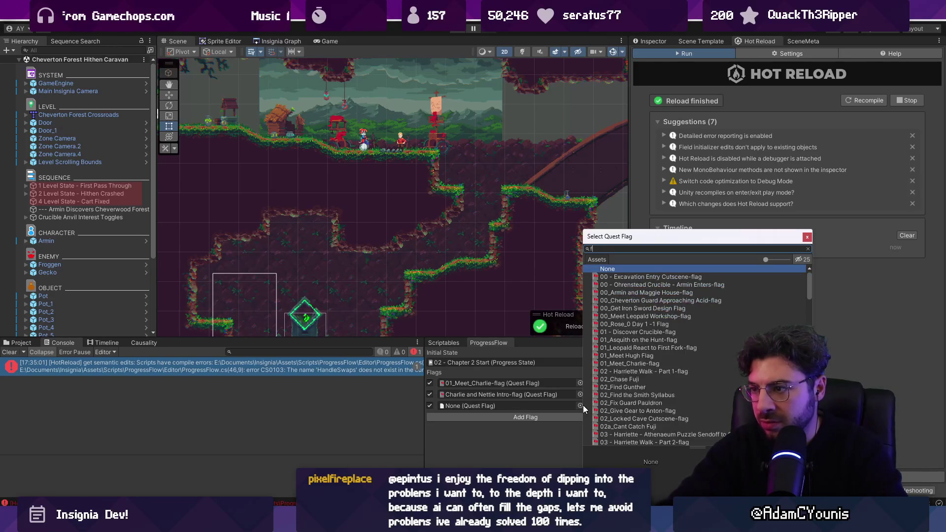
type("wheel")
key("Down")
key("Return")
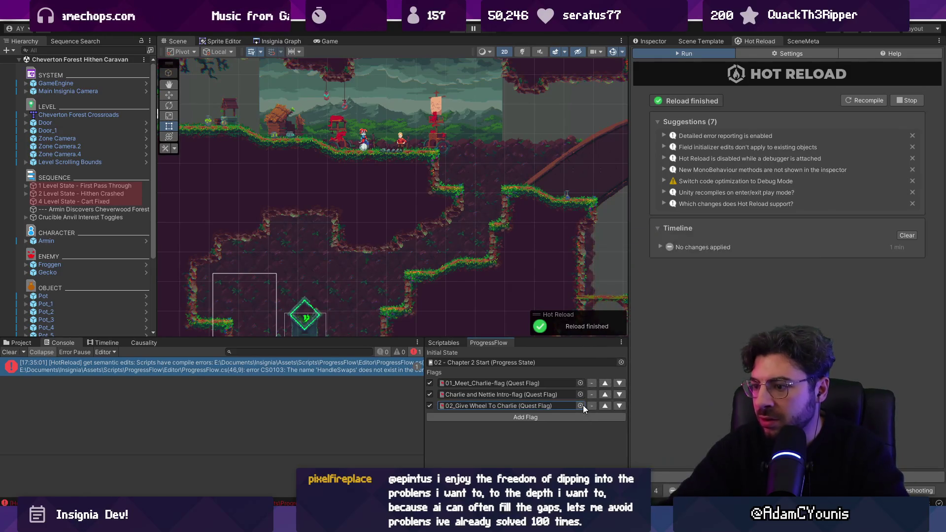
- Reorder the flags with the arrow buttons so Charlie and Nettie Intro-flag is first
left_click(604, 406)
left_click(619, 395)
left_click(605, 394)
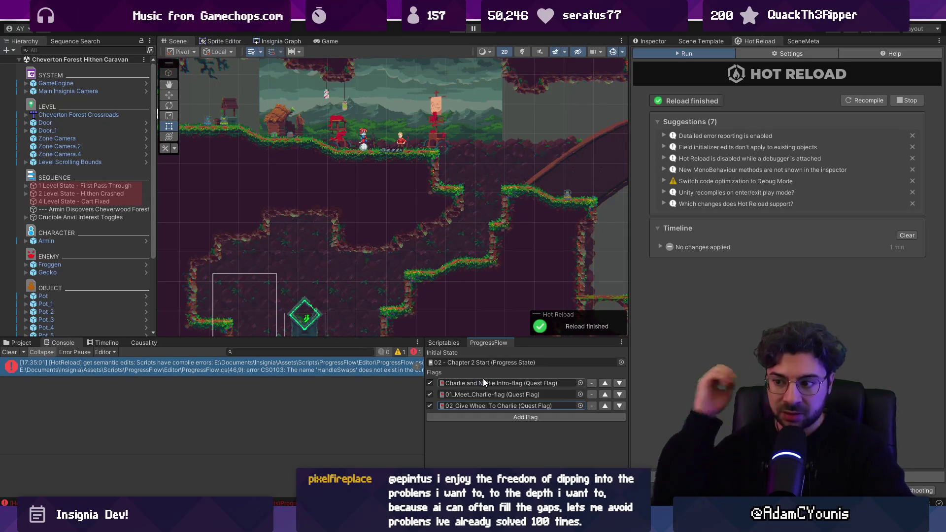
- Untick the three flags, clear the console's compile errors, and select the GameEngine object
left_click(433, 382)
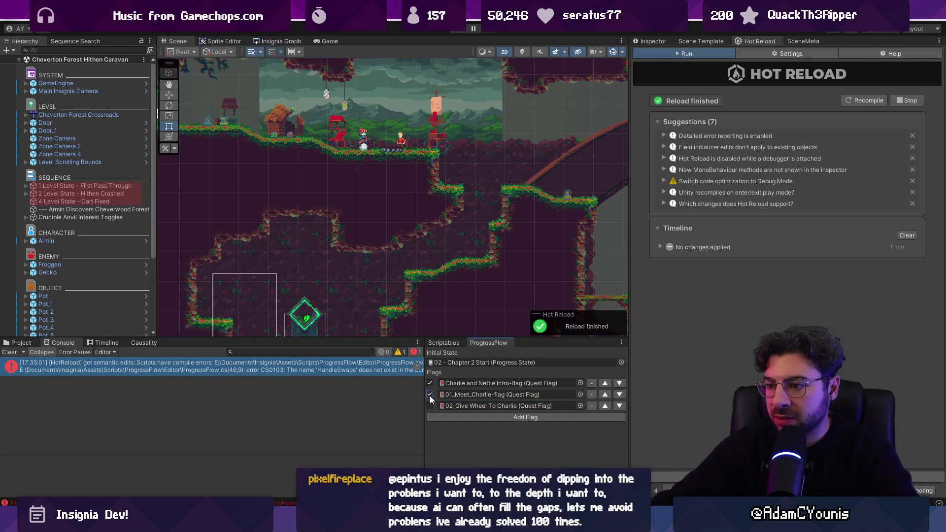
left_click(429, 394)
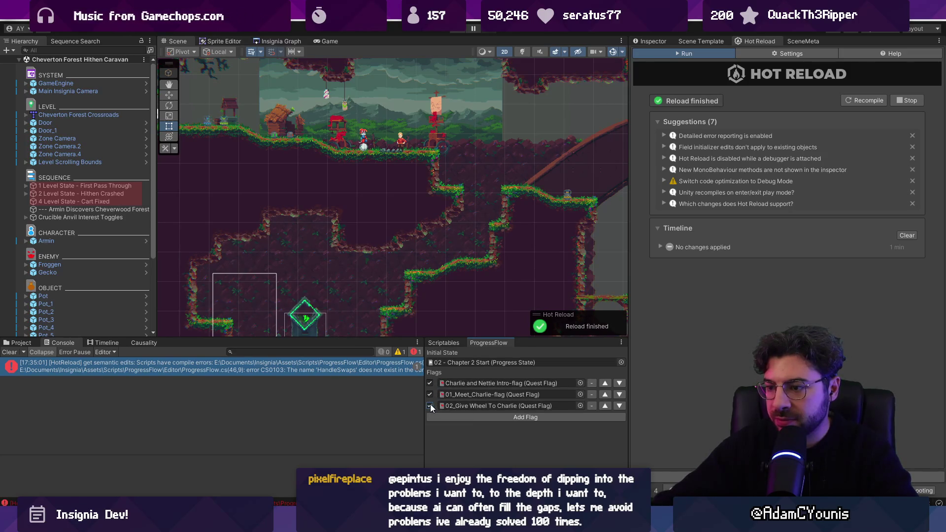
left_click(9, 352)
left_click_drag(422, 405, 418, 405)
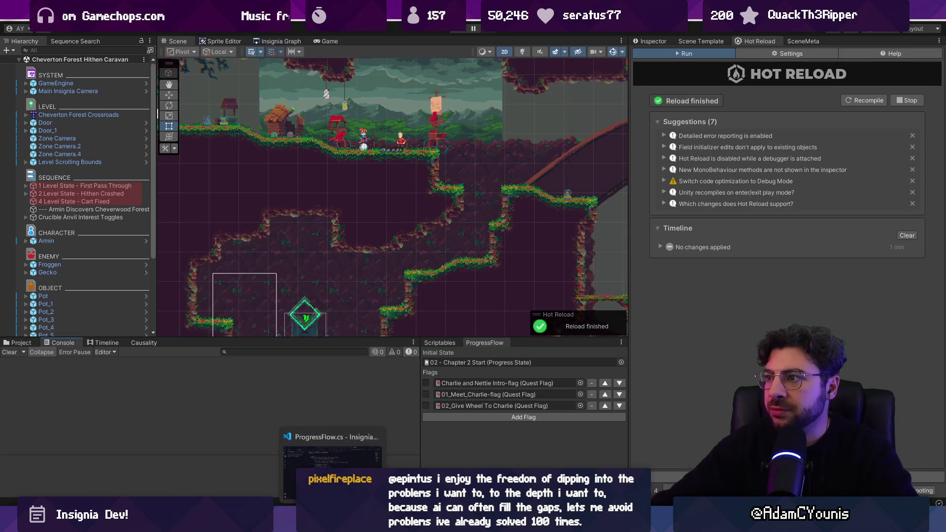
left_click(79, 85)
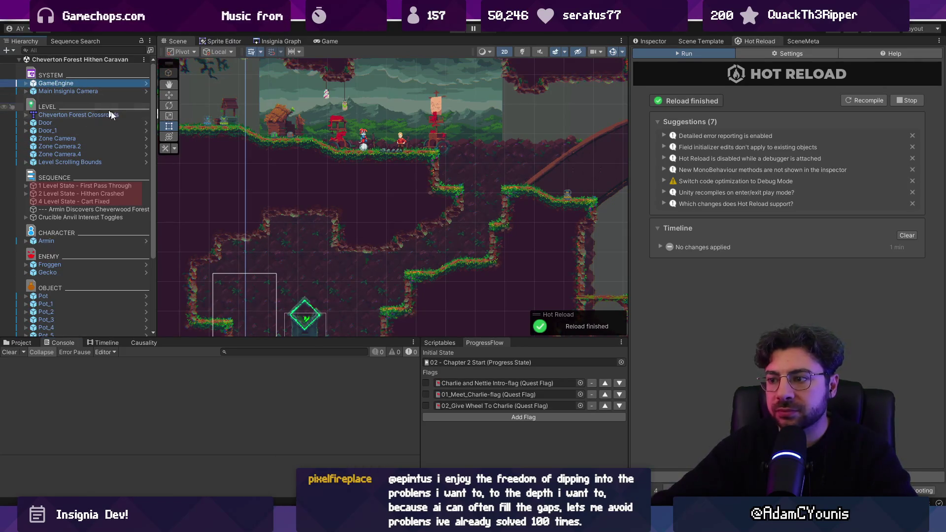
- View GameEngine's Progress State in the Inspector, cancel the picker, and return to ProgressFlow.cs
left_click(647, 39)
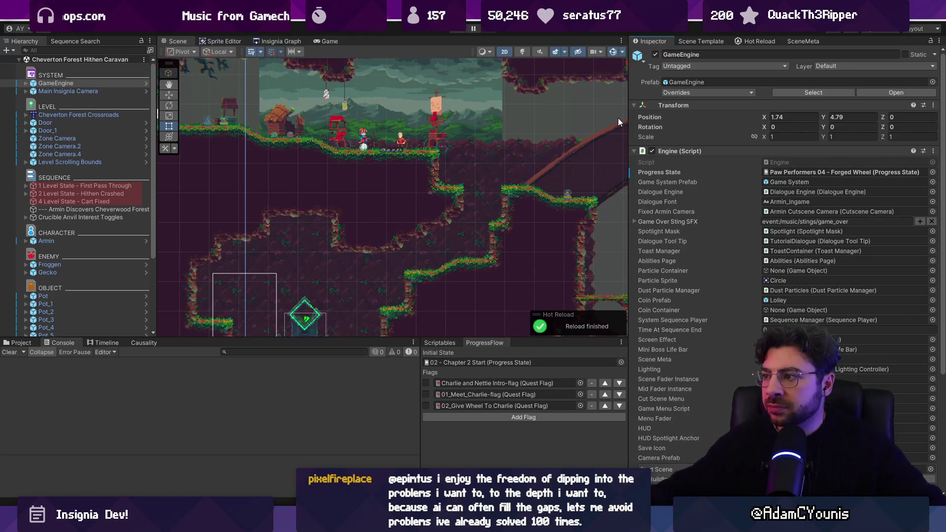
left_click(933, 172)
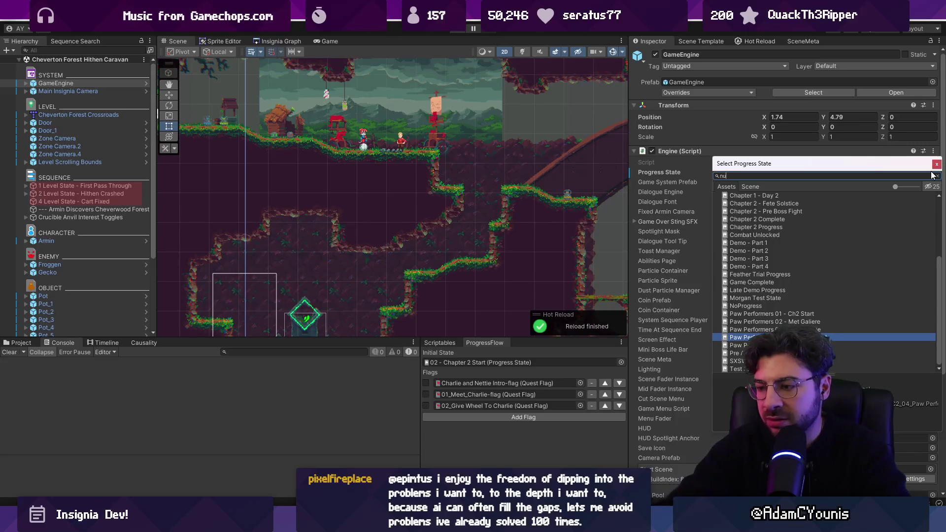
type("null")
key("Escape")
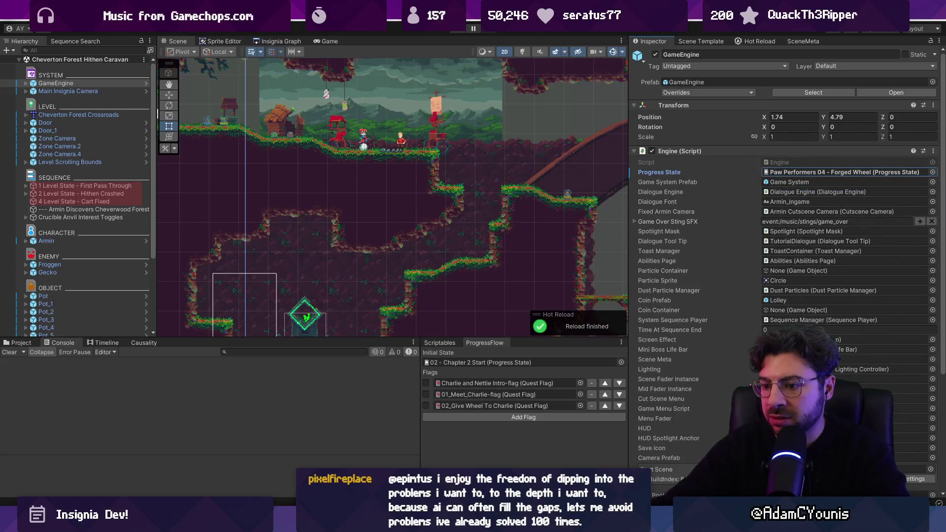
key("alt+Tab")
scroll(368, 169, "up", 5)
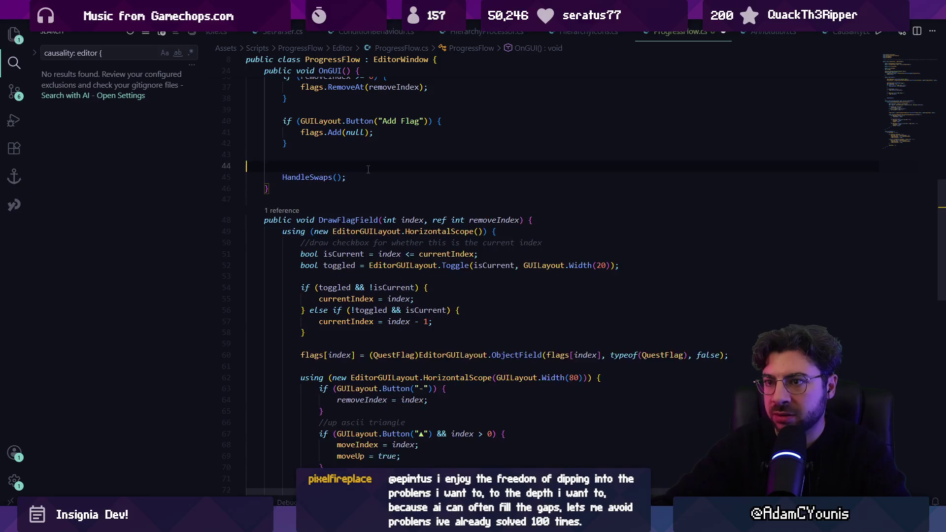
- Declare 'public static ProgressFlow flow;' at the top of the ProgressFlow class
key("BackSpace")
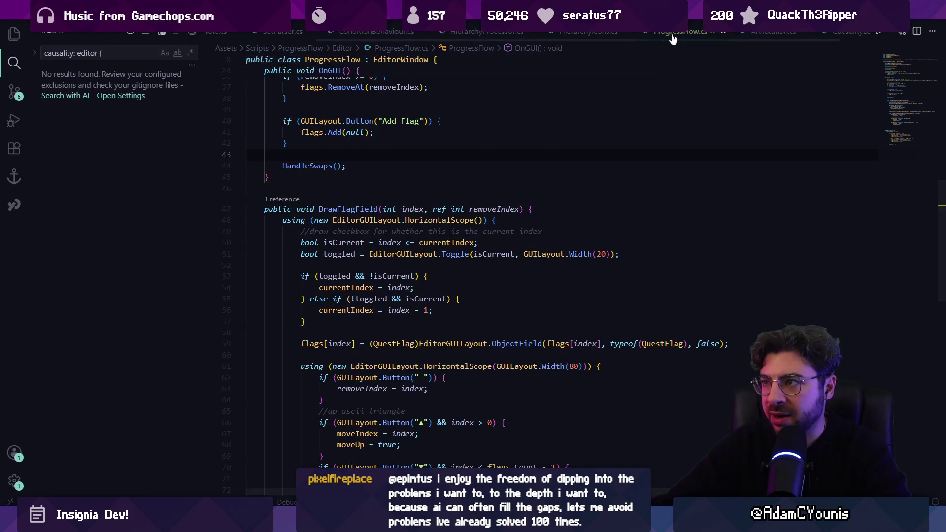
scroll(672, 147, "down", 4)
scroll(579, 112, "up", 15)
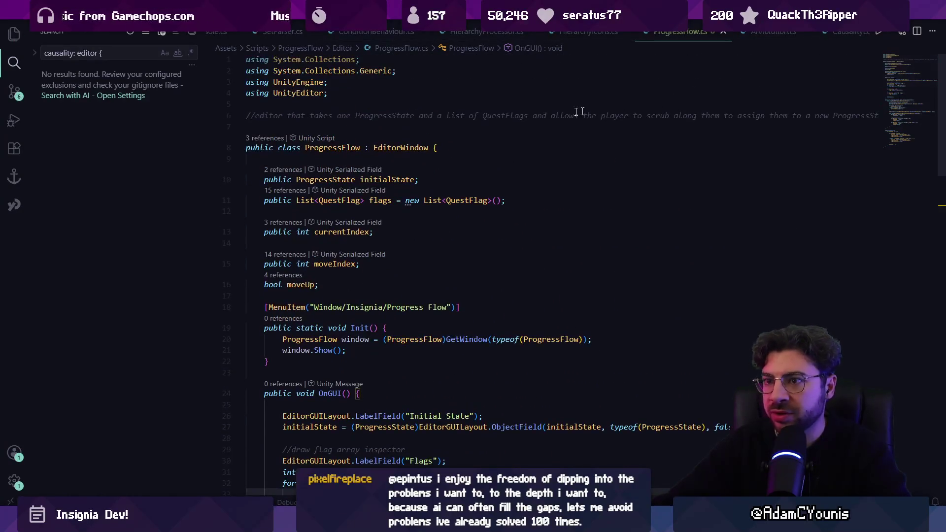
left_click(377, 160)
type("public st")
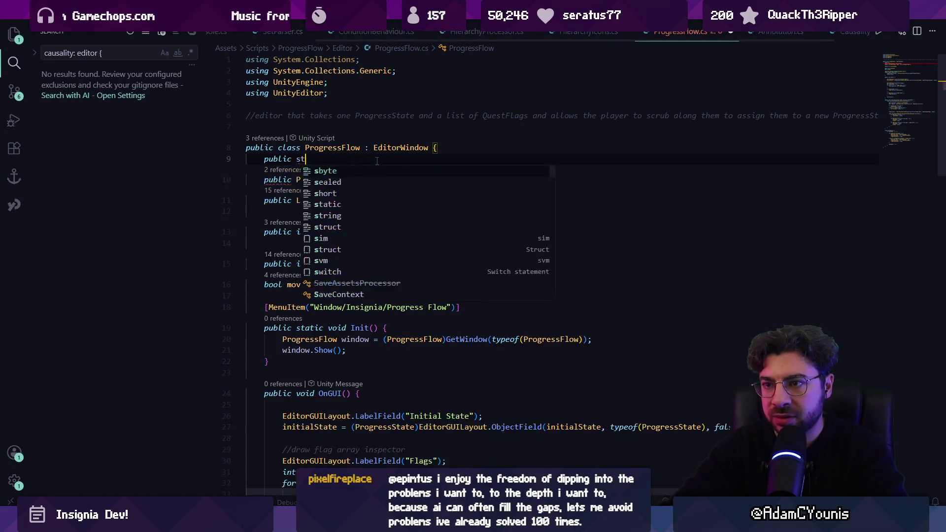
type("atic Pro")
key("BackSpace")
key("Escape")
type("ogressFlow")
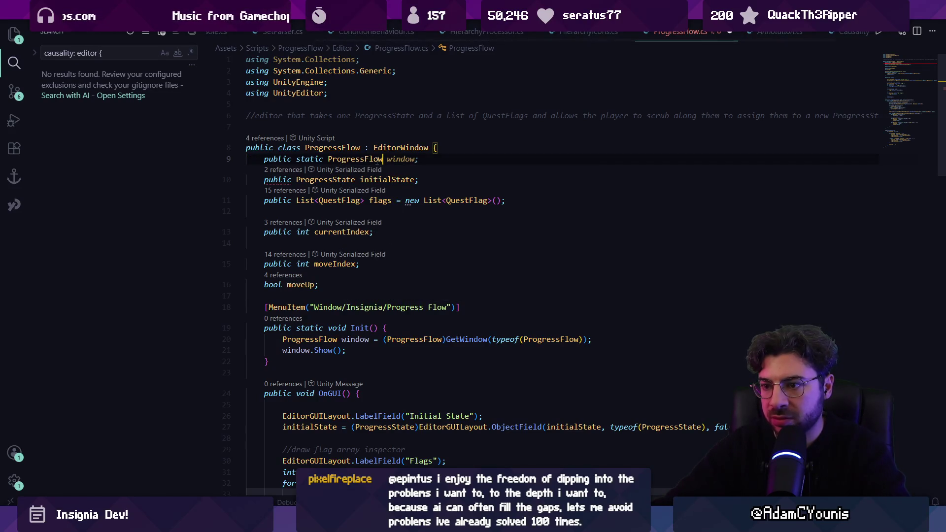
type(" flow;")
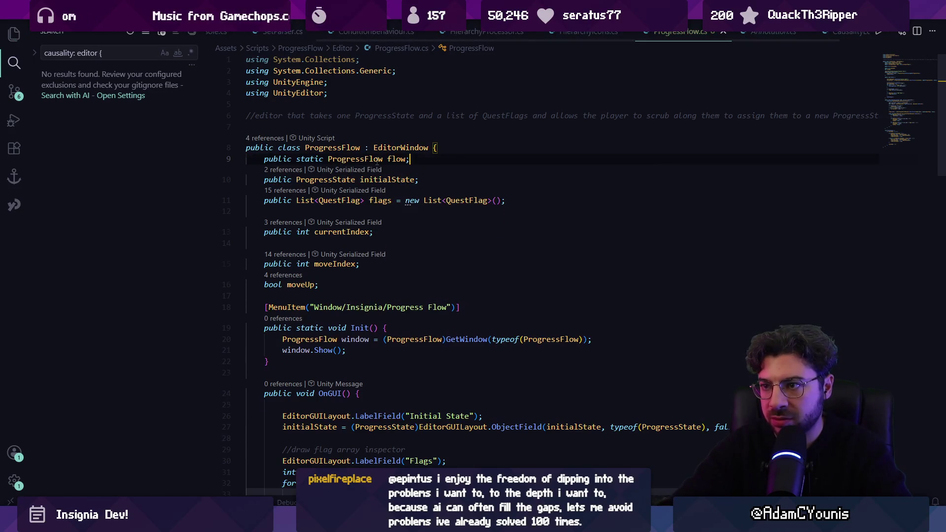
key("Return")
- Add 'flow = window;' after the GetWindow call in Init() and save the file
left_click(593, 360)
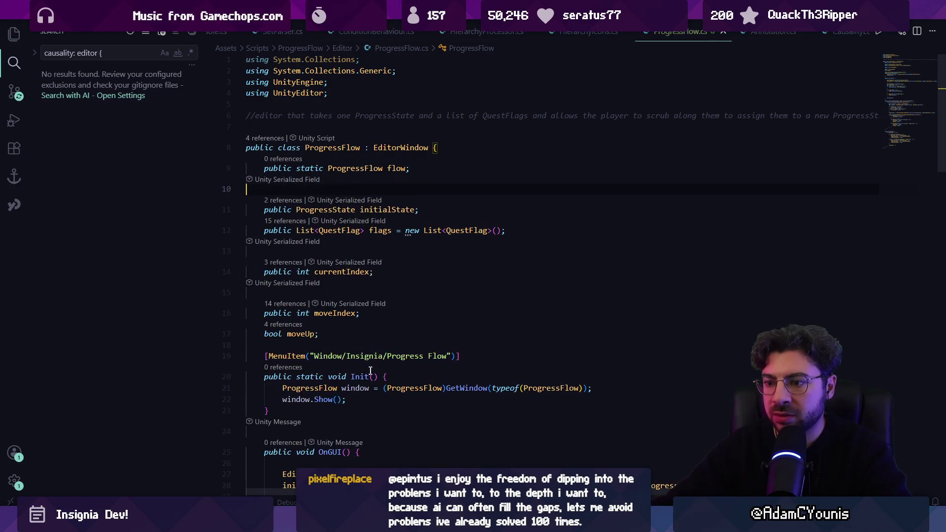
key("Return")
type("flow")
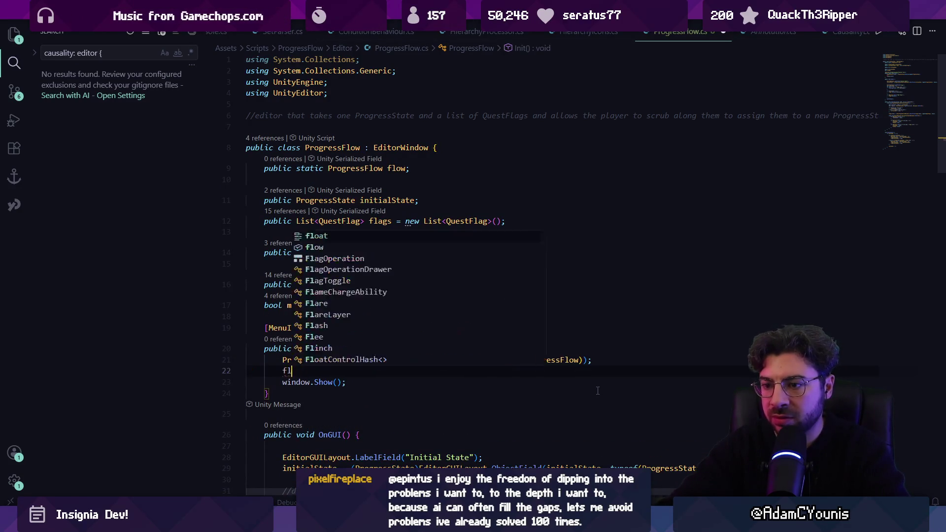
key("Tab")
key("ctrl+s")
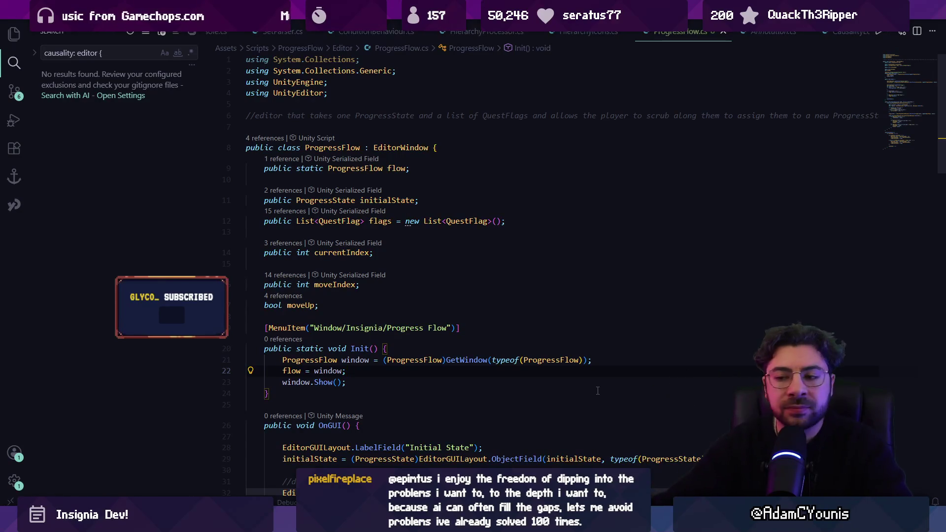
scroll(522, 327, "down", 3)
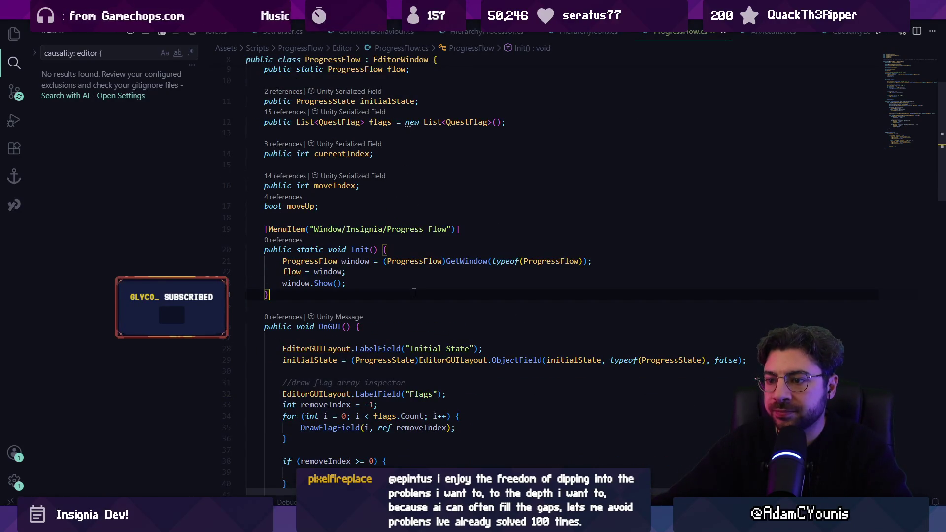
scroll(414, 292, "down", 13)
scroll(350, 306, "down", 10)
- Below HandleSwaps, add a public GameData GetGameData() method using the suggested body
left_click(318, 291)
scroll(345, 307, "up", 4)
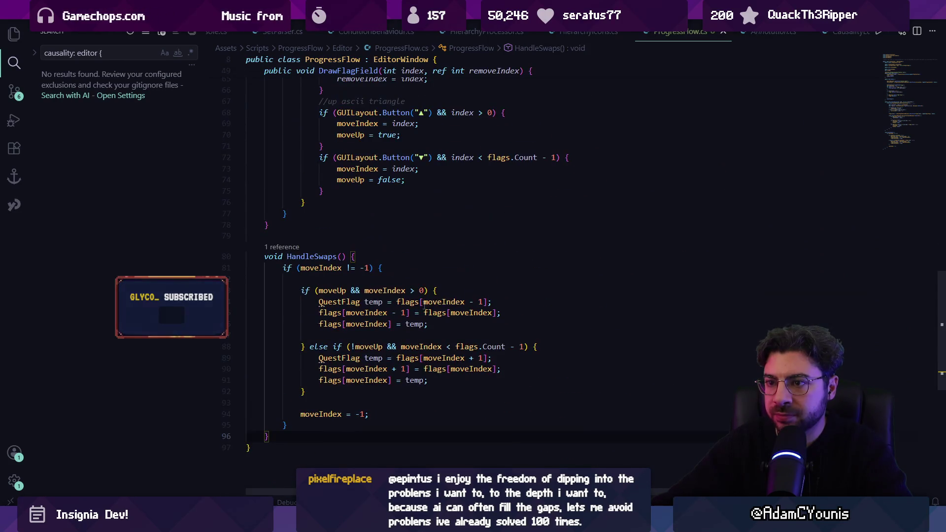
key("Return")
key("Return")
type("pui")
key("BackSpace")
type("blic Pro")
type("gress")
key("BackSpace")
key("BackSpace")
key("BackSpace")
type("GameData")
key("Escape")
key("Tab")
- Finish GetGameData with a 'return null;' fallback and close the class with a brace
scroll(393, 257, "down", 5)
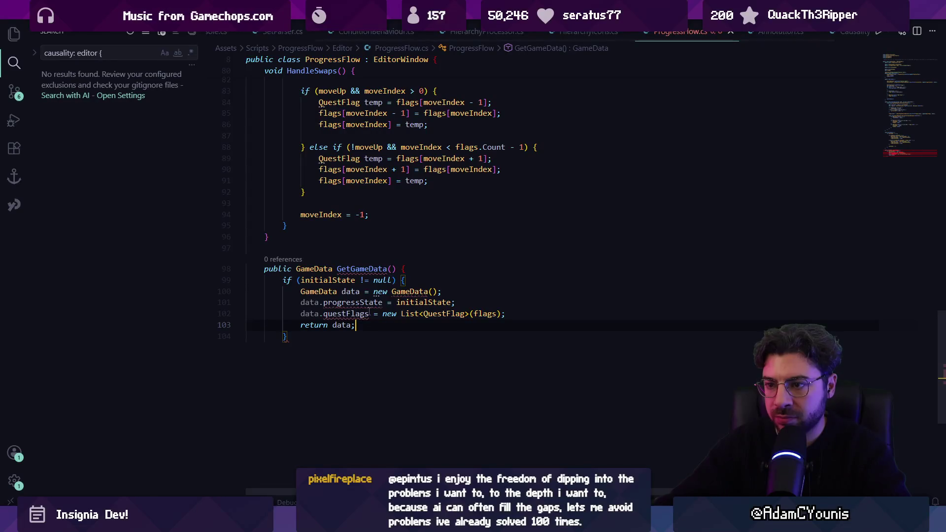
key("Return")
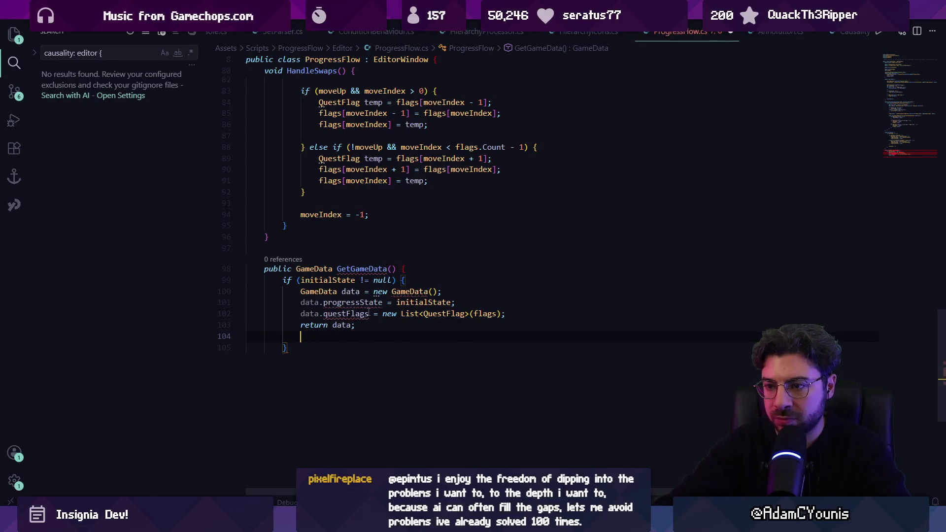
type("}")
left_click(408, 279)
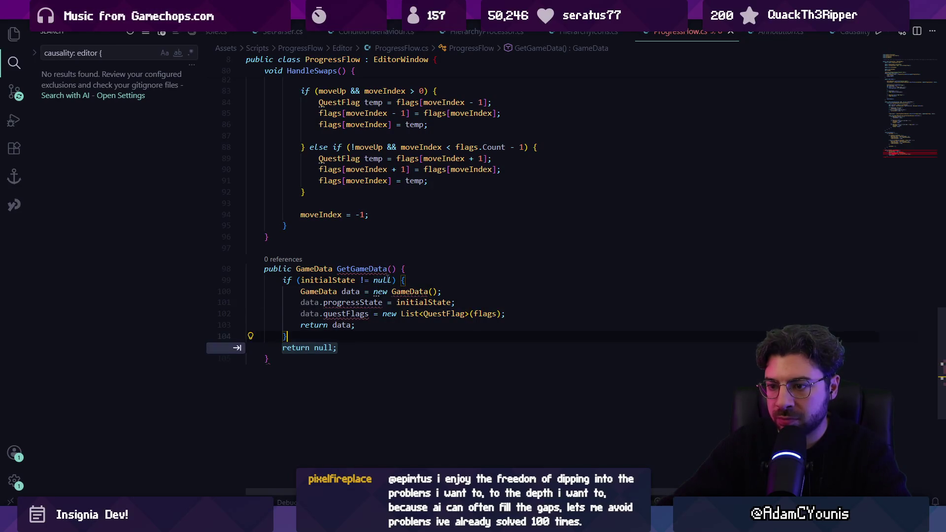
key("Tab")
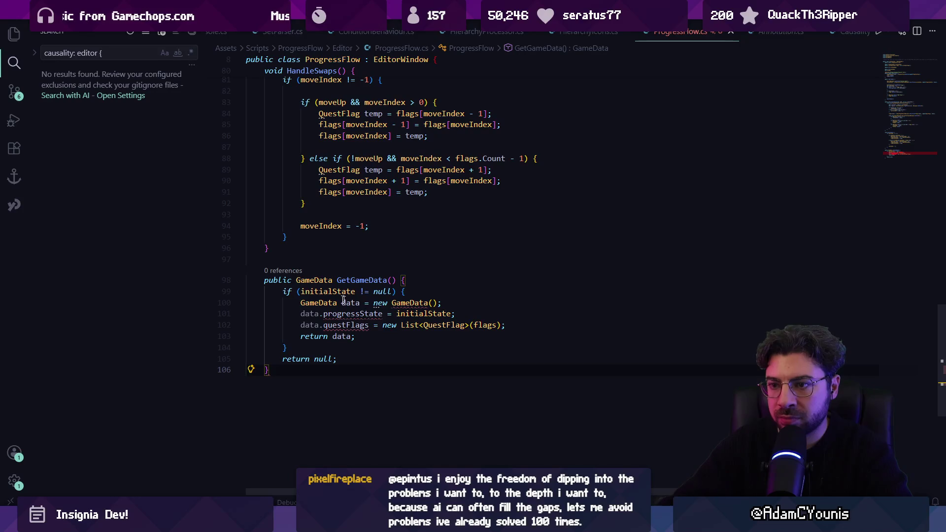
key("Return")
type("}")
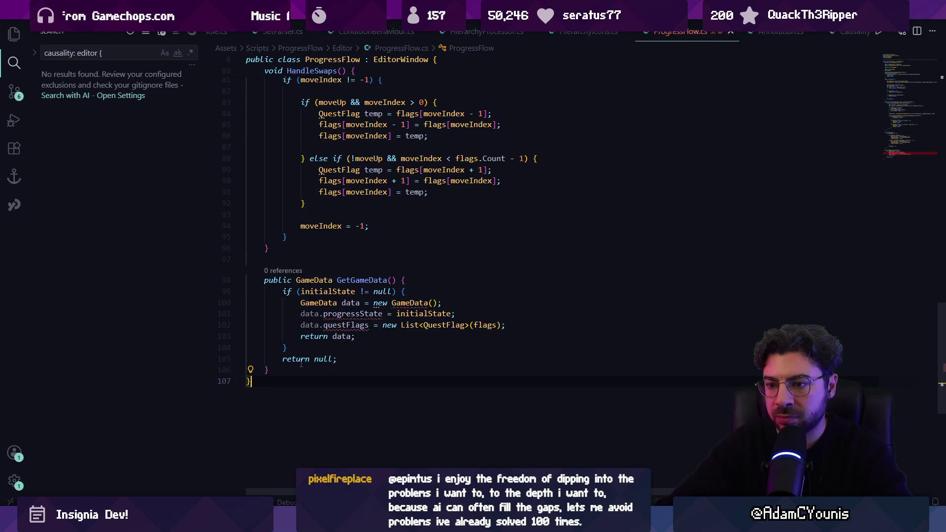
- Inspect the data variable, progressState member and GameData construction in GetGameData
scroll(338, 287, "up", 2)
scroll(336, 287, "down", 2)
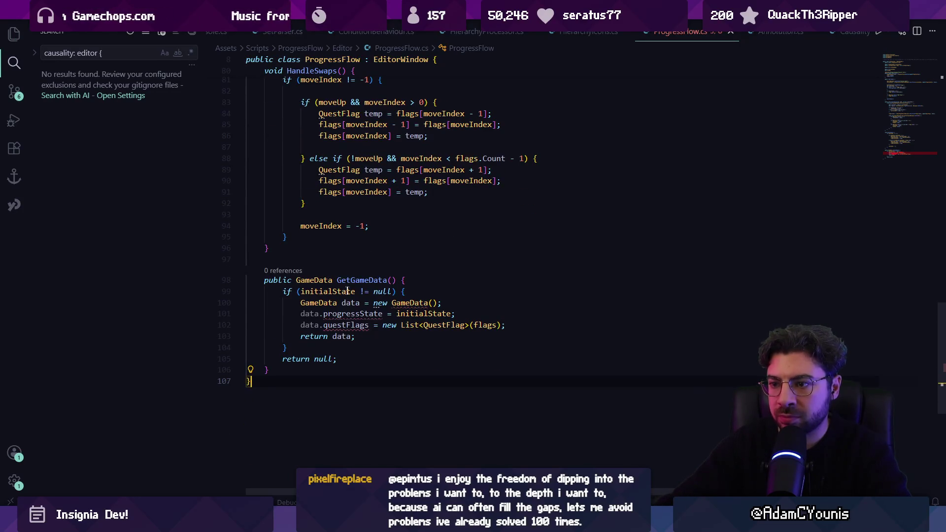
left_click(310, 314)
double_click(331, 316)
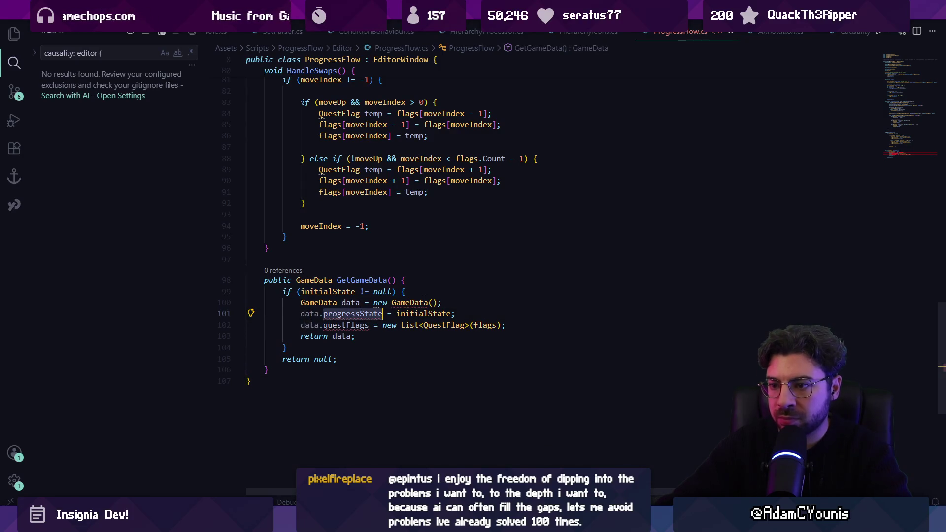
left_click(388, 302)
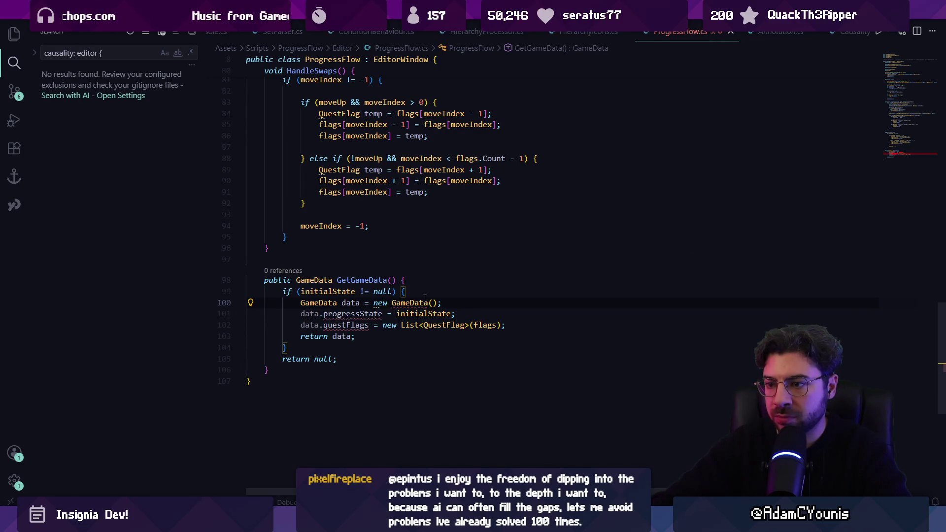
- Replace GetGameData's three data-building lines with a GameData line that starts from flow
key("Home")
key("Home")
key("shift+Down")
key("shift+Down")
key("shift+End")
key("BackSpace")
key("Tab")
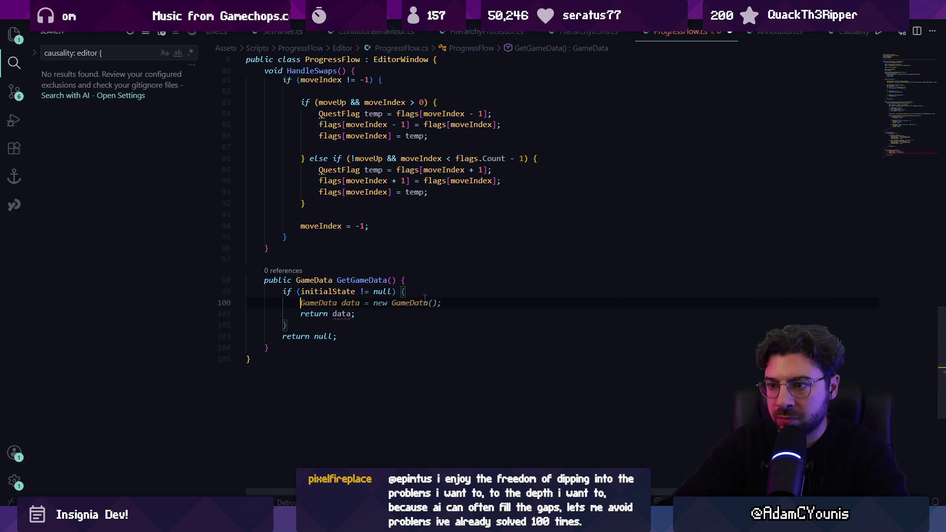
key("Tab")
key("ctrl+Left")
key("ctrl+Left")
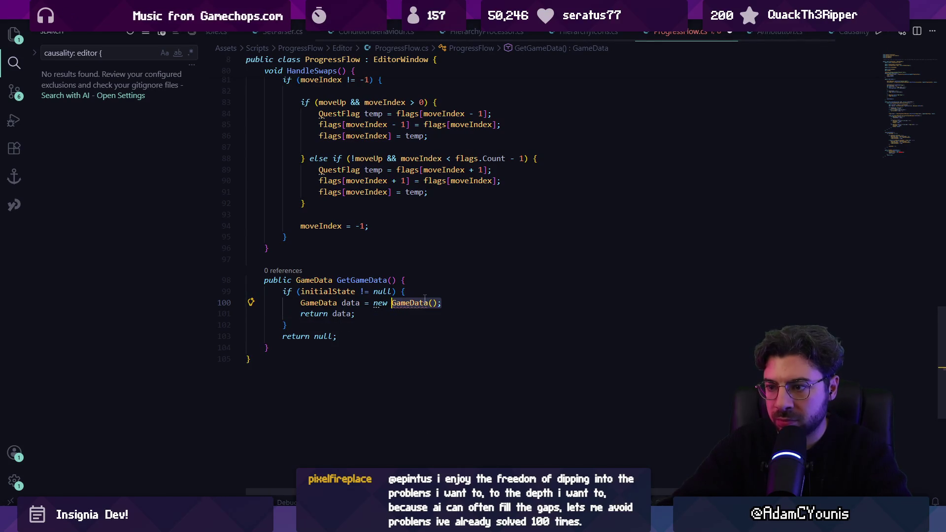
type("progr")
key("BackSpace")
key("BackSpace")
key("BackSpace")
key("BackSpace")
key("BackSpace")
type("flow.")
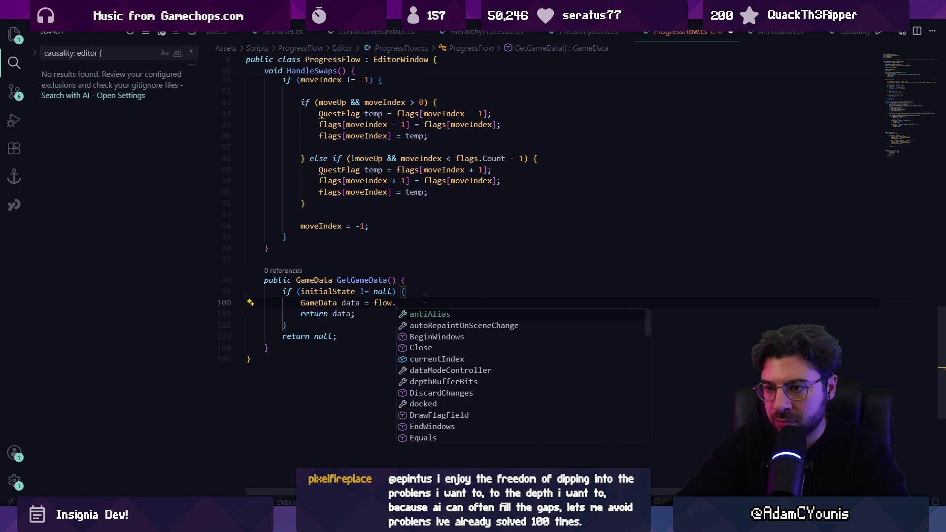
key("Escape")
- Add the static modifier to the GetGameData() signature
key("Up")
key("Up")
key("ctrl+Left")
key("ctrl+Left")
type("static")
key("Down")
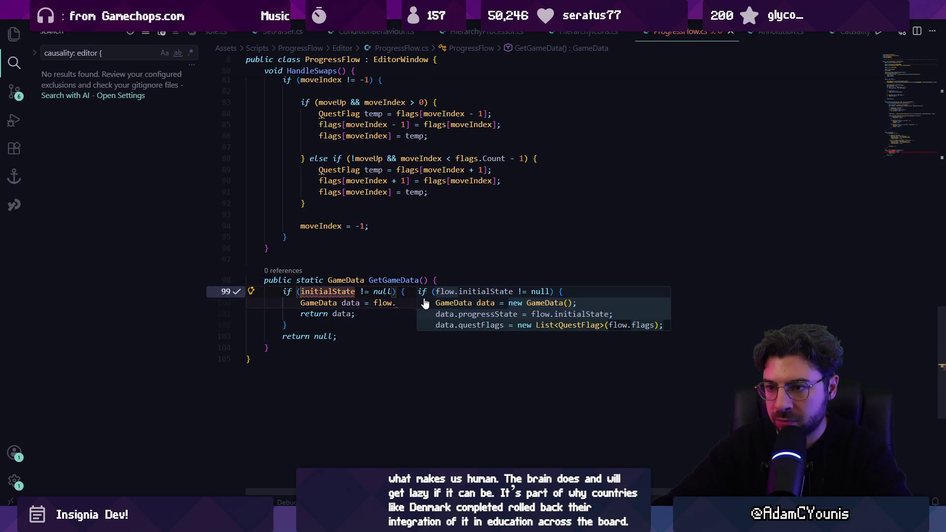
- Try a ProgressState flow declaration above the if statement, then delete it
key("Left")
key("Left")
key("Left")
key("Return")
key("Up")
type("flow")
key("BackSpace")
key("BackSpace")
key("BackSpace")
type("Progress")
key("Escape")
type("State f")
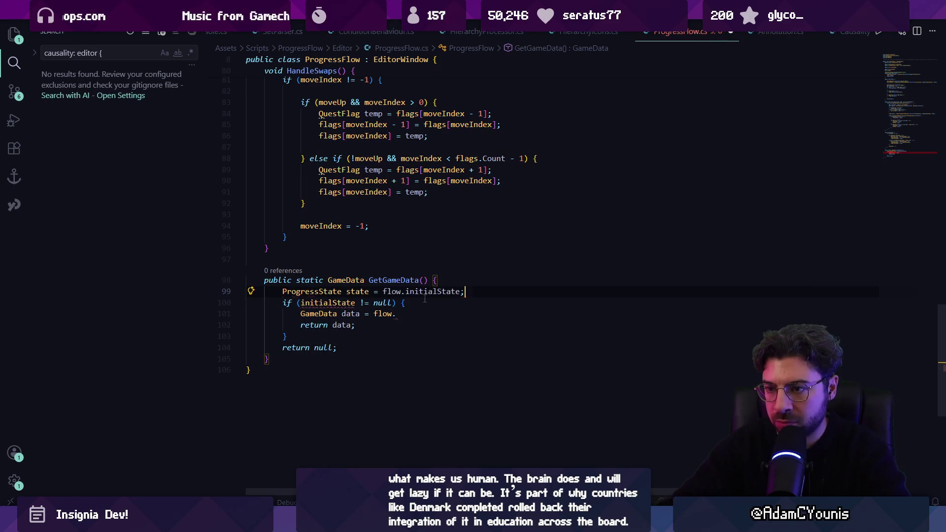
type("low")
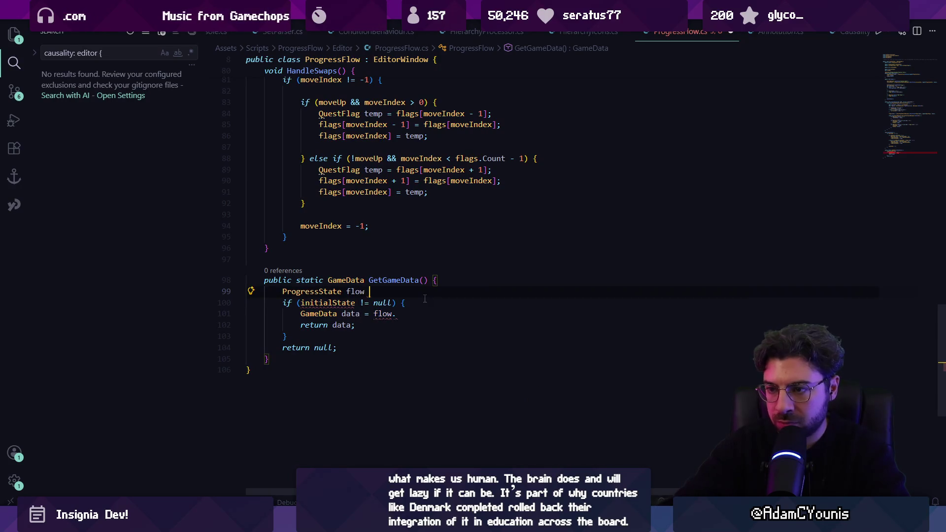
key("Tab")
key("shift+Home")
key("BackSpace")
- Make the if condition check flow.initialState and remove the leftover empty line
key("Down")
key("Right")
key("Right")
key("Right")
type("flow.")
key("Escape")
key("Up")
key("ctrl+shift+k")
- Complete the return as flow.initialState.GetGameData() and open ProgressState's GetGameData definition
left_click(424, 298)
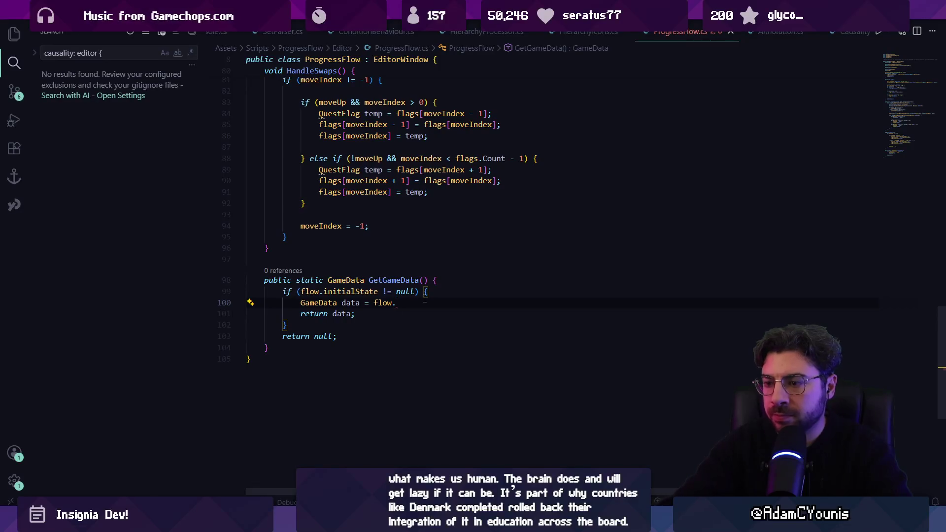
key("Tab")
type("pini")
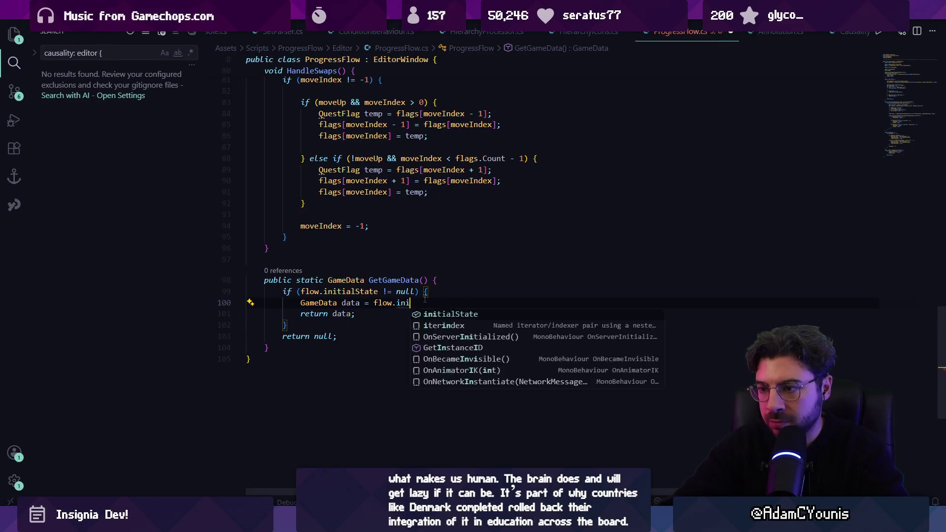
key("Tab")
type(".")
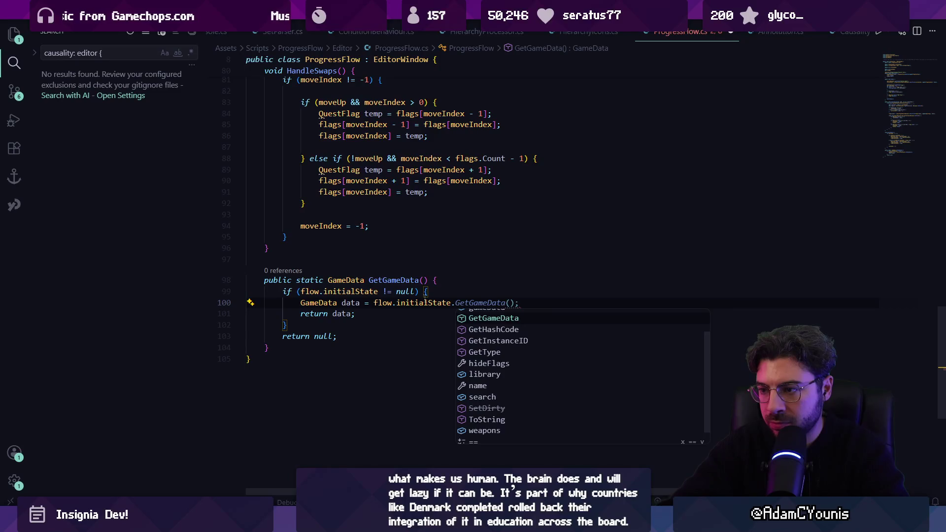
key("Tab")
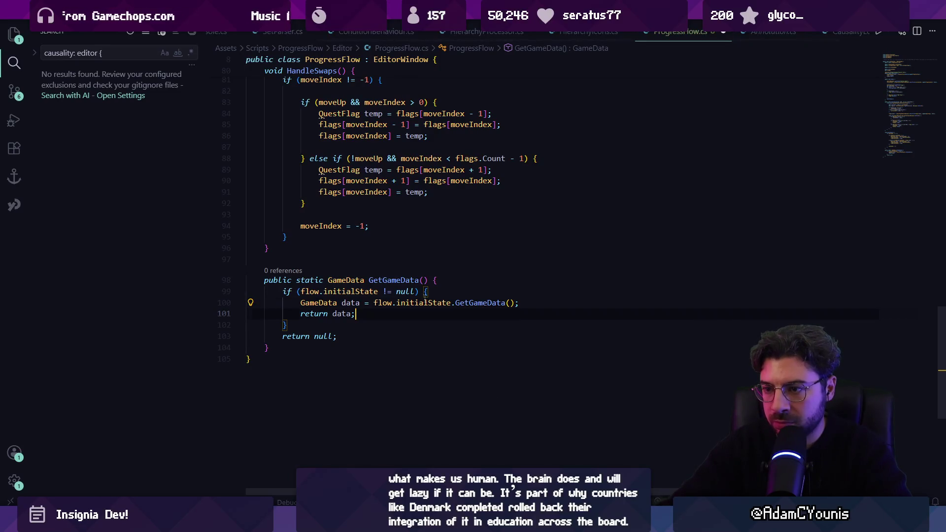
left_click(478, 303, "ctrl")
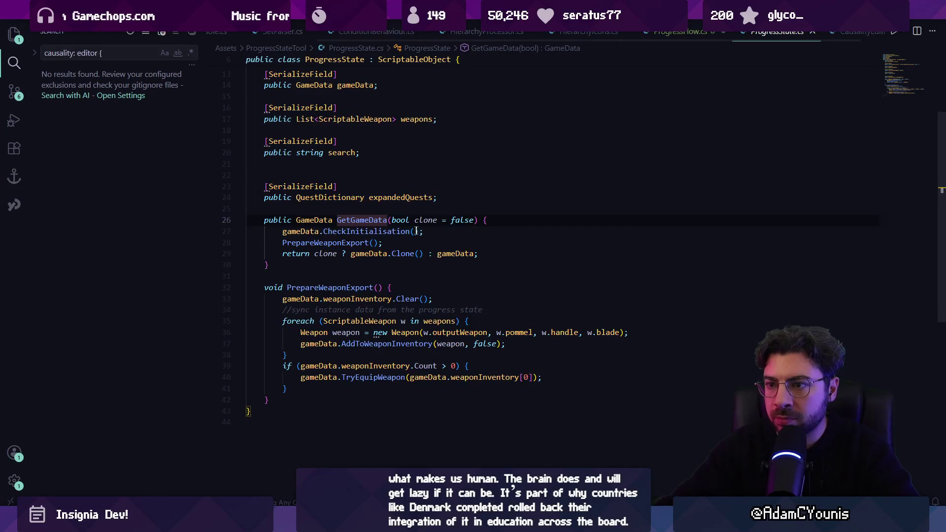
- Inspect GameData and ProgressState's GetGameData(bool clone), check Unity, then return to ProgressFlow.cs
left_click(314, 267, "ctrl")
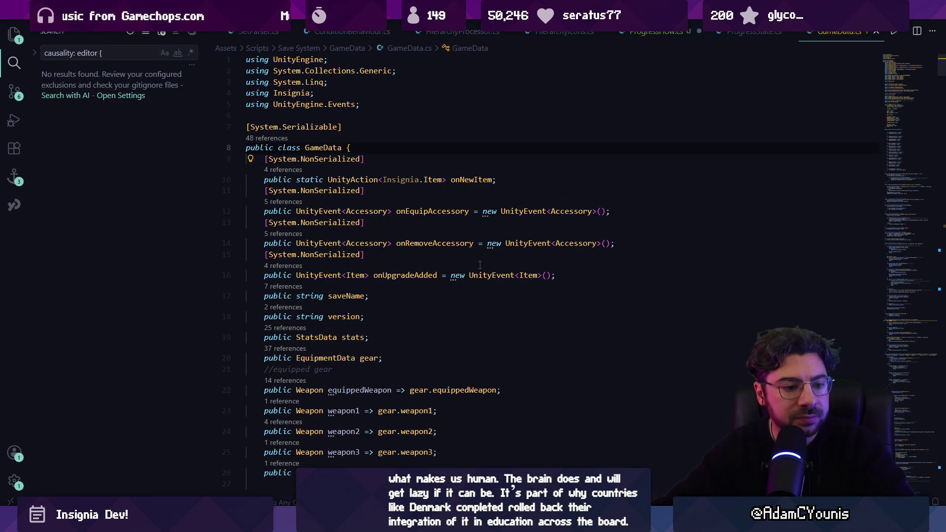
key("alt+Tab")
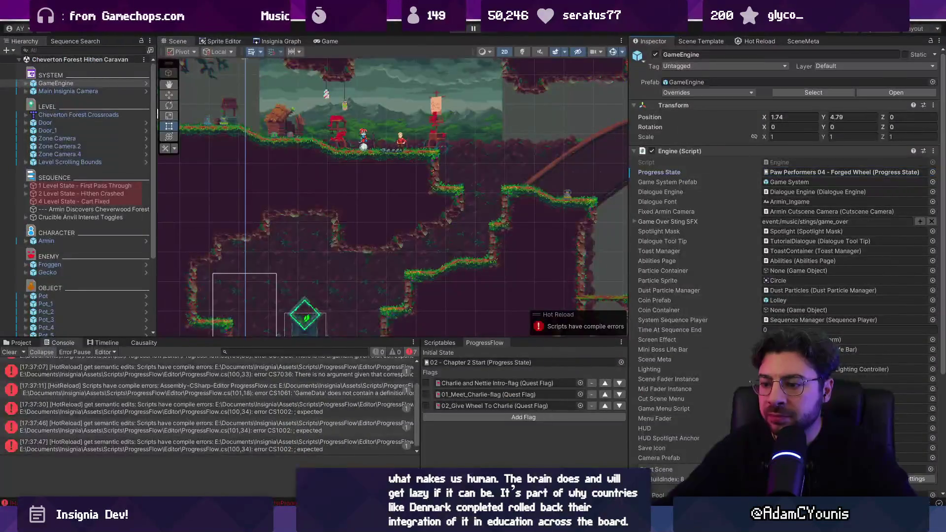
key("alt+Tab")
key("alt+Left")
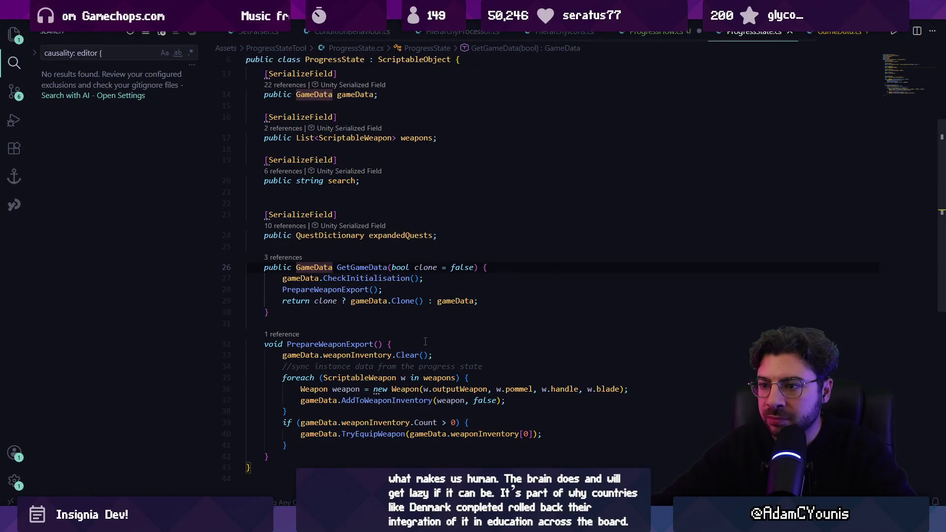
key("Down")
key("Down")
key("Down")
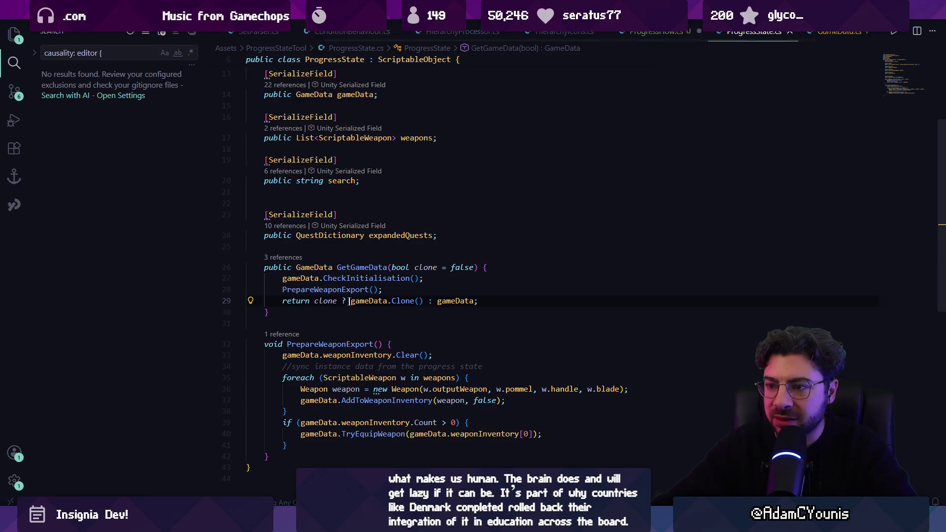
left_click(645, 35)
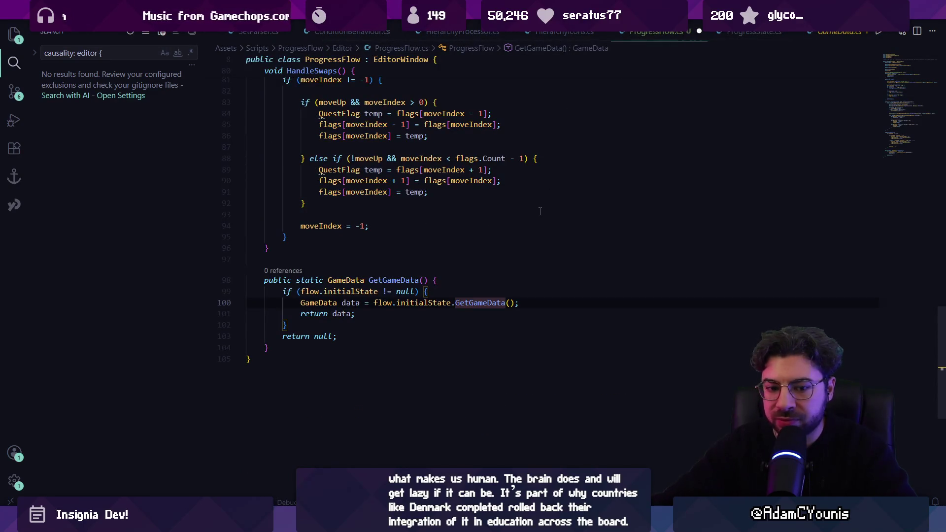
- Pass true to GetGameData, save, and accept the for loop over flow.flags
type("true")
key("ctrl+s")
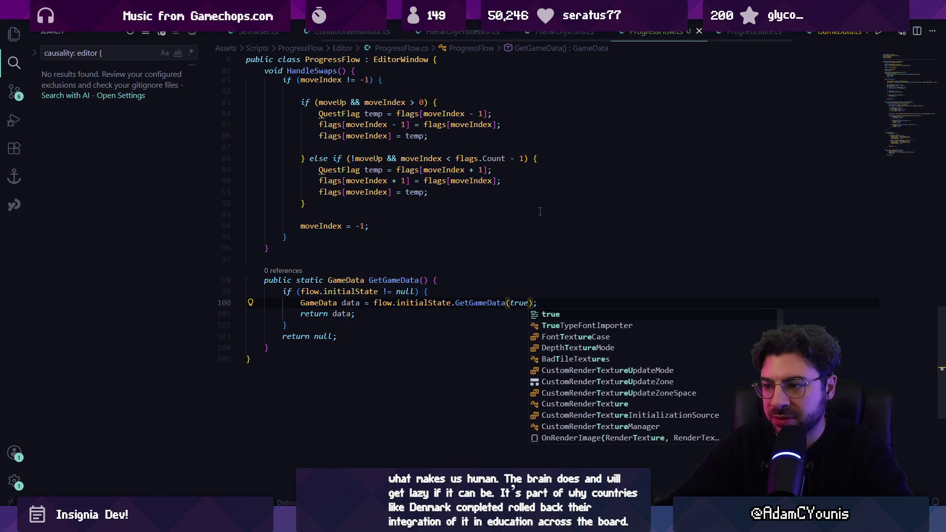
key("End")
key("Tab")
key("Tab")
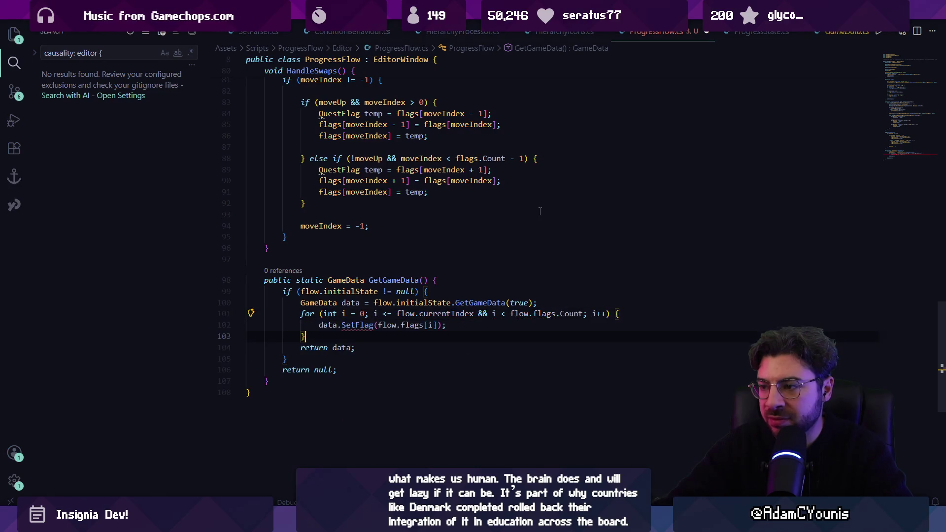
- Rewrite the SetFlag call on line 102, trying flag and add before typing Setfla
key("Up")
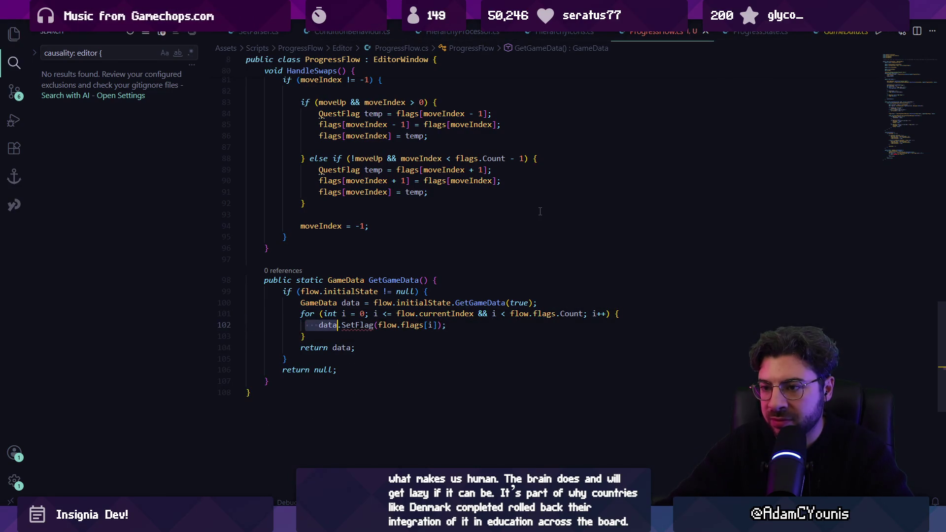
key("ctrl+Right")
key("Right")
key("ctrl+Delete")
type("flag")
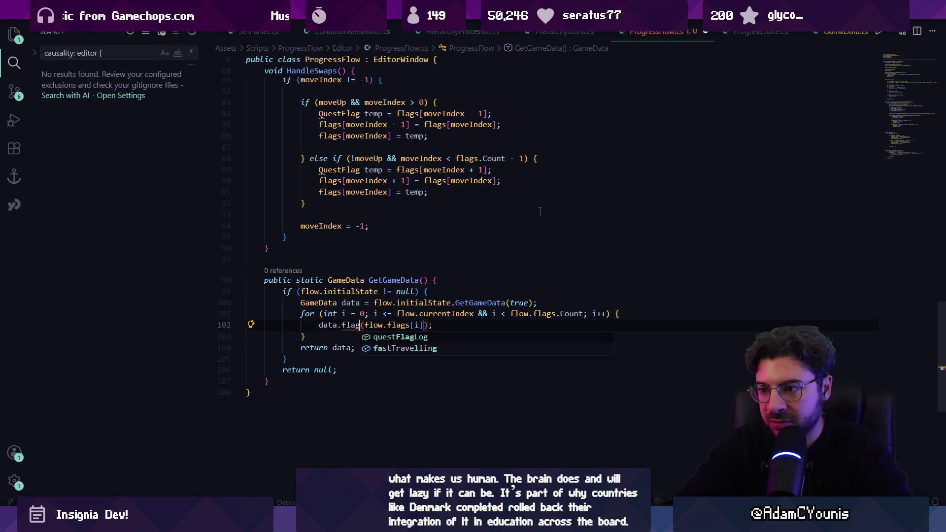
key("ctrl+BackSpace")
type("add")
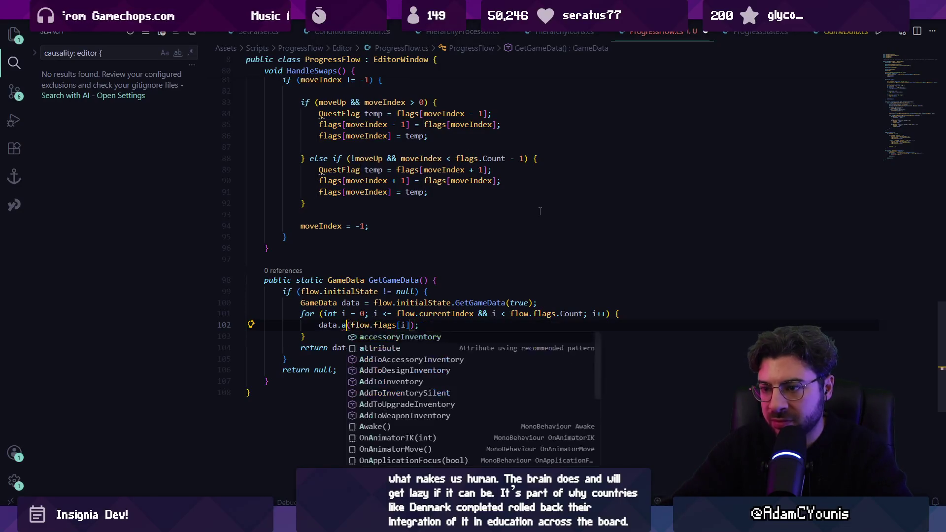
key("ctrl+BackSpace")
type("Setfla")
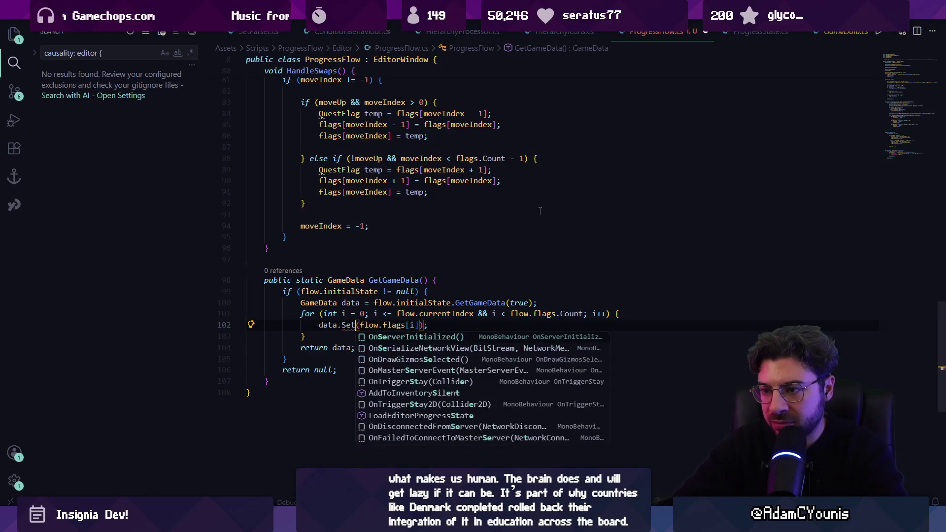
key("ctrl+p")
- Open QuestManager.cs and search it for setquestflag
type("Quest")
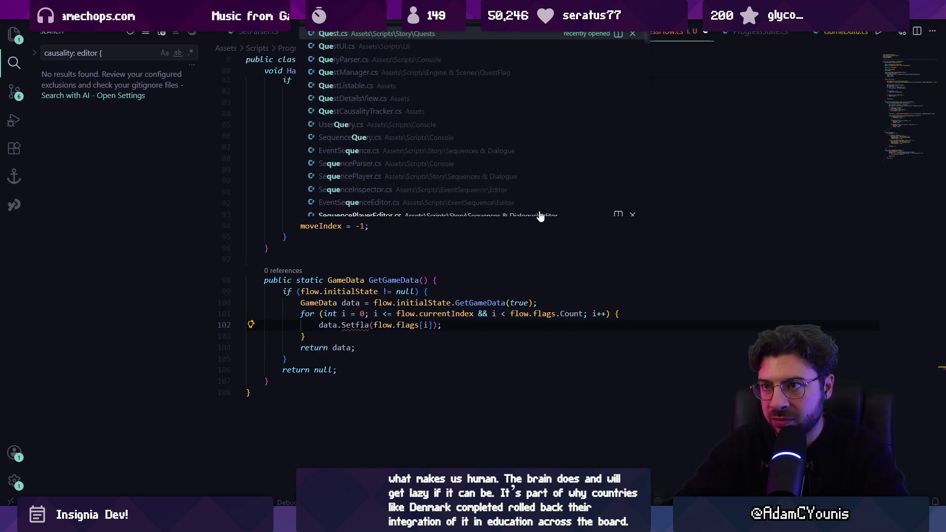
type("Man")
key("Return")
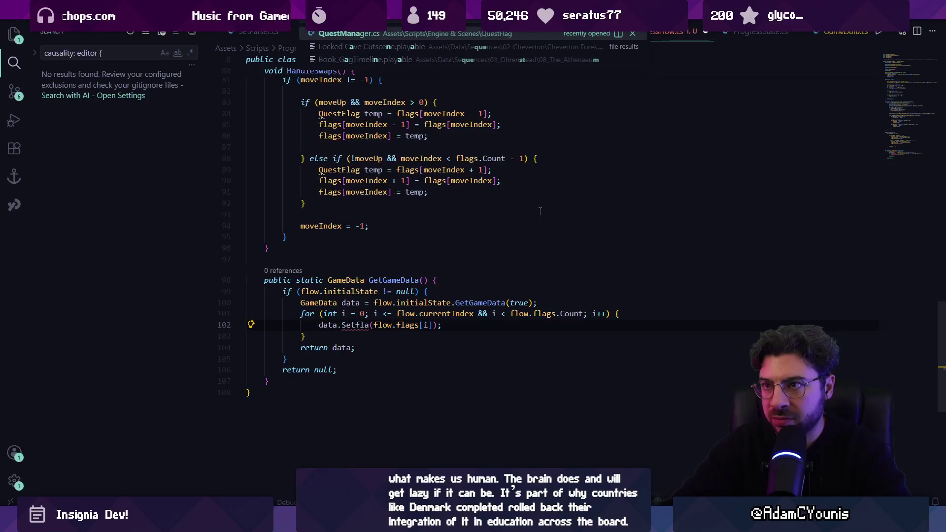
key("ctrl+f")
type("set")
key("BackSpace")
key("BackSpace")
key("BackSpace")
type("setquestflag")
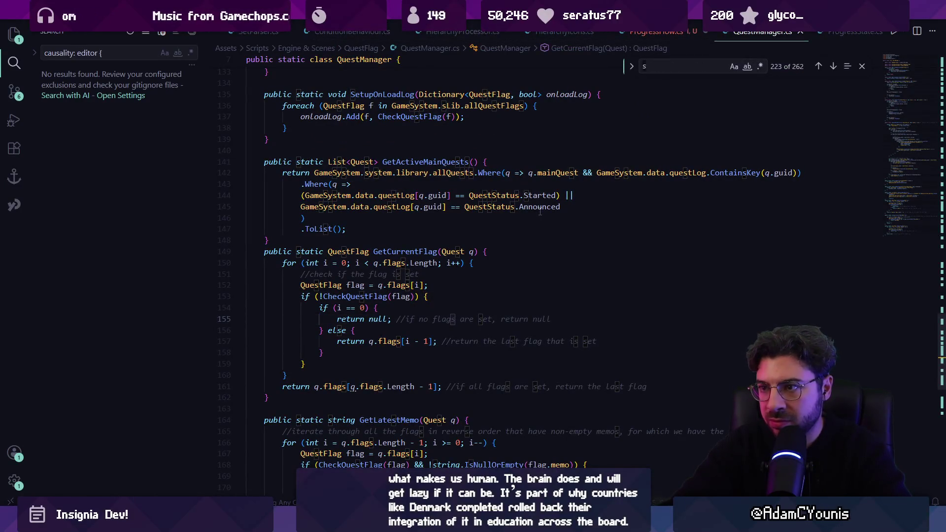
key("Return")
key("Return")
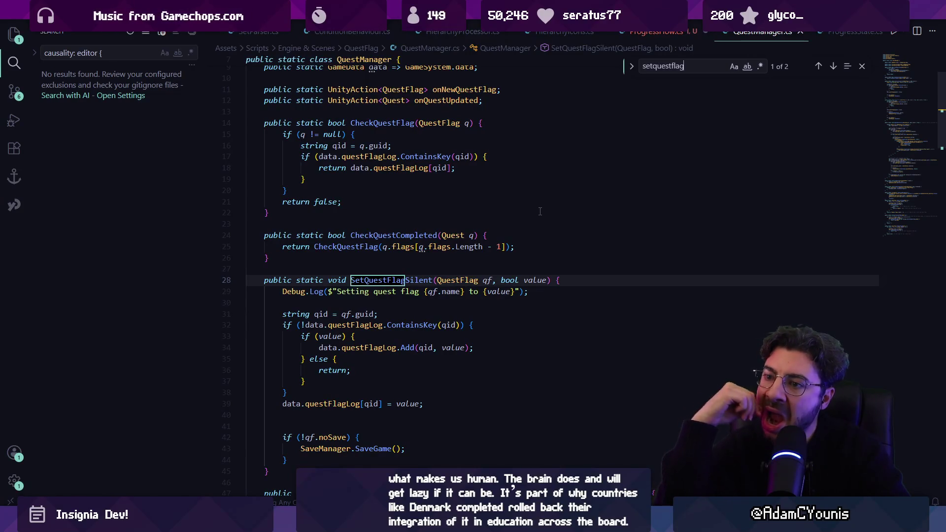
scroll(296, 350, "down", 3)
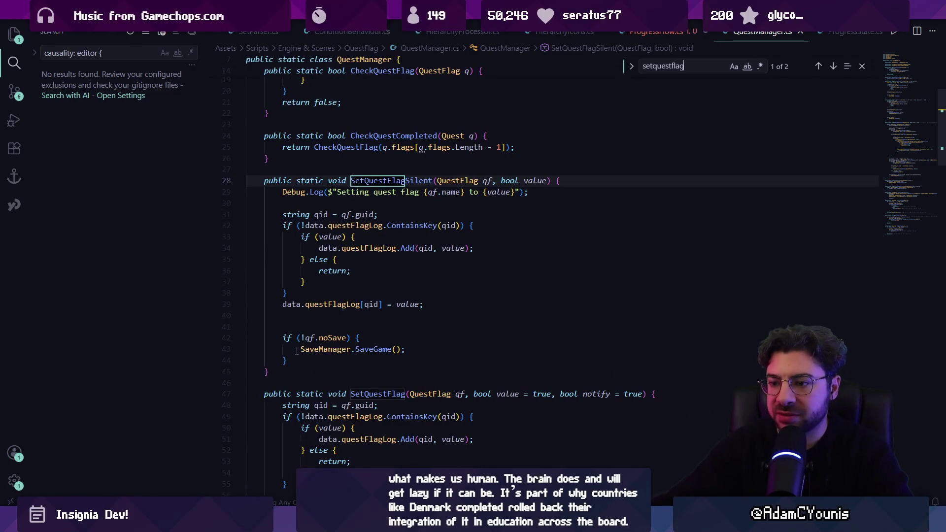
- Copy the SetQuestFlagSilent method and go back to line 102 in ProgressFlow.cs
mouse_move(263, 180)
left_mouse_down()
mouse_move(315, 248)
mouse_move(365, 365)
left_mouse_up()
key("ctrl+c")
left_click(368, 344)
key("alt+Left")
key("alt+Left")
key("alt+Left")
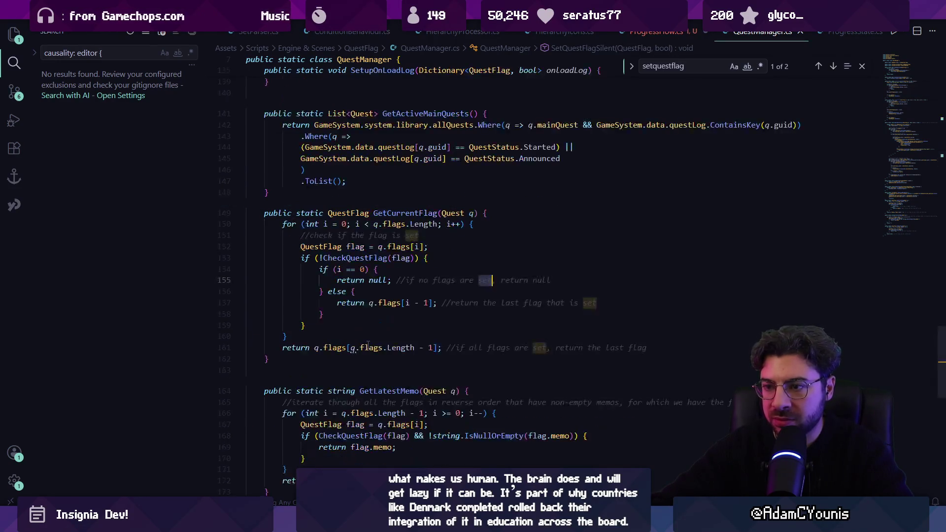
triple_click(379, 325)
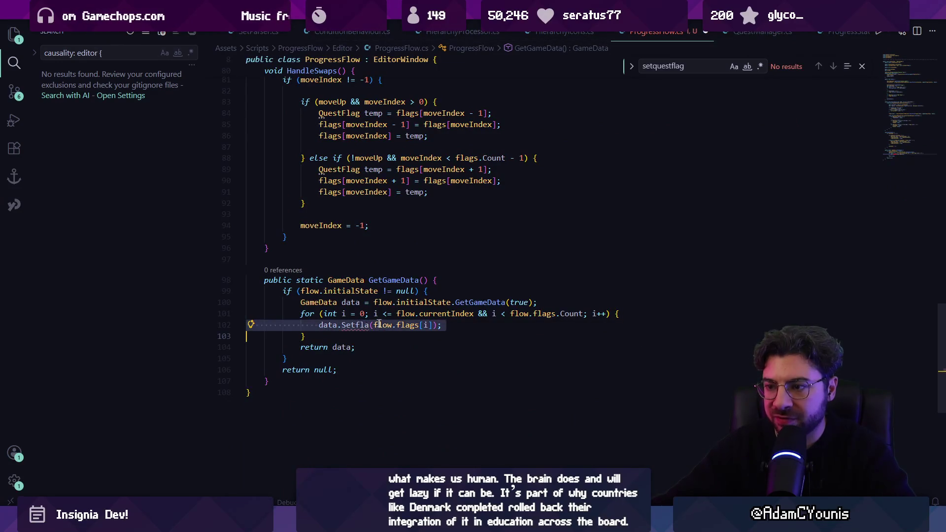
- Paste SetQuestFlagSilent into ProgressFlow.cs below GetGameData
key("ctrl+v")
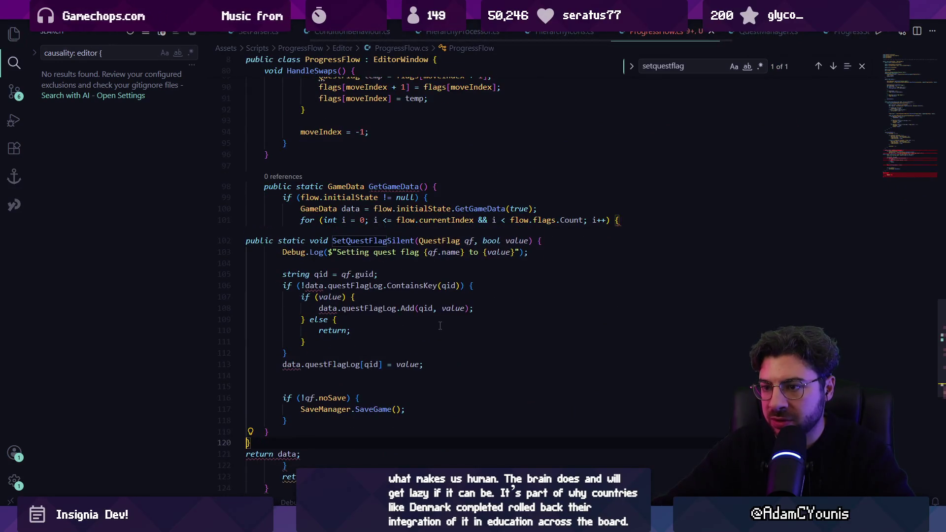
key("ctrl+z")
left_click(344, 303)
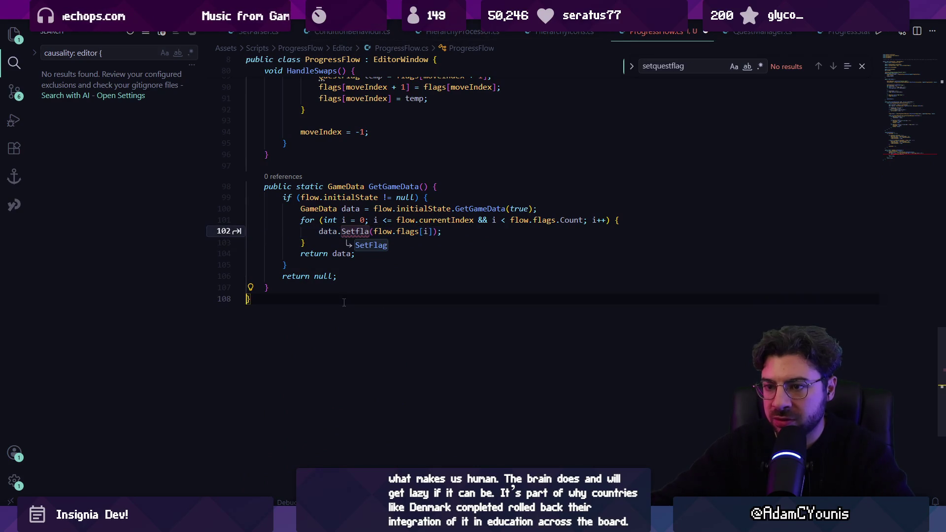
key("ctrl+v")
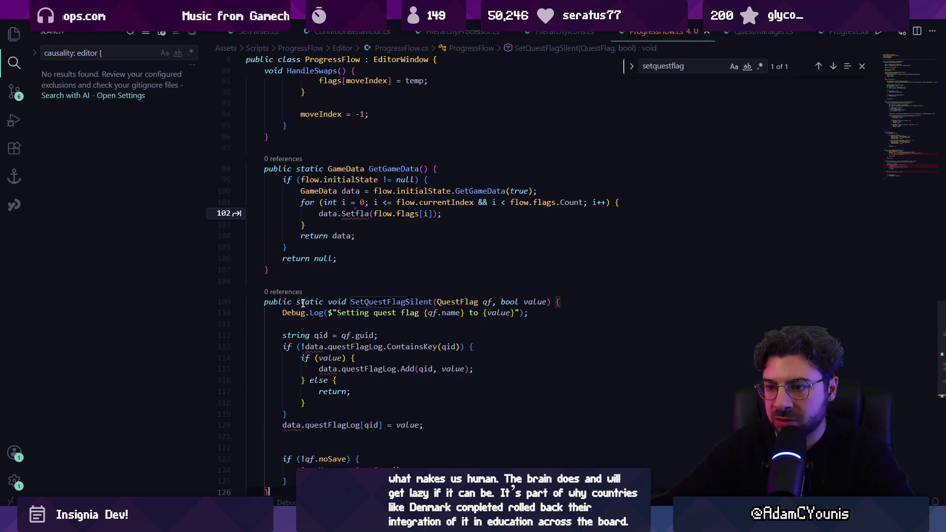
double_click(316, 346)
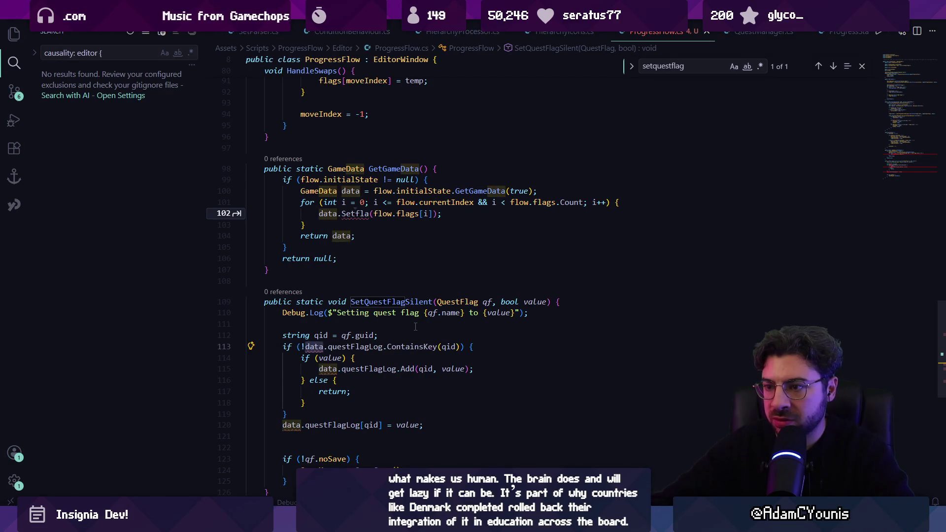
- Add a 'GameData data' first parameter and rename the pasted method to SetFlag
left_click(438, 301)
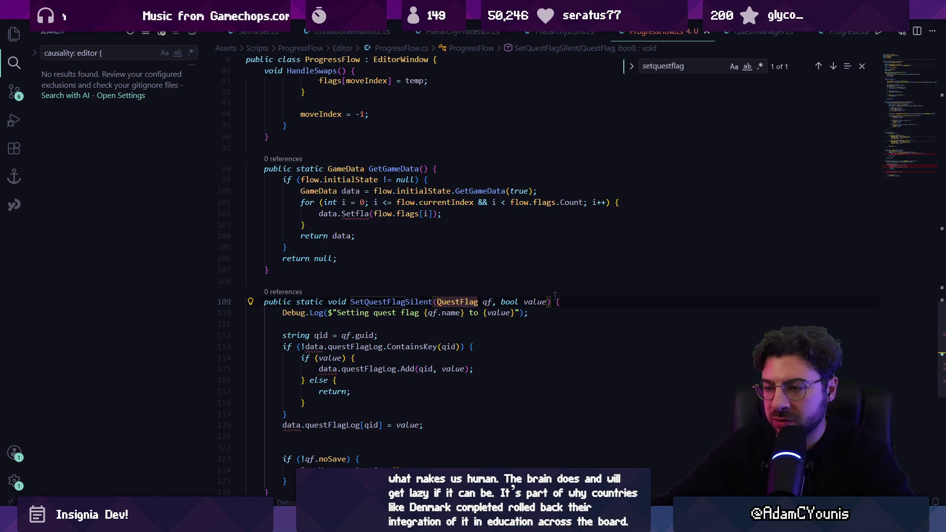
type("GF")
key("BackSpace")
type("ameD")
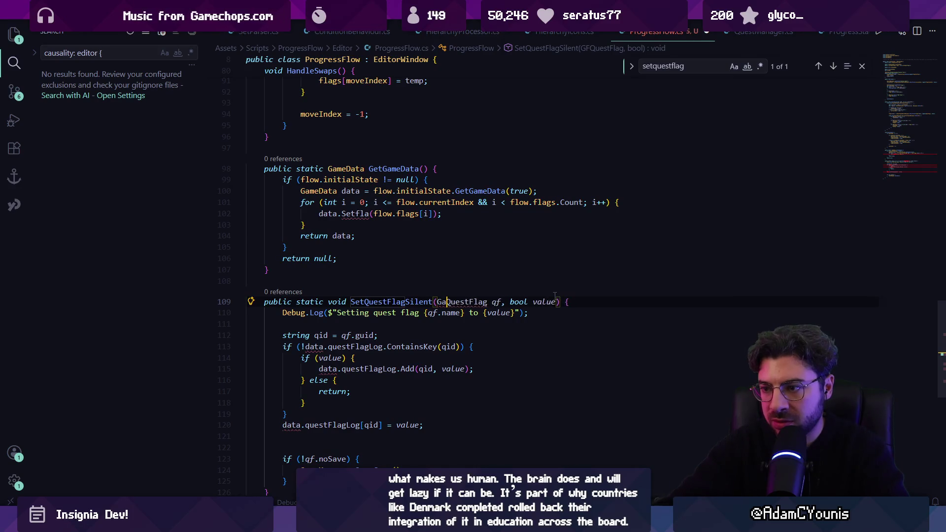
type("ata data")
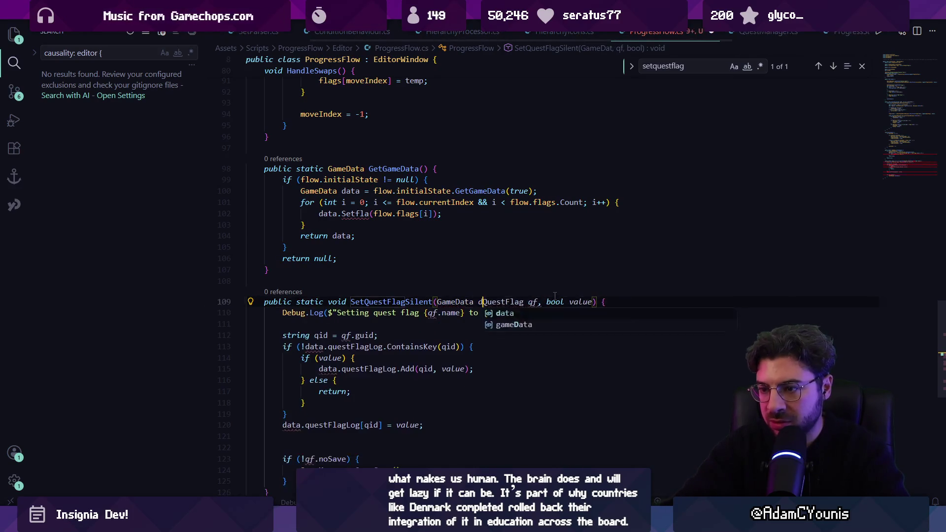
type(",")
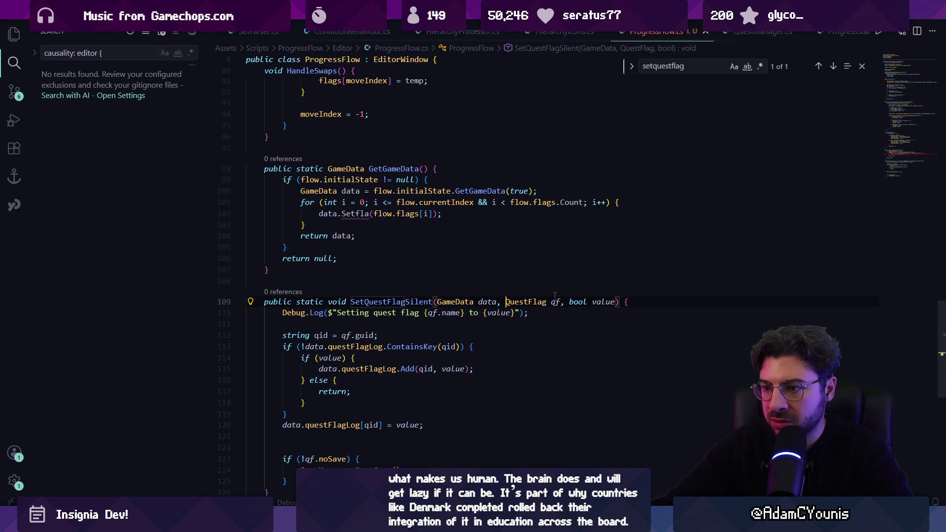
scroll(554, 296, "down", 3)
scroll(361, 262, "up", 4)
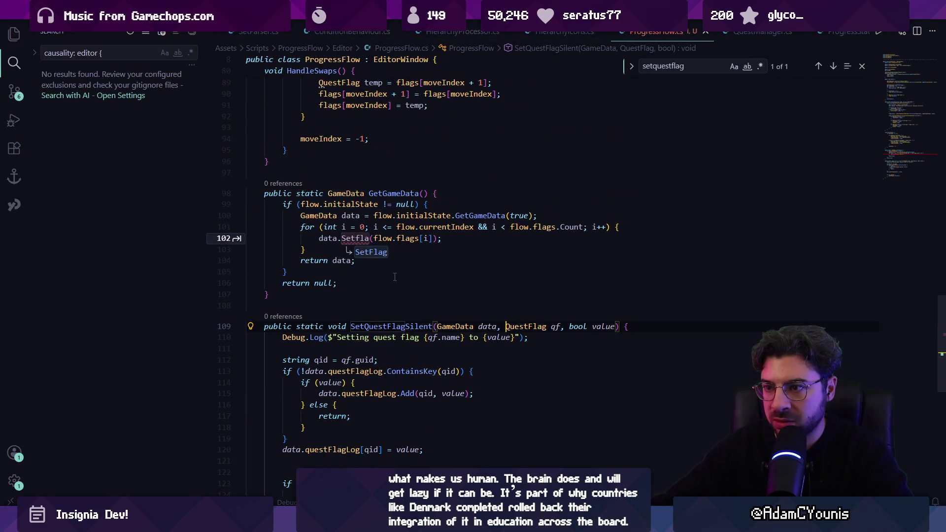
type("Set")
double_click(405, 327)
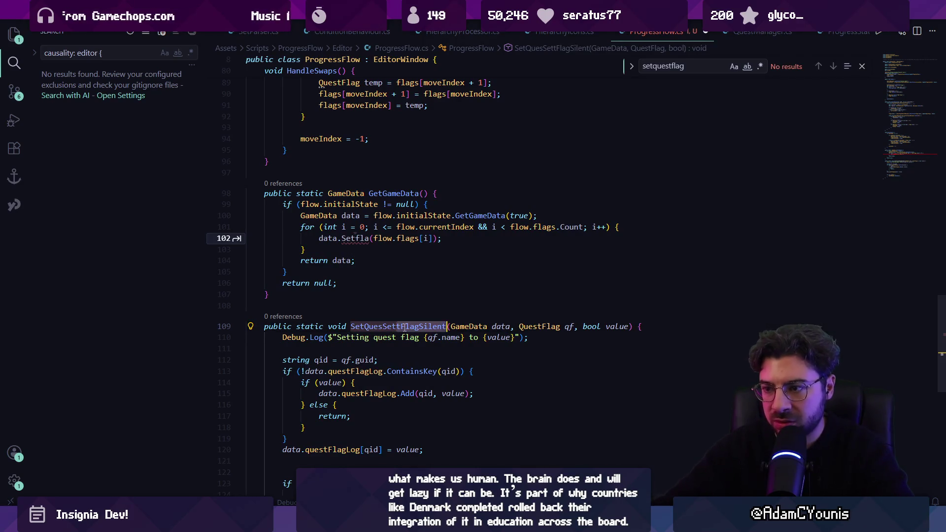
type("SetFlag")
key("Escape")
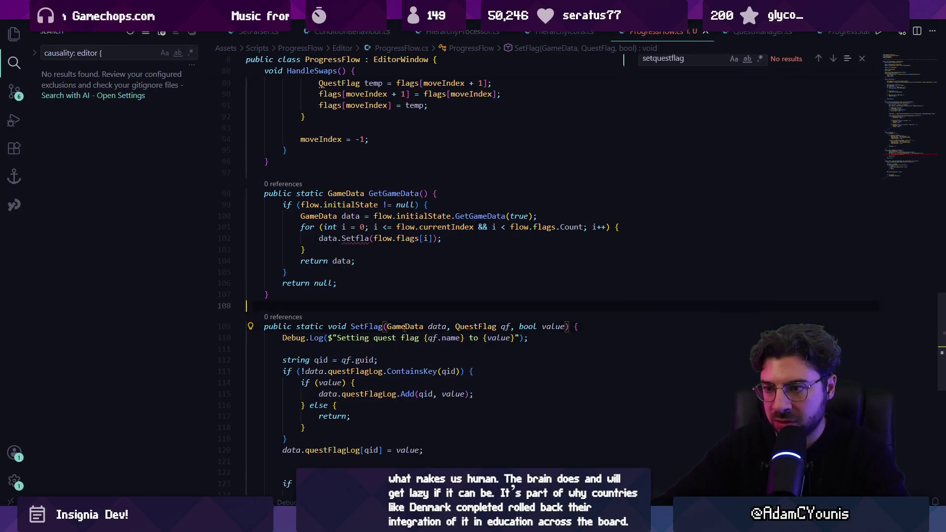
key("Tab")
key("Tab")
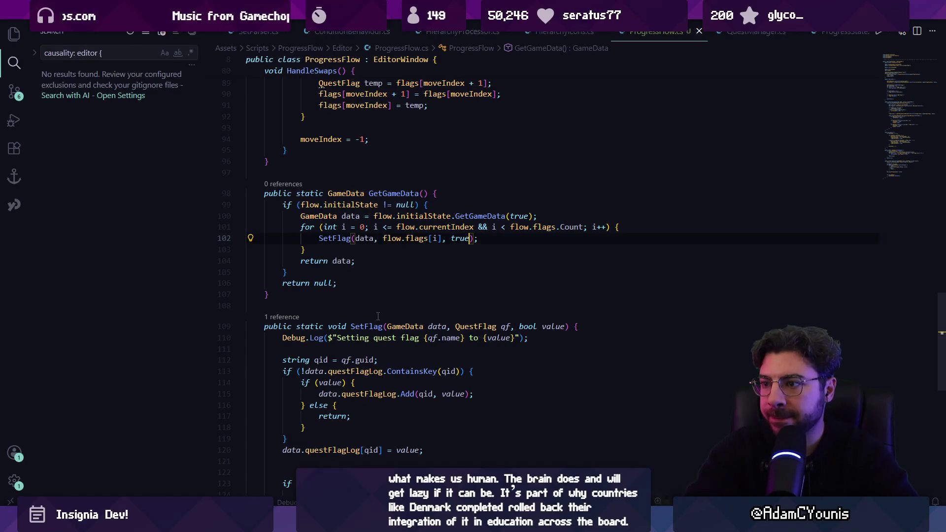
- Change the loop's SetFlag argument to flow.currentIndex >= i and save ProgressFlow.cs
key("ctrl+BackSpace")
type("flow")
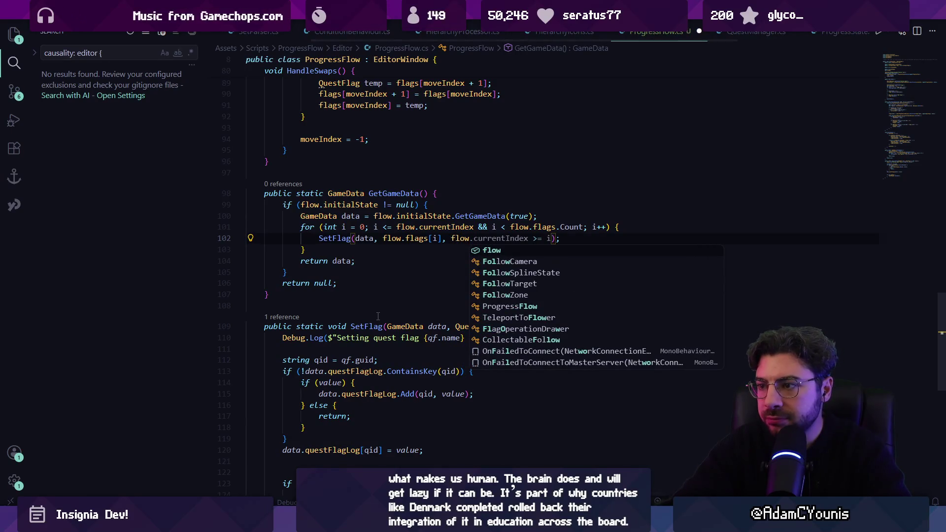
key("Tab")
key("ctrl+s")
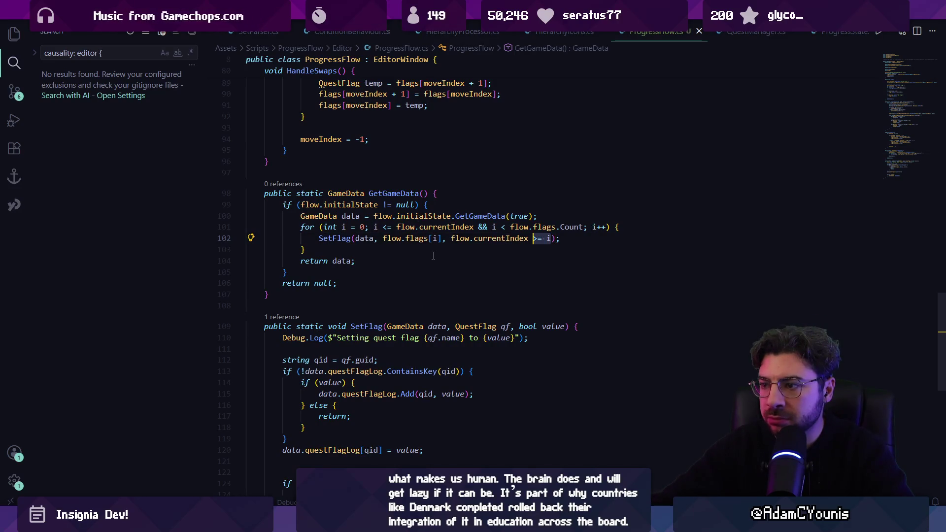
- Delete the if (!qf.noSave) SaveManager.SaveGame() block from SetFlag
left_click(393, 249)
scroll(393, 250, "down", 2)
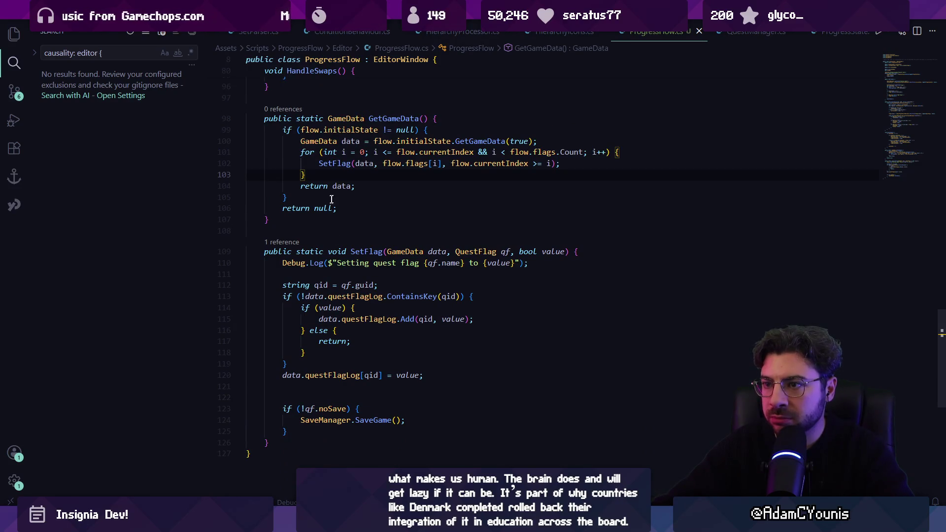
left_click(333, 164)
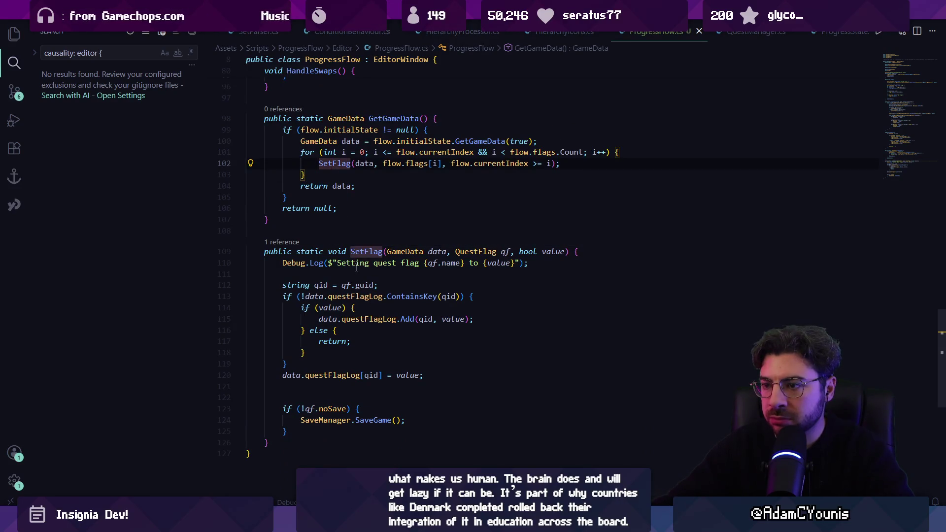
triple_click(249, 263)
left_click(364, 279)
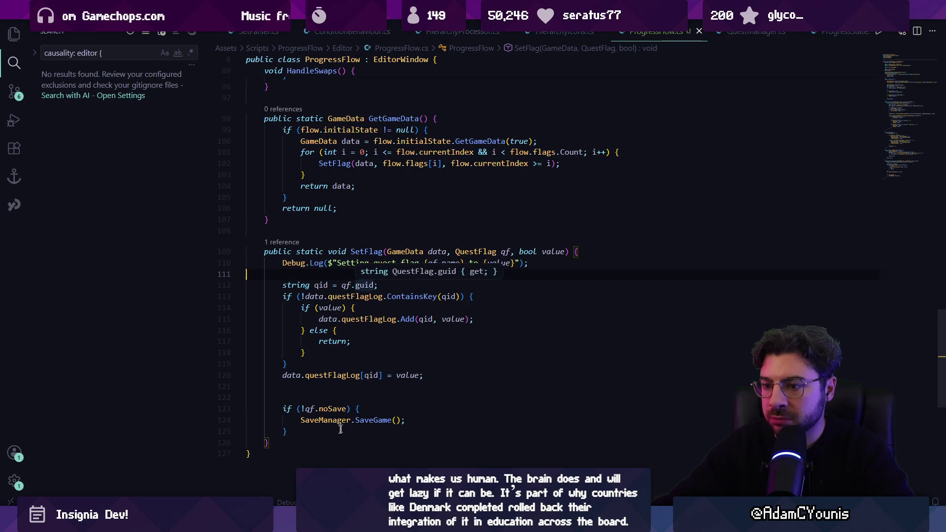
left_click(287, 431)
left_click(248, 397, "shift")
key("BackSpace")
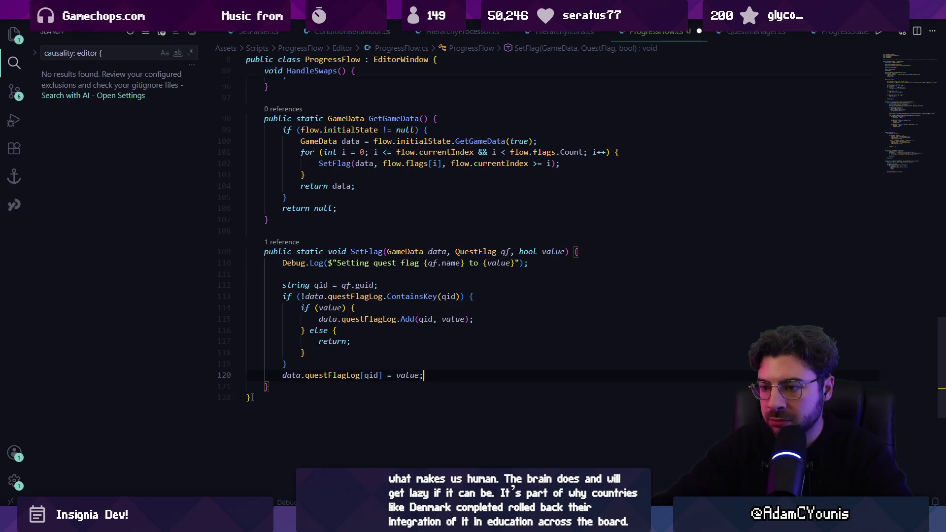
- Review SetFlag's signature and GetGameData's loop, return null and initialState null check
left_click(291, 376)
left_click(404, 251)
scroll(377, 228, "up", 2)
left_click(377, 227)
left_click(365, 254)
scroll(336, 274, "up", 2)
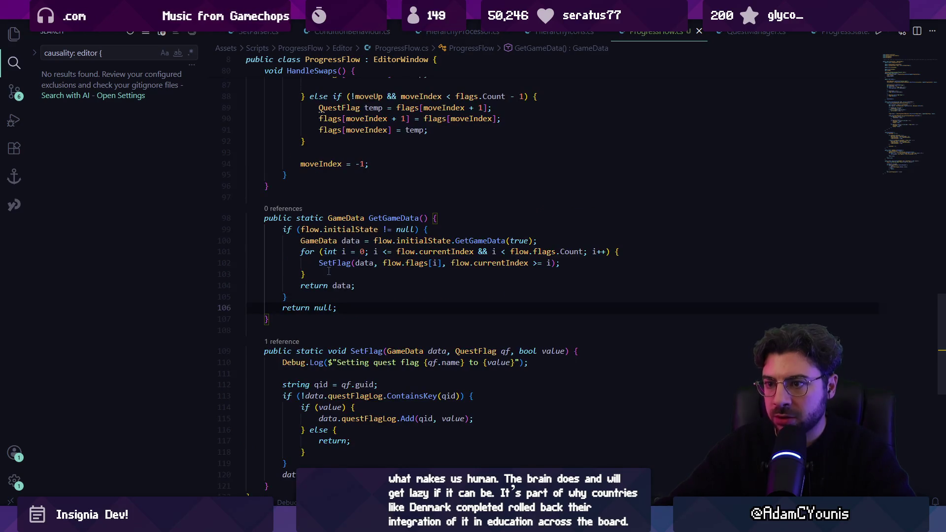
left_click(401, 229)
key("ctrl+p")
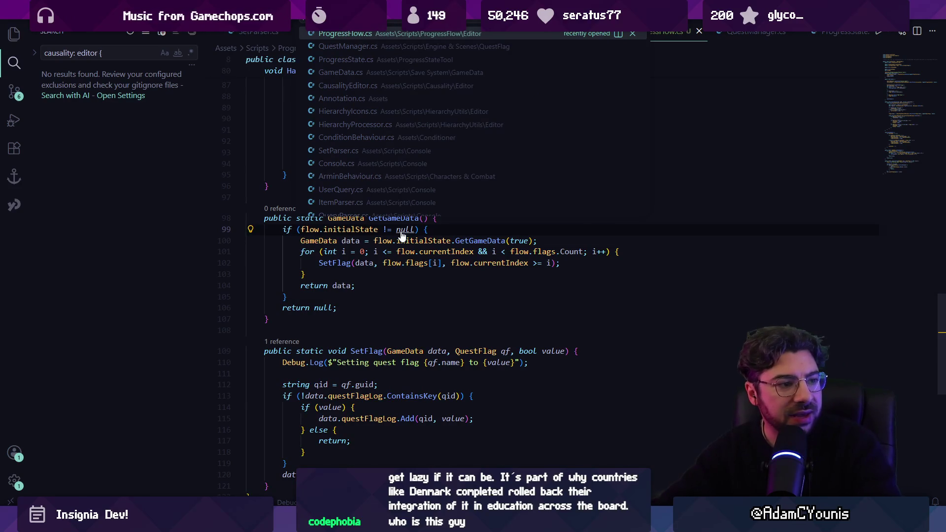
- Open Engine.cs and search it for progressstate
key("Escape")
key("ctrl+p")
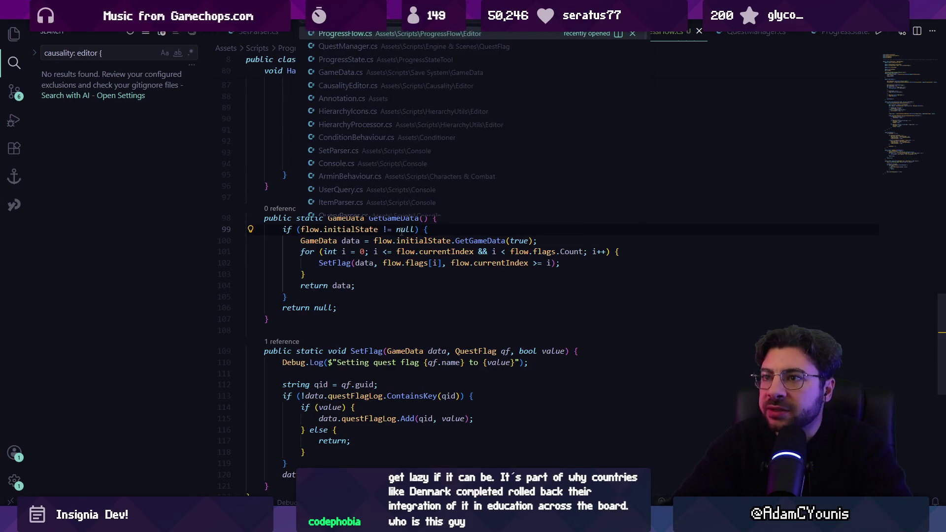
type("engine")
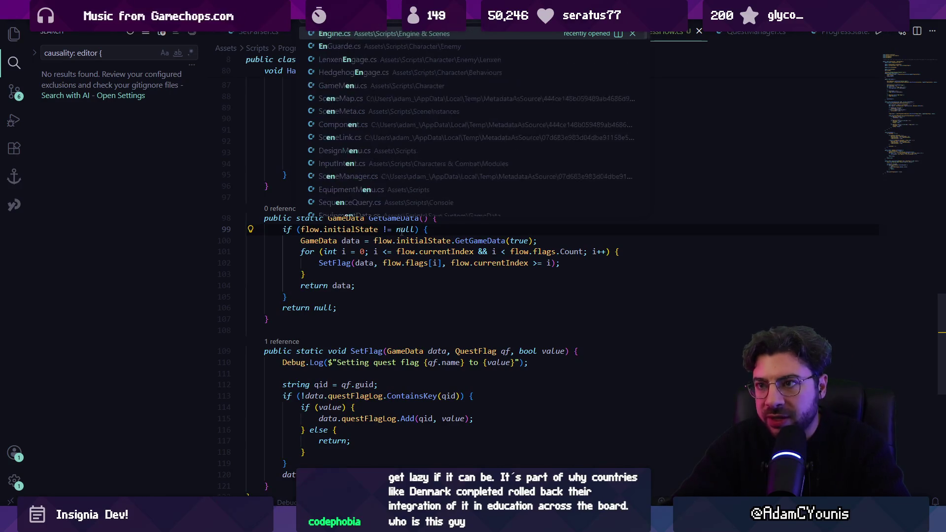
key("Return")
key("ctrl+f")
type("progressstate")
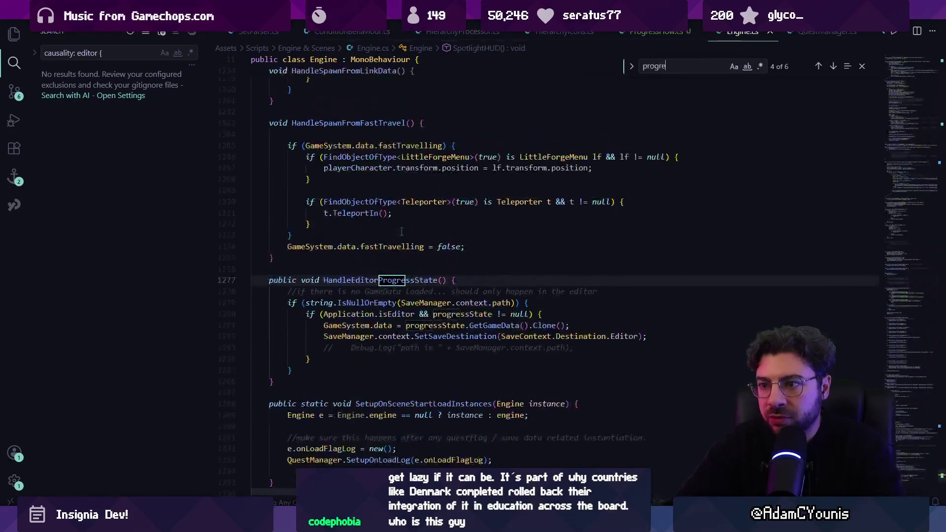
- Find HandleEditorProgressState's call in Awake, then return to its definition
left_click(394, 298)
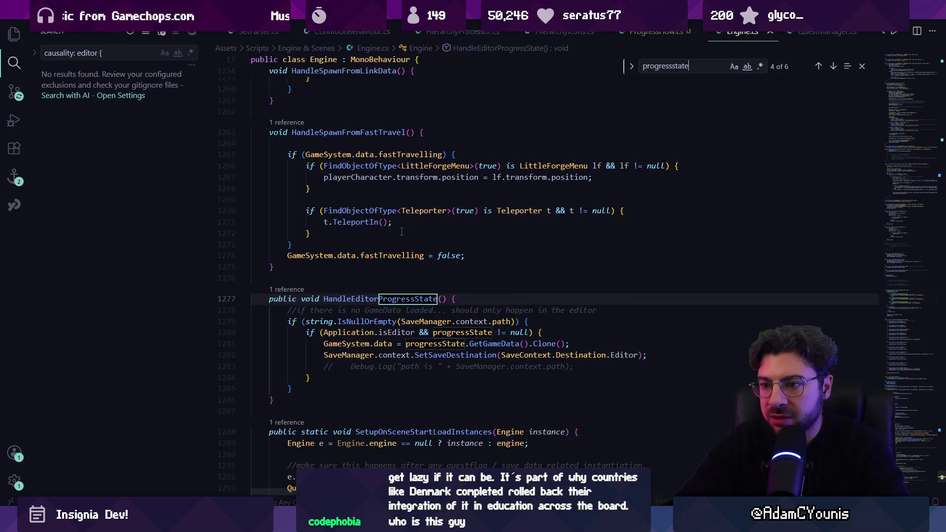
key("Escape")
left_click(287, 289)
left_click(590, 251)
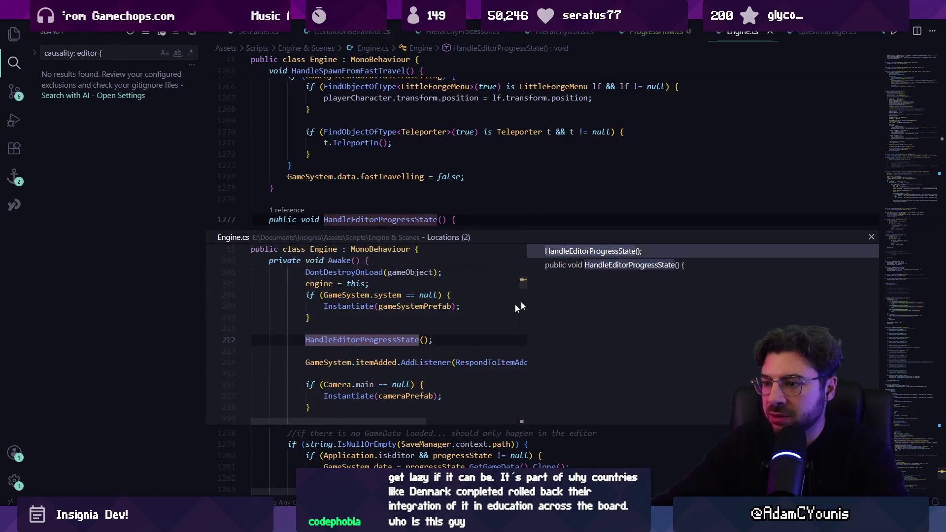
double_click(590, 251)
left_click(352, 291)
key("F12")
key("Down")
key("Down")
key("Down")
- Jump to SaveManager.context's definition from the path check on line 1279
left_click(485, 226)
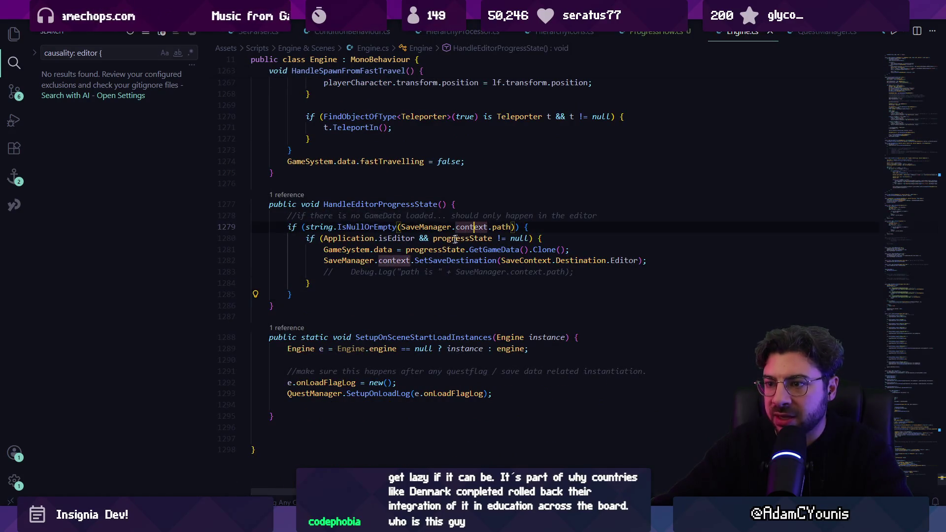
left_click(423, 227)
left_click(347, 226)
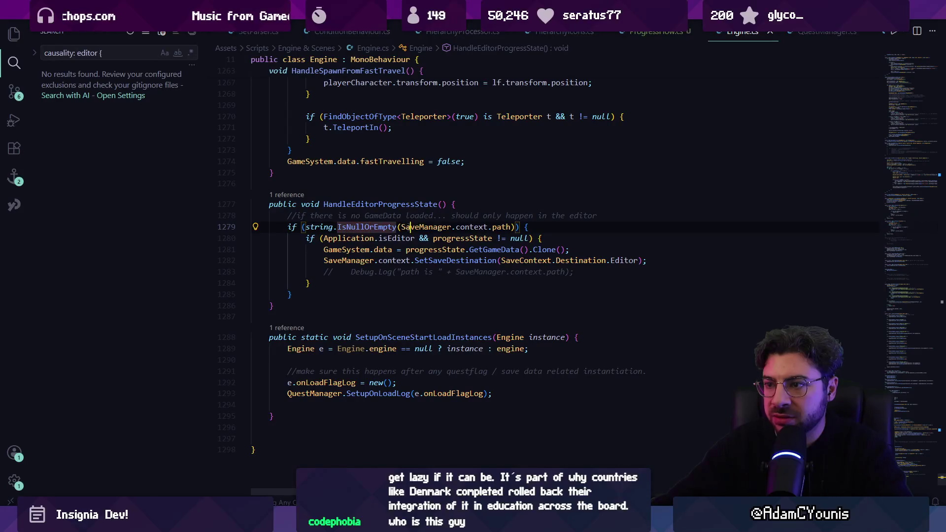
left_click(424, 226)
left_click(458, 227)
left_click(511, 226)
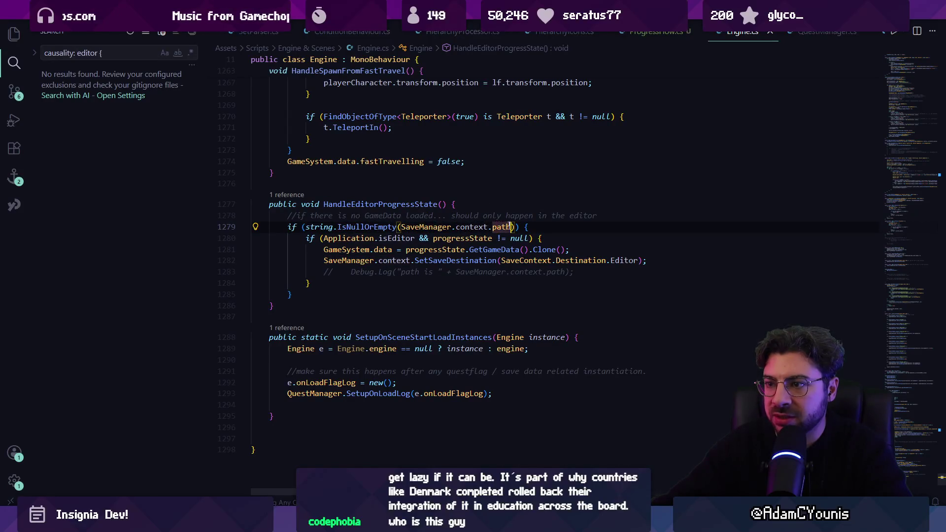
left_click(473, 226, "ctrl")
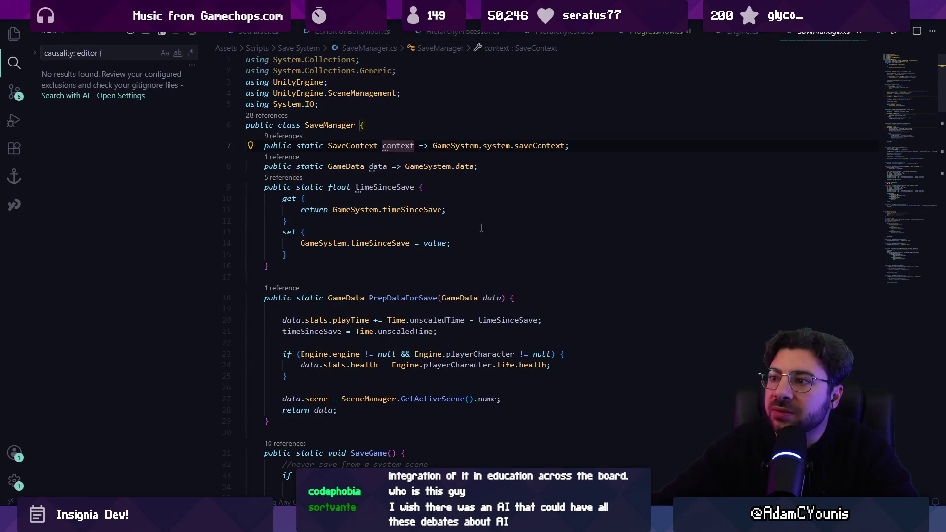
- Trace saveContext in GameSystem to the SaveContext class, then return to Engine.cs line 1281
left_click(525, 147, "ctrl")
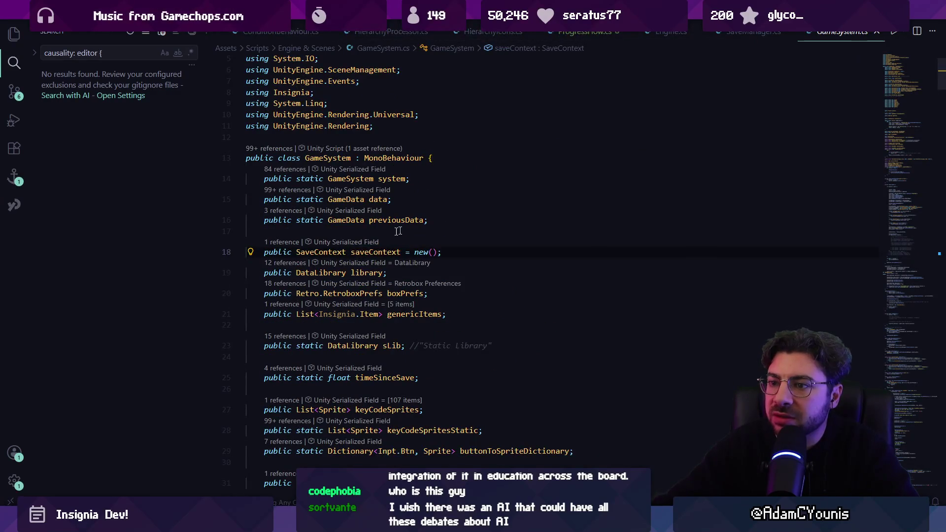
left_click(337, 253, "ctrl")
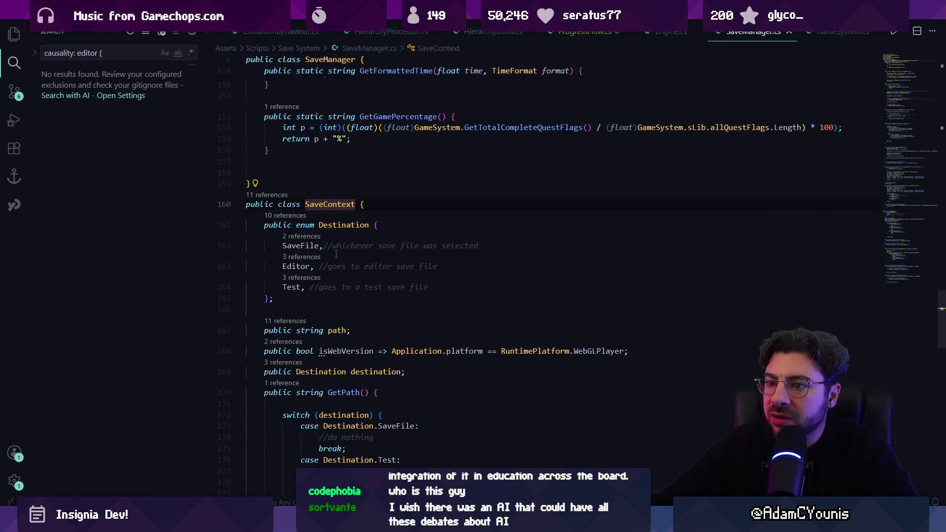
key("alt+Left")
key("alt+Left")
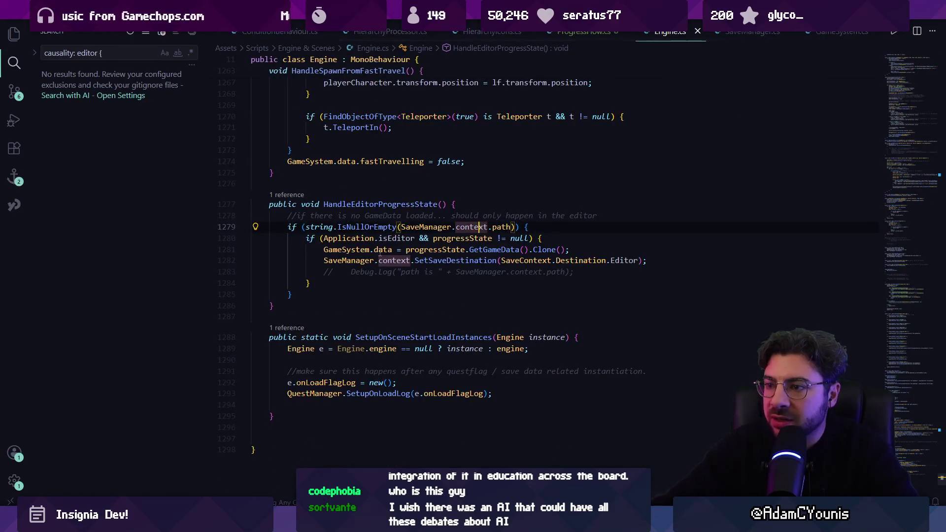
key("Down")
key("Down")
key("ctrl+Right")
key("Home")
- Try adding an else block after the inner if in HandleEditorProgressState, then undo it
left_click(460, 250)
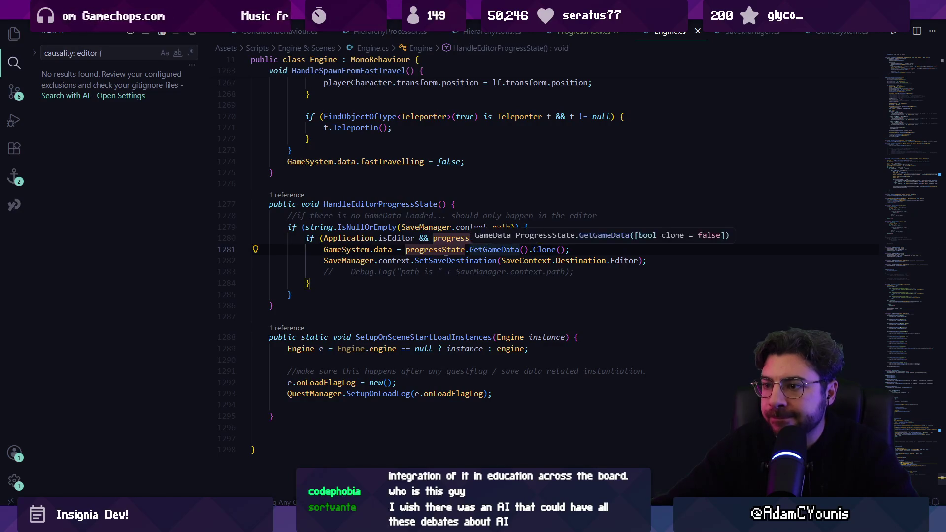
left_click(393, 238)
left_click(468, 238)
left_click(552, 238)
left_click(345, 283)
type("else {")
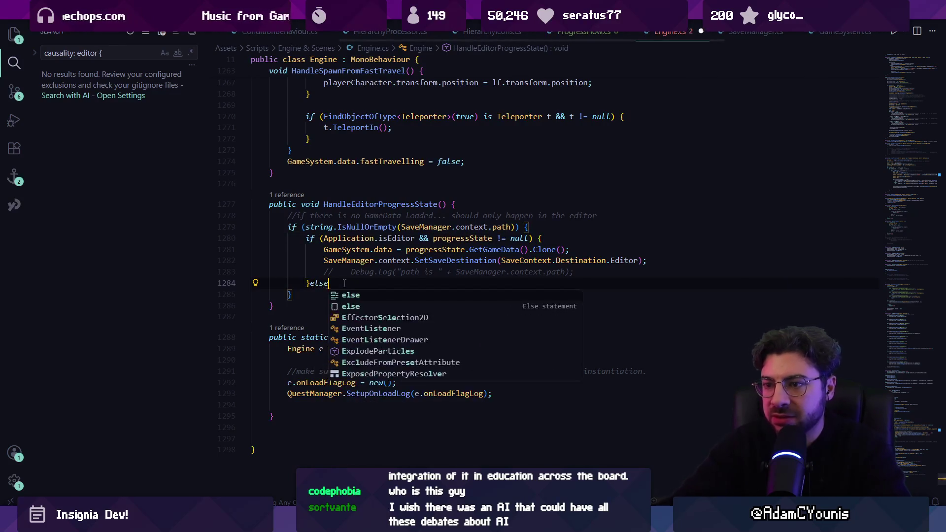
key("Return")
key("ctrl+z")
key("ctrl+z")
key("ctrl+z")
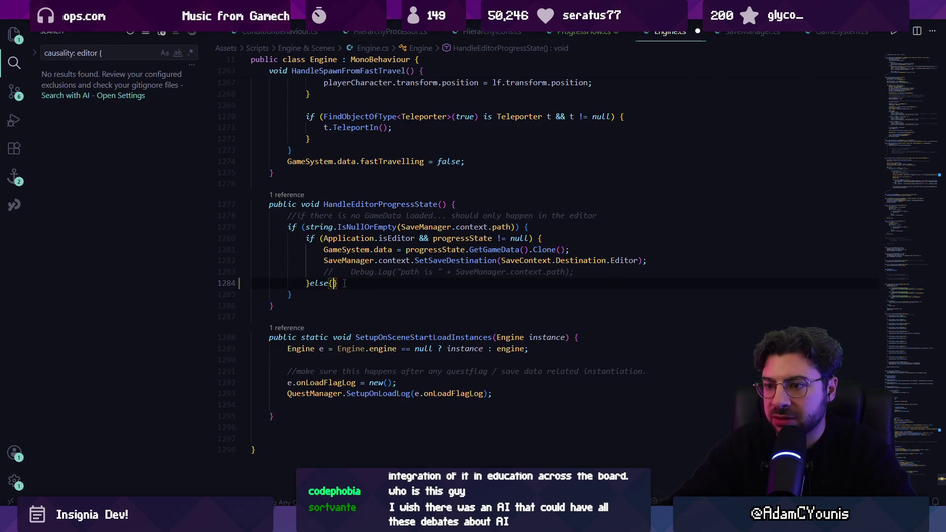
- Cut the progressState null condition out of the isEditor check onto a new line
key("Up")
key("Up")
key("End")
key("Left")
key("Left")
key("Left")
key("ctrl+shift+Left")
key("ctrl+shift+Left")
key("ctrl+shift+Left")
key("ctrl+c")
key("BackSpace")
key("BackSpace")
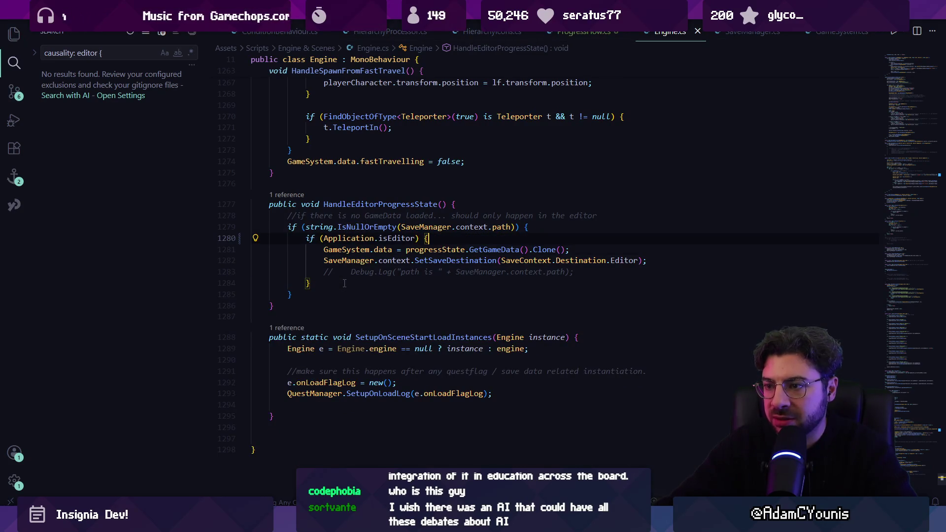
key("End")
key("Return")
- Wrap the progressState null condition in its own if, indenting the data-loading lines beneath it
type("if(")
key("ctrl+v")
key("ctrl+shift+Left")
key("ctrl+shift+Left")
key("ctrl+shift+Left")
key("Left")
type("(")
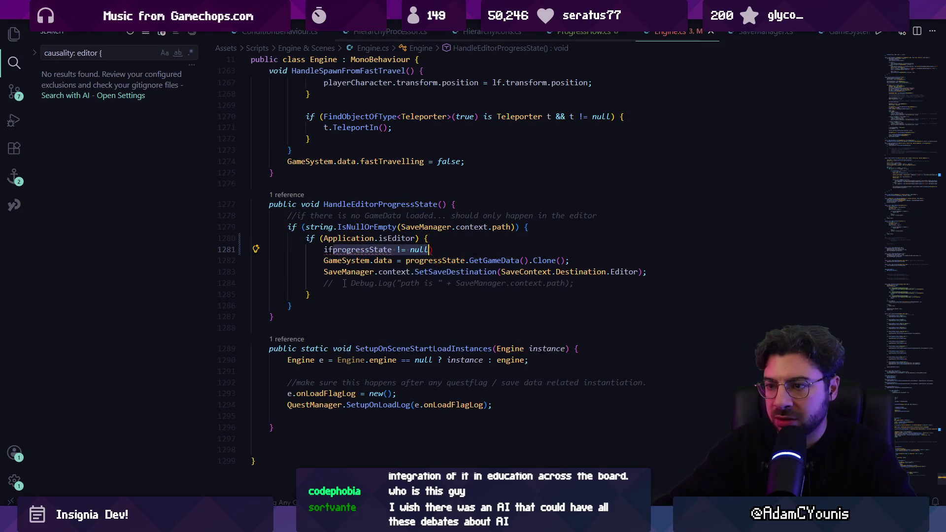
key("End")
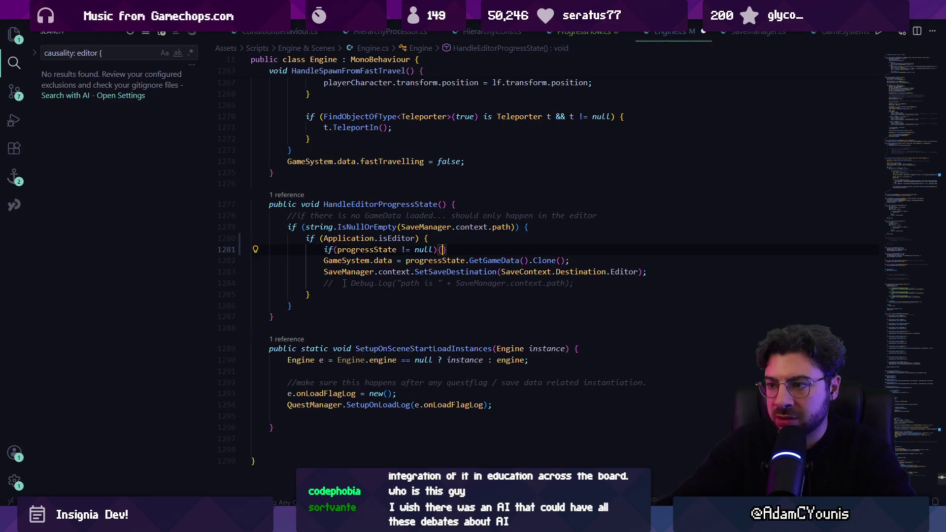
key("Return")
key("Tab")
key("Return")
- Add an else branch declaring bool hasProgressFlow = false
type("}eslse {")
key("Return")
key("Tab")
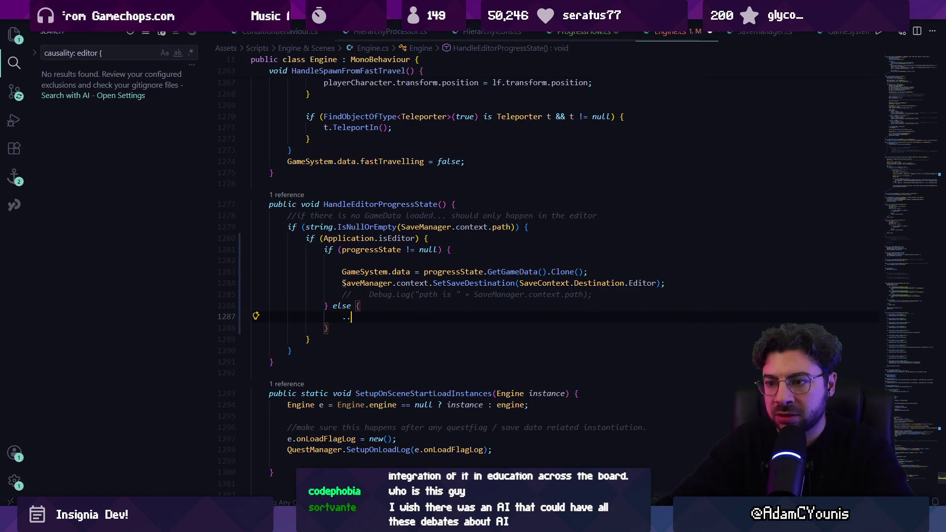
type("bool ")
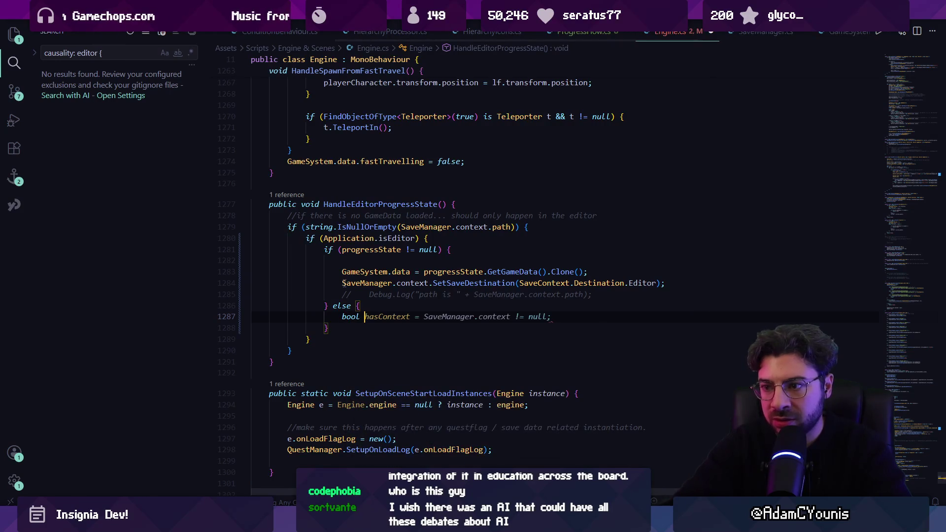
type("hasr")
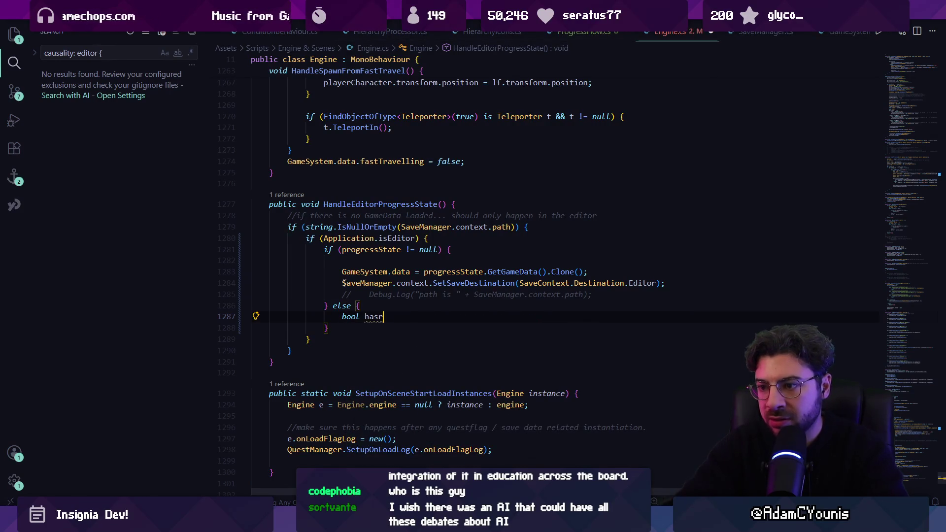
key("BackSpace")
type("ProgressFlow")
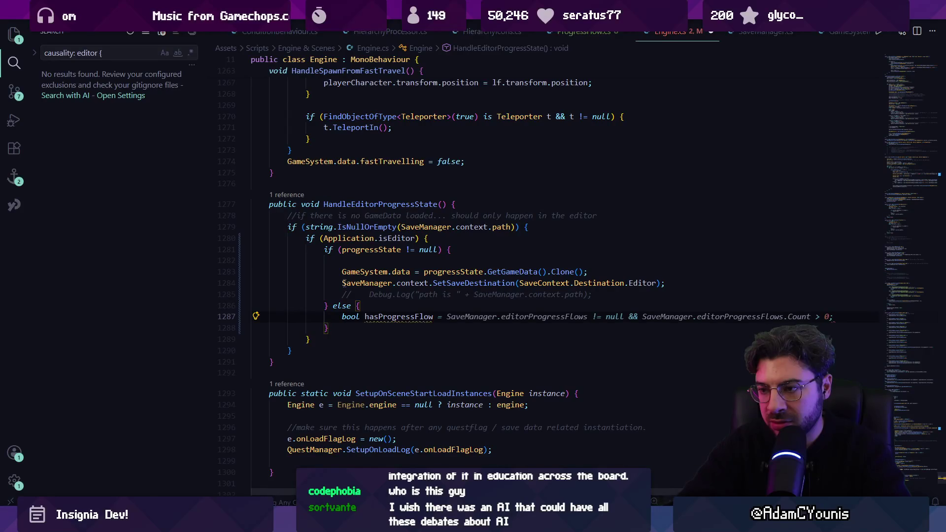
type("= false;")
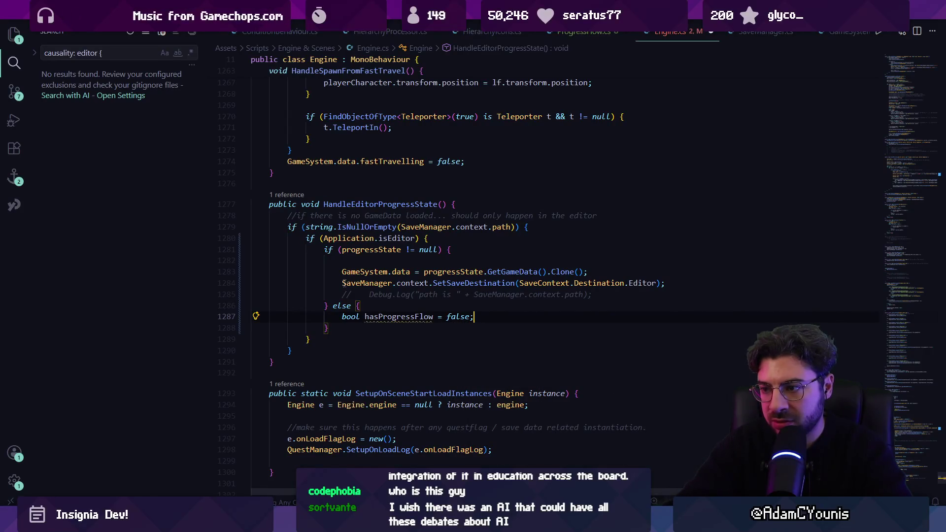
key("Return")
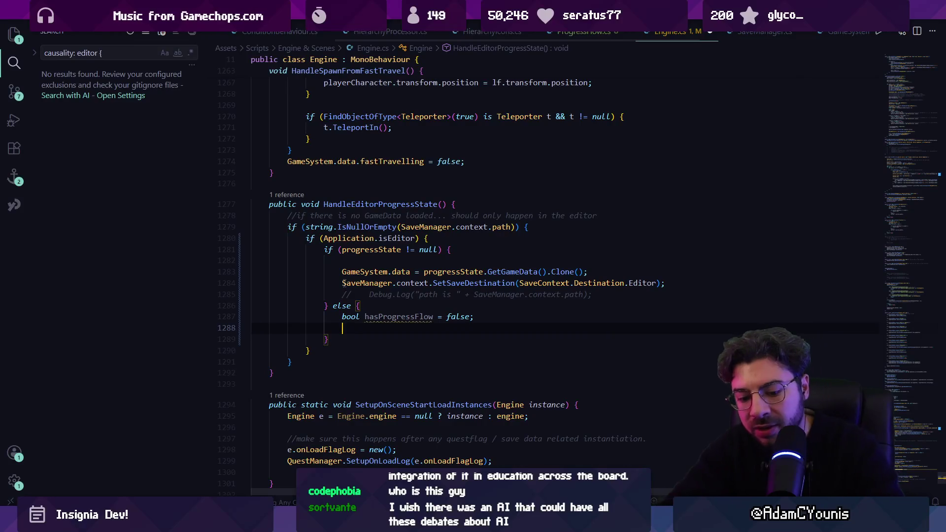
- Add an #if UNITY_EDITOR … #endif block starting the assignment 'hasProgressFlow = ProgressFlow'
type("#")
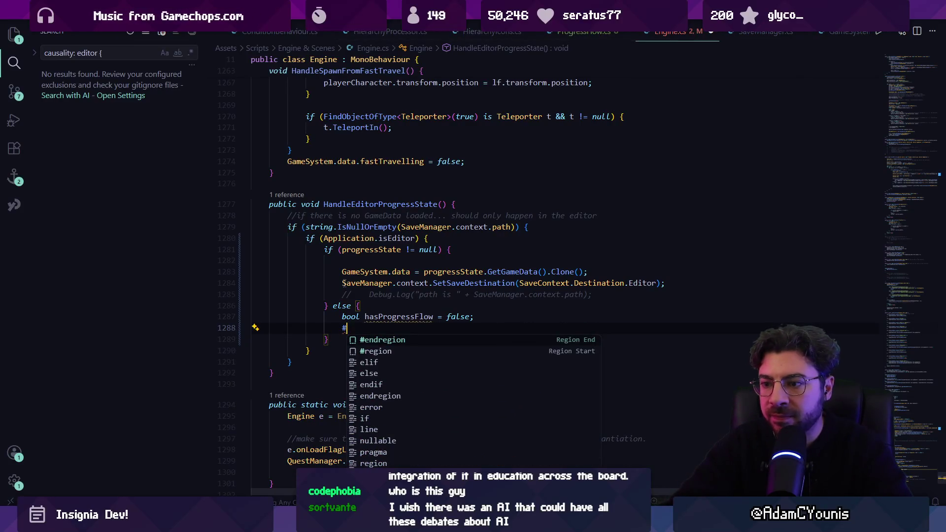
type("If UNITY_EDITOR")
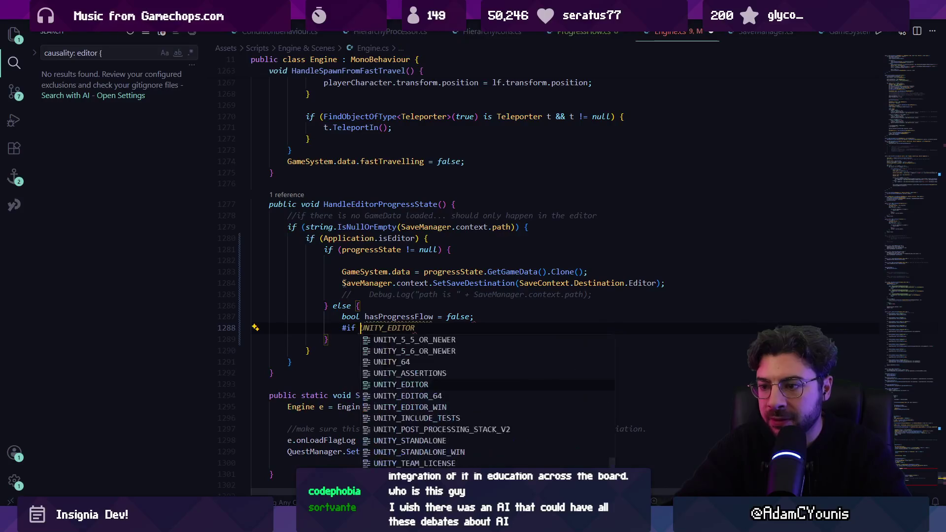
key("Return")
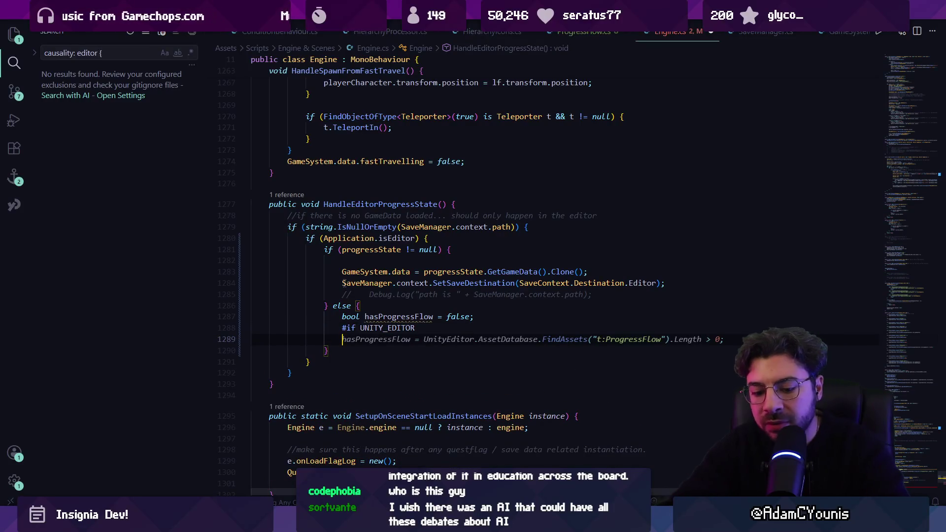
type("#endif")
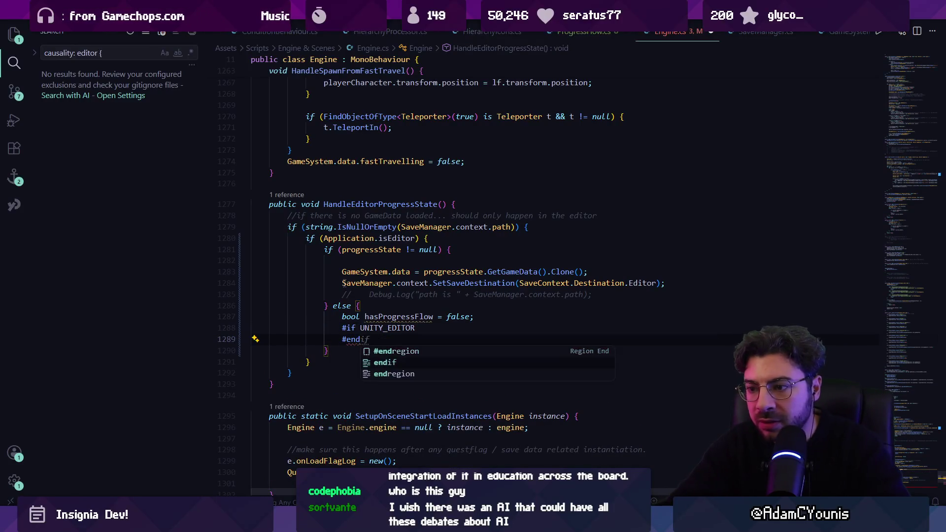
key("ctrl+shift+Return")
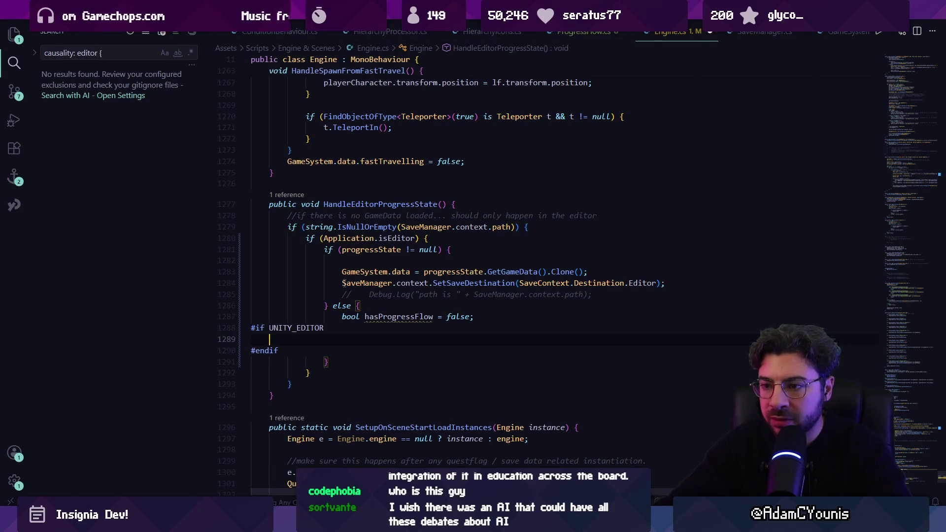
type("hasProgressFlow = U")
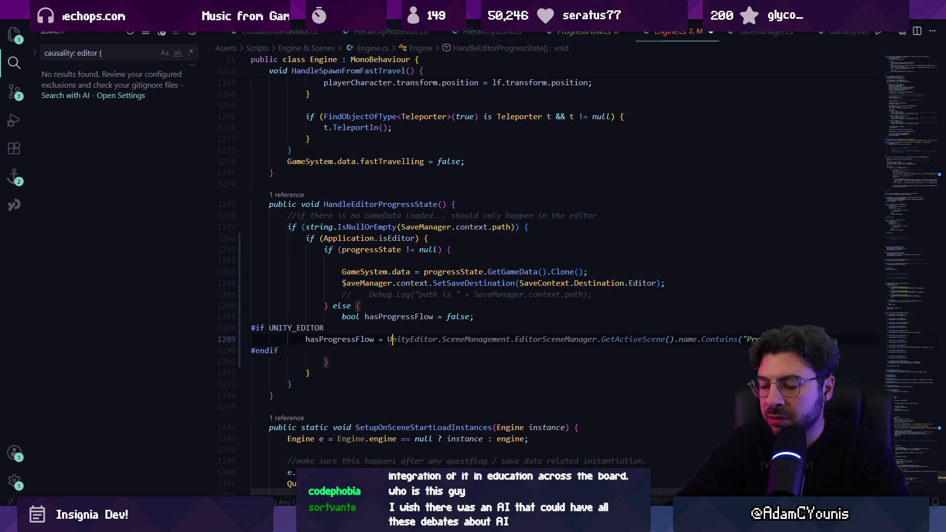
key("BackSpace")
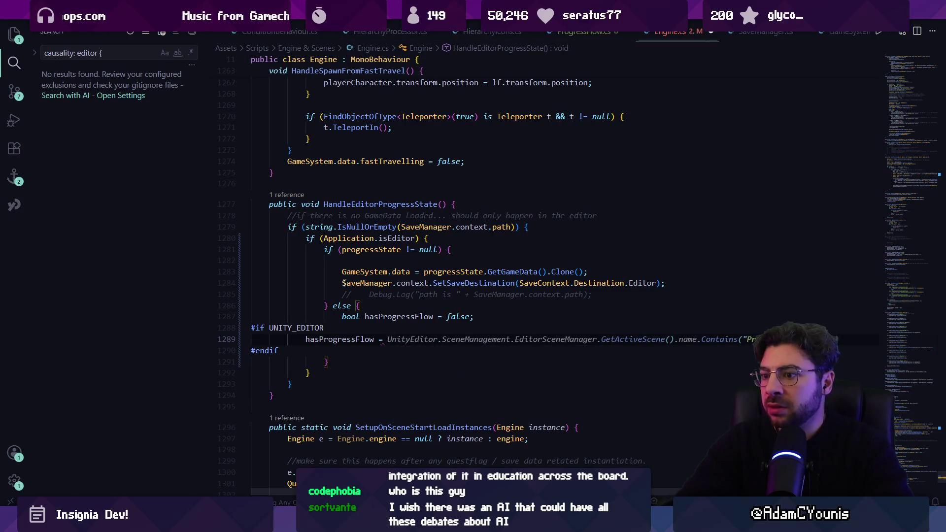
key("Escape")
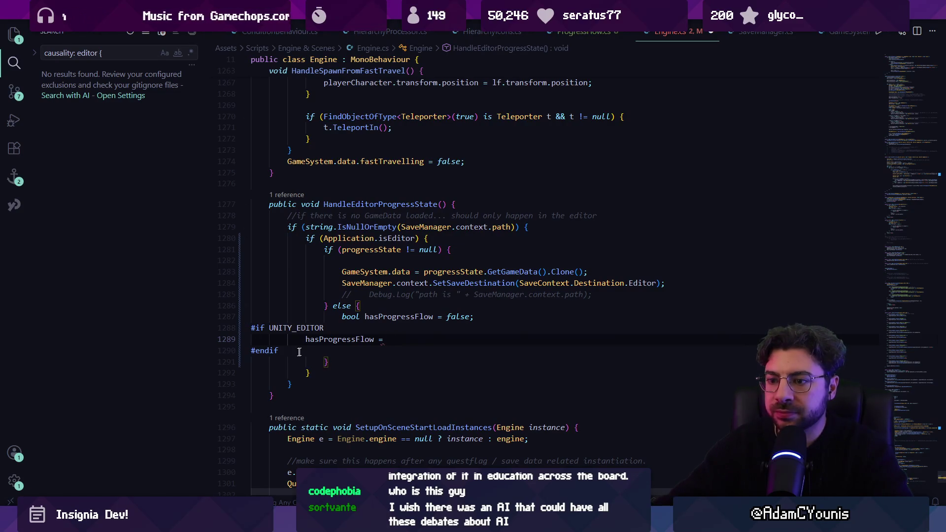
type("Progress")
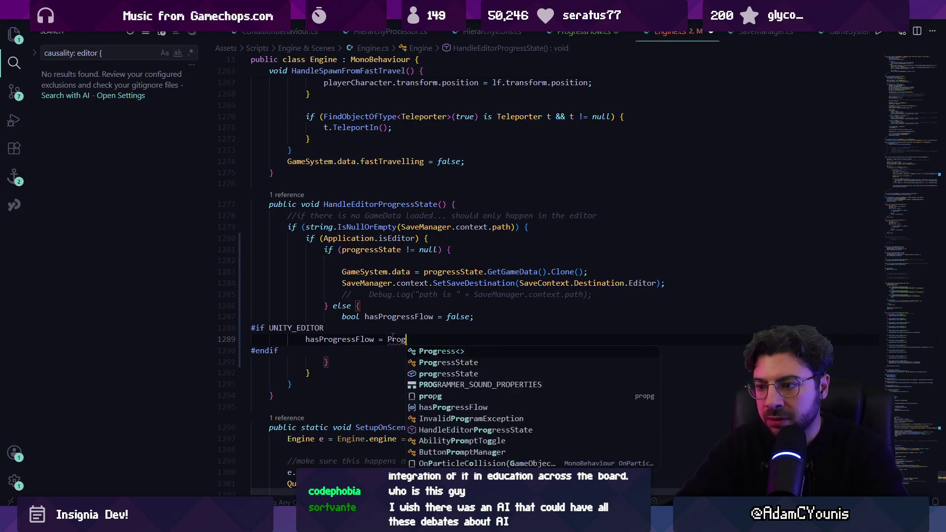
type("Flow")
key("ctrl+Left")
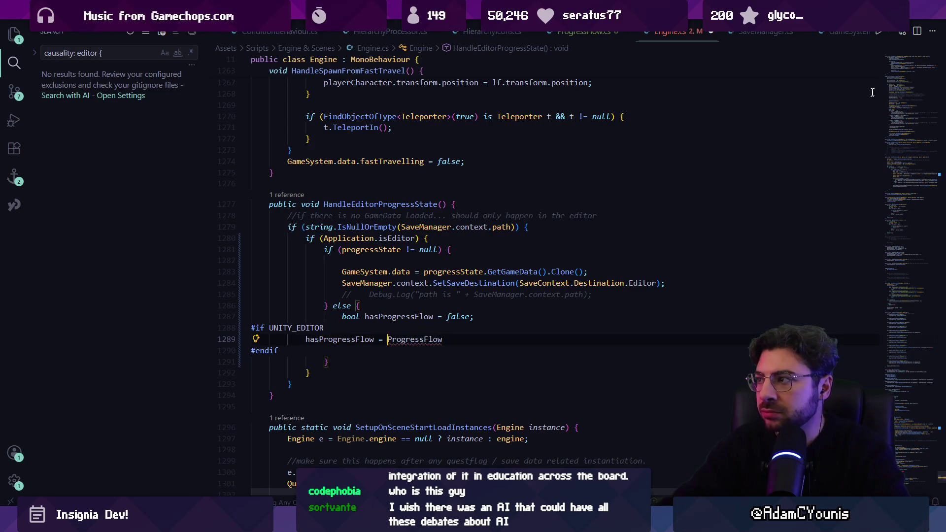
left_click(895, 62)
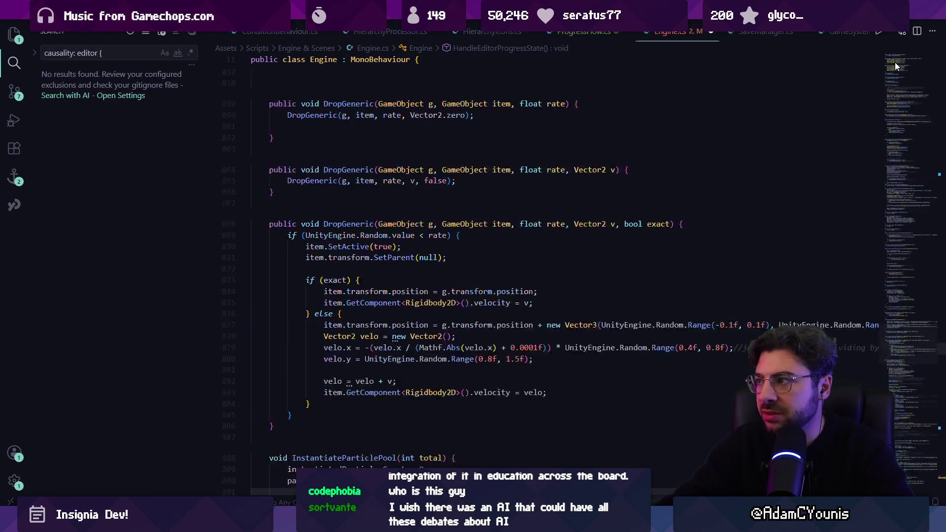
scroll(896, 61, "up", 20)
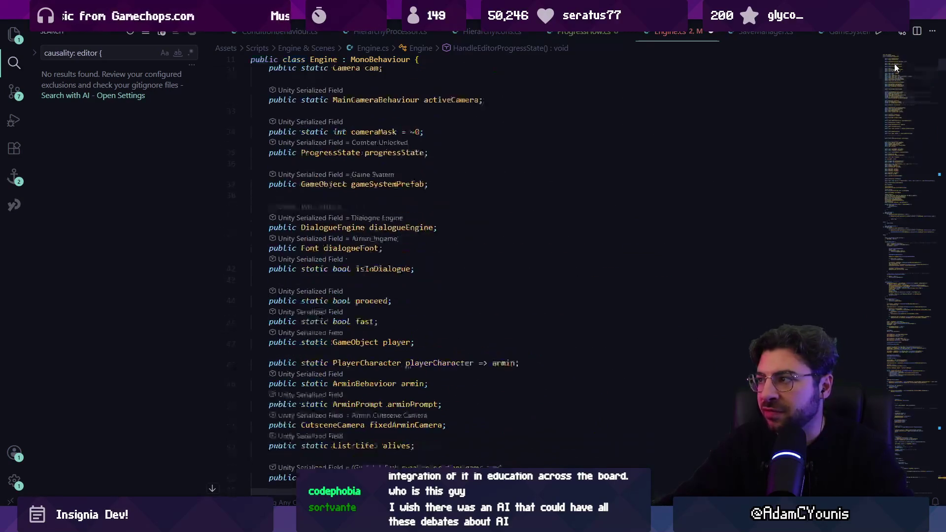
left_click(389, 157)
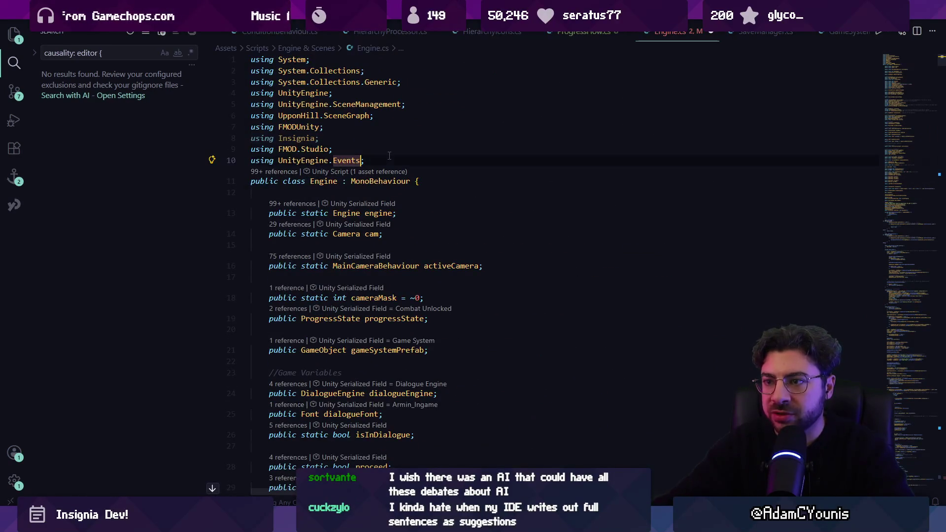
type("#if UNITY_EDITOR hasProgressFlow = ProgressFlow #endif")
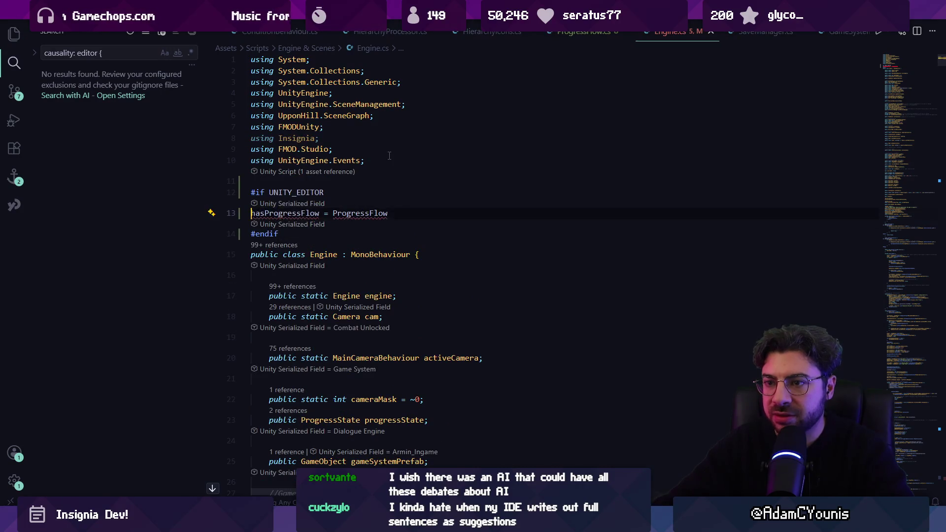
type("using Pro")
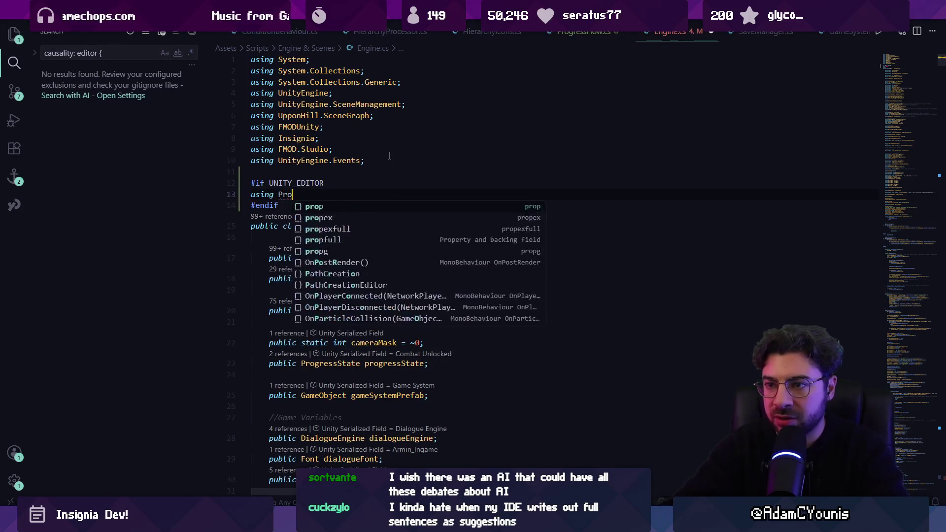
type("gressFlow")
key("ctrl+p")
type("p")
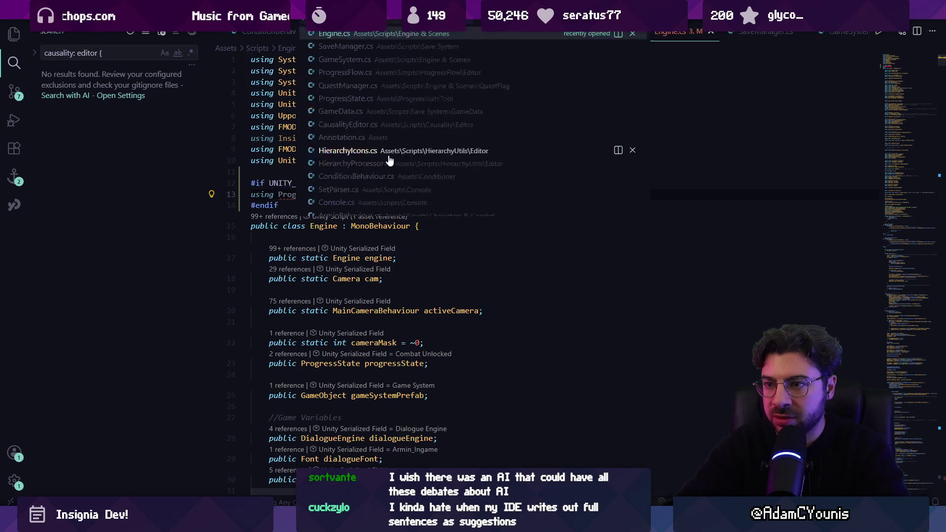
type("rogressFlow")
key("Return")
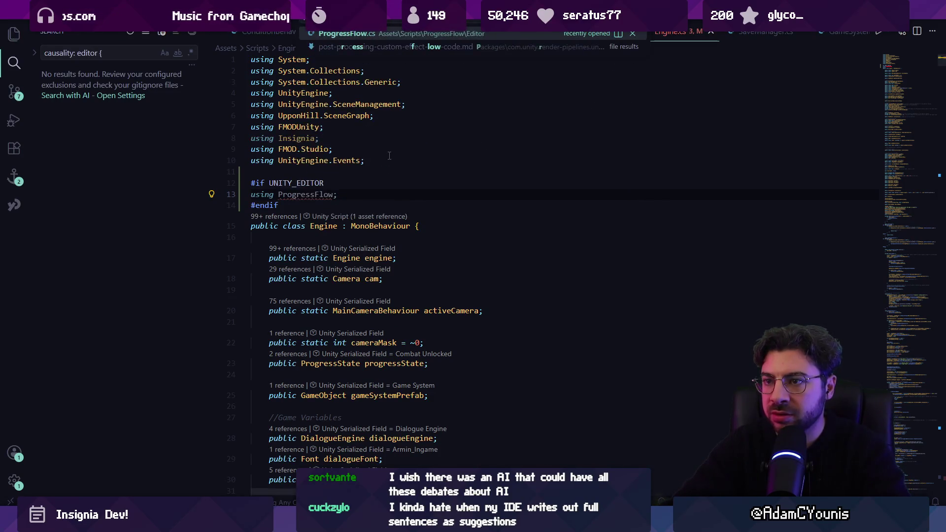
left_click(893, 57)
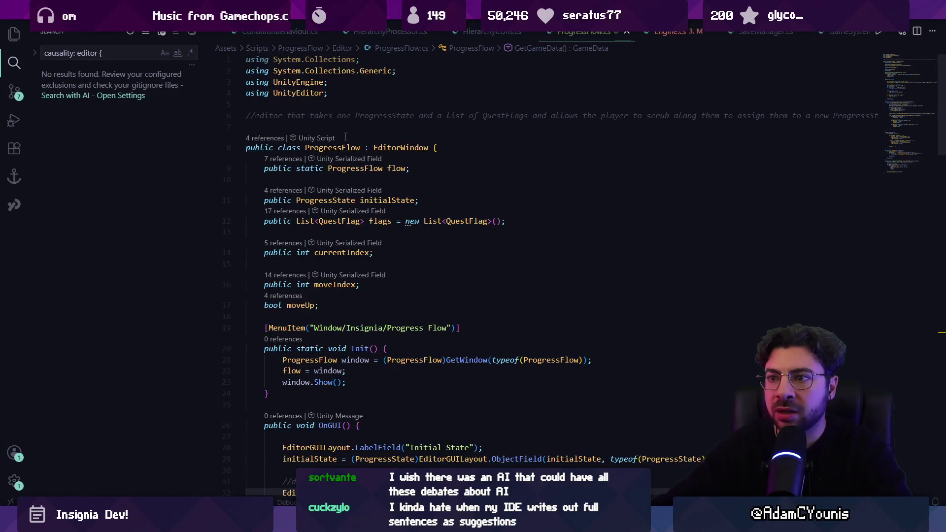
left_click(332, 147)
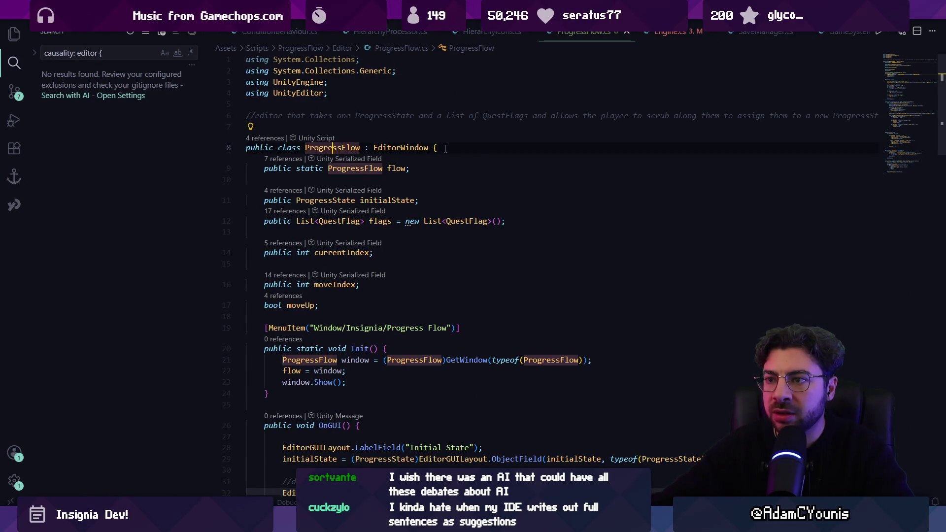
key("alt+Left")
key("alt+Left")
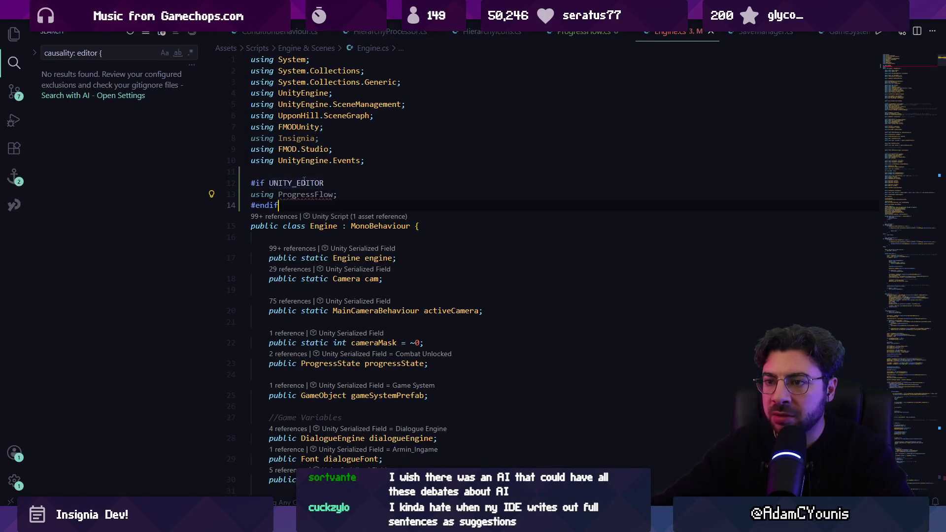
key("shift+Up")
key("shift+Up")
key("shift+Up")
key("ctrl+x")
key("alt+Left")
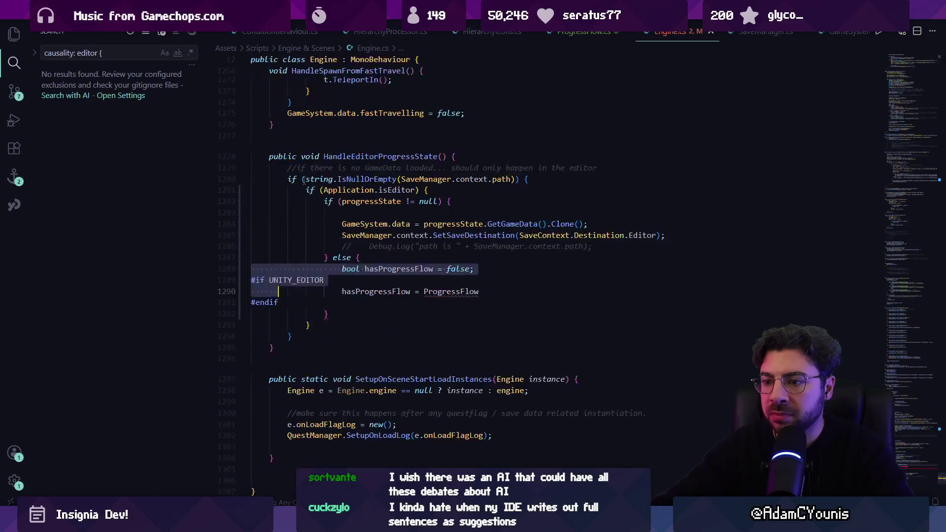
- Complete the line to 'hasProgressFlow = ProgressFlow.flow != null;' and save Engine.cs
key("shift+Down")
key("shift+Up")
key("Tab")
key("ctrl+s")
- Type 'Causality' on a new line below the assignment, then delete it
mouse_move(456, 290)
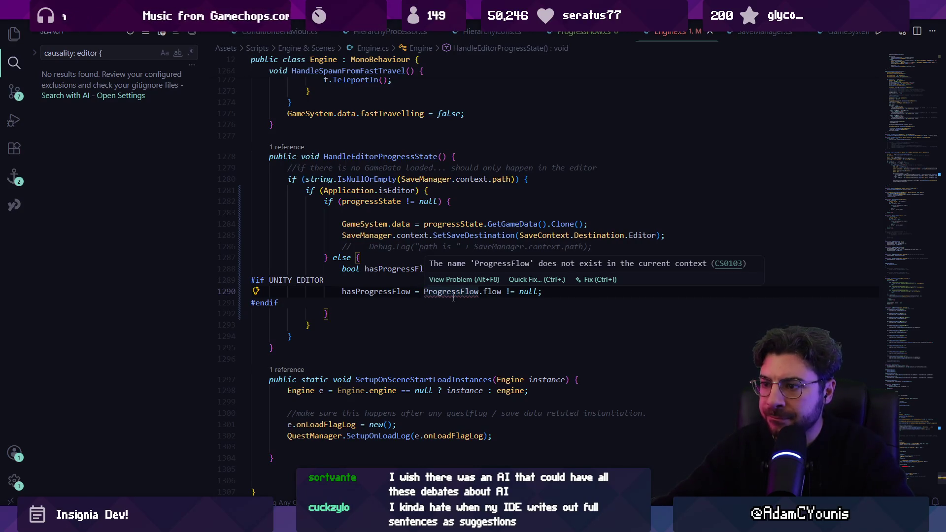
left_click(453, 294)
key("Return")
type("Causality")
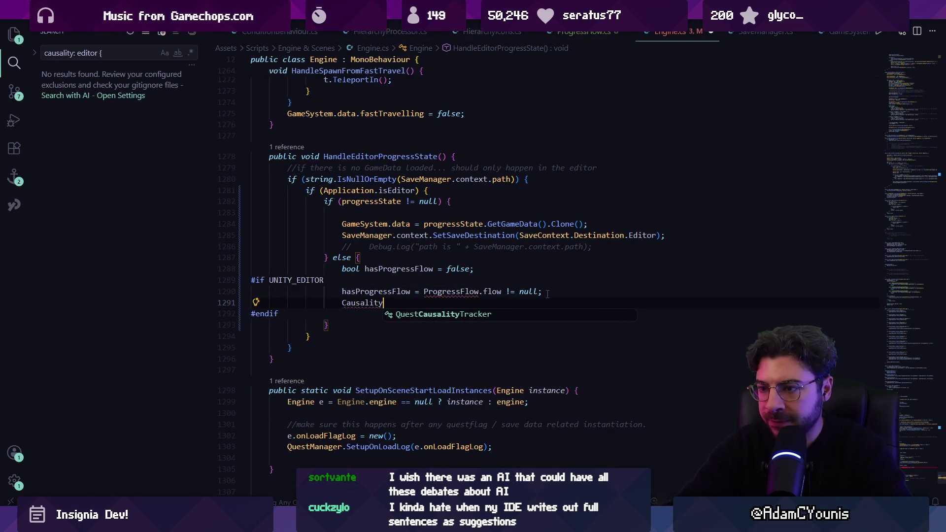
key("ctrl+shift+Left")
key("BackSpace")
- Type and remove 'Causality' after #endif, then switch to Unity to check compilation
key("Down")
key("End")
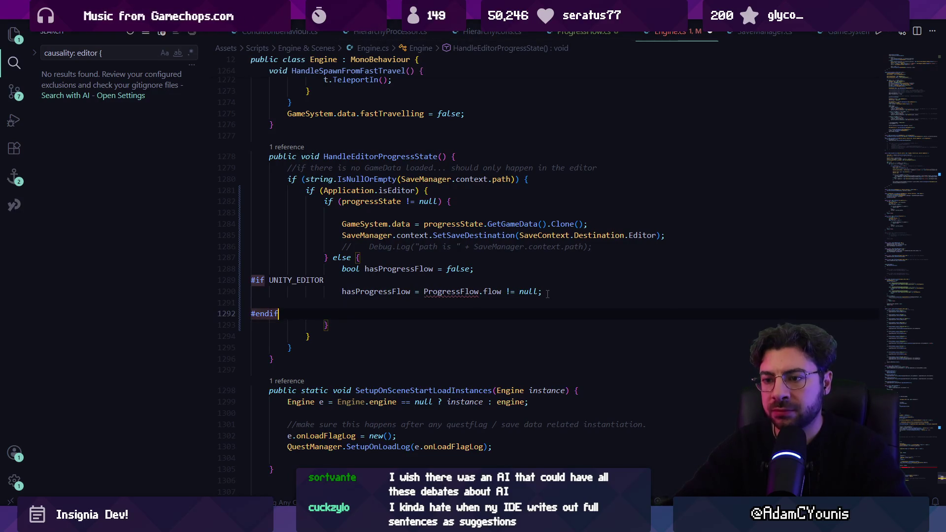
key("Return")
type("Causality")
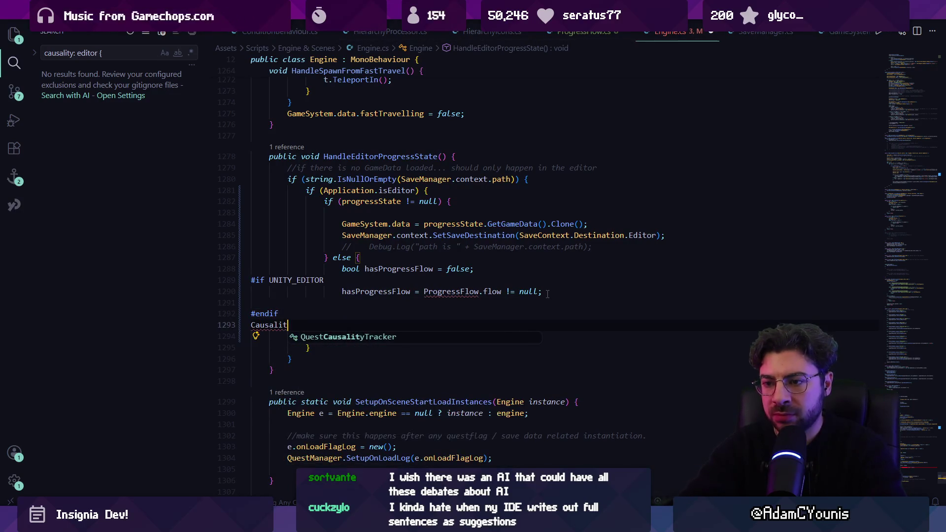
key("ctrl+shift+Left")
key("BackSpace")
key("BackSpace")
key("Up")
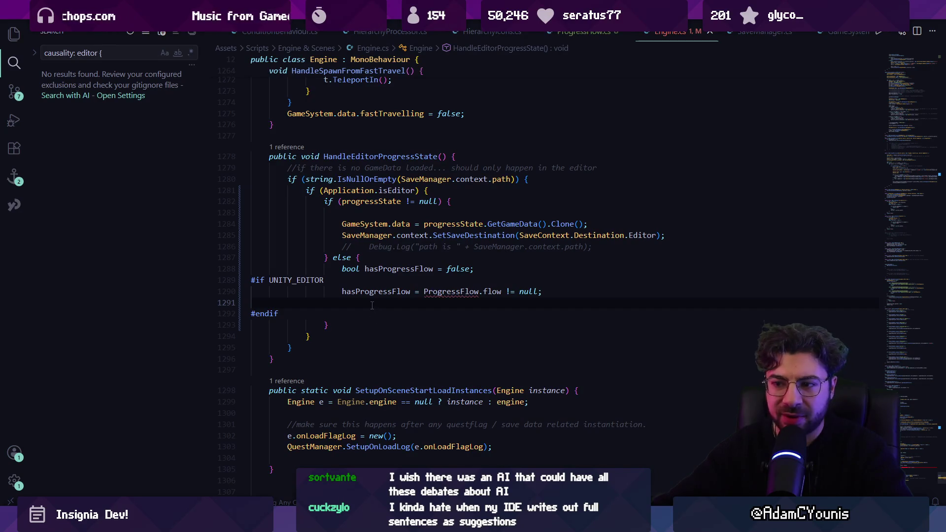
key("alt+Tab")
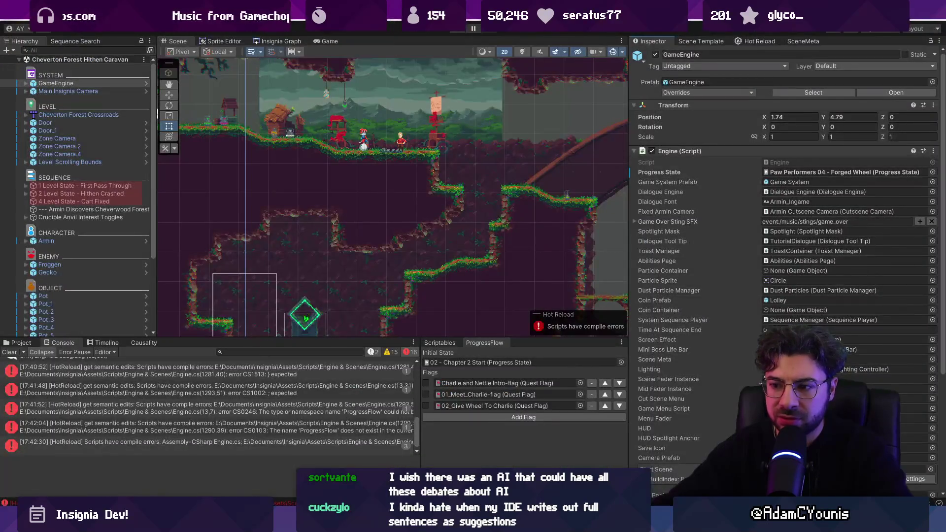
- Check the ProgressFlow reference in Engine.cs before returning to Unity
key("alt+Tab")
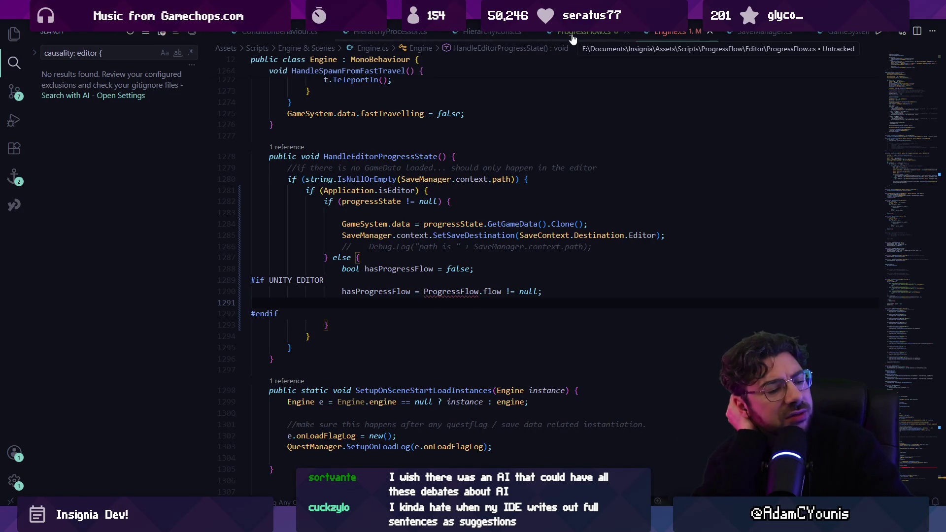
left_click(456, 291)
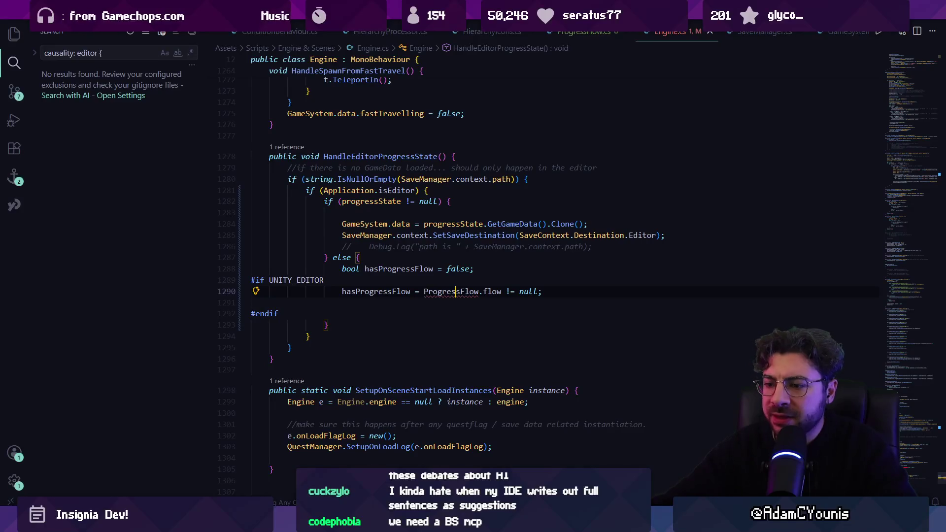
key("alt+Tab")
- Clear the Unity console and search project assets for 'progressflow' to locate the ProgressFlow script
left_click_drag(330, 344, 331, 304)
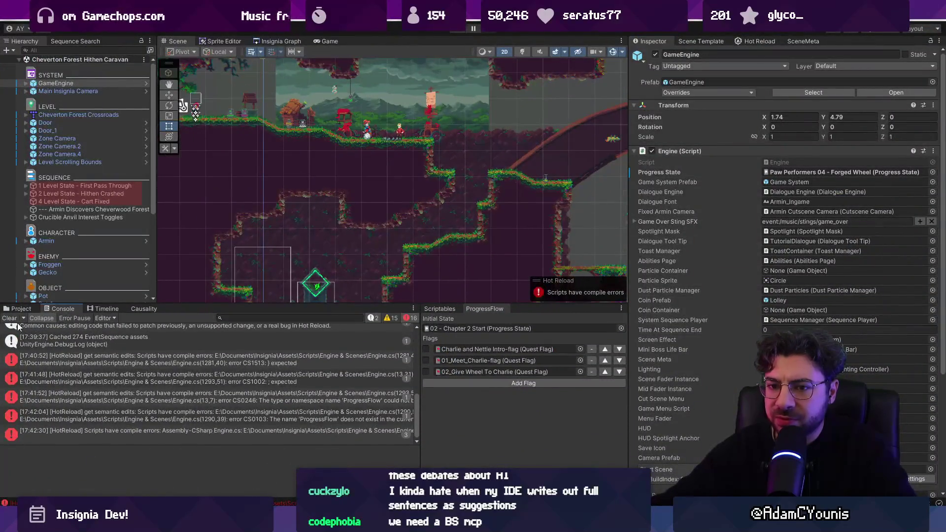
left_click(10, 318)
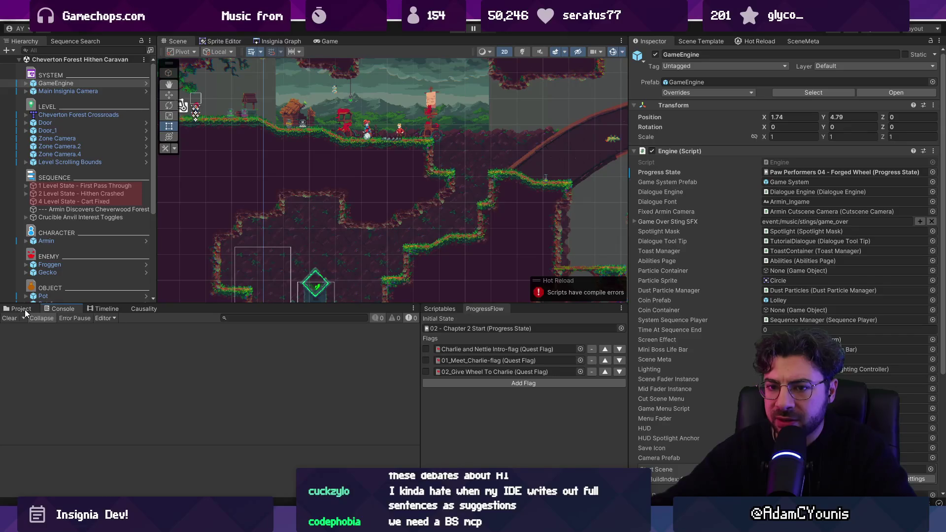
left_click(25, 309)
left_click(254, 316)
type("progressflow")
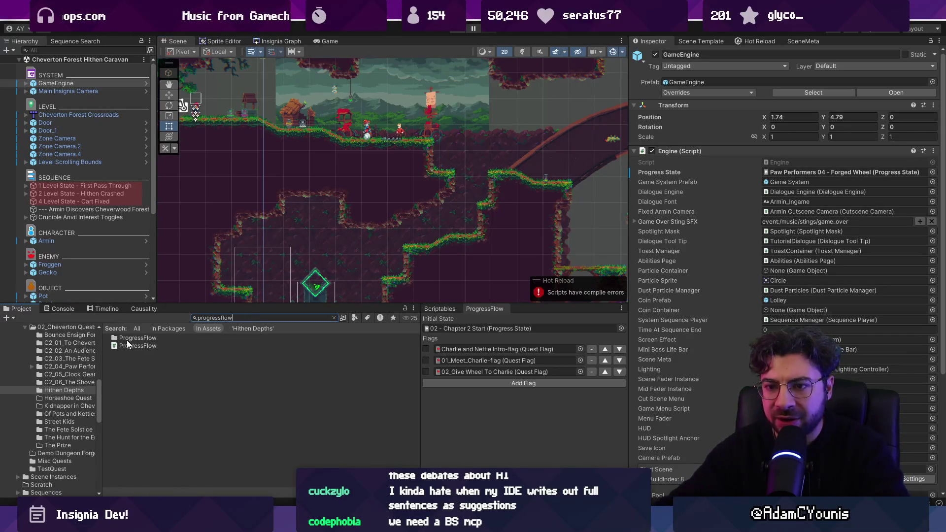
double_click(126, 344)
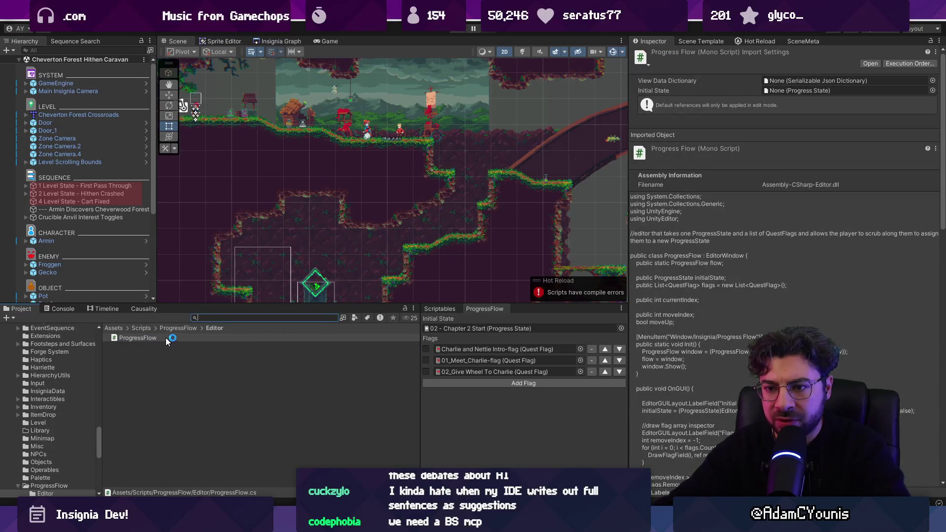
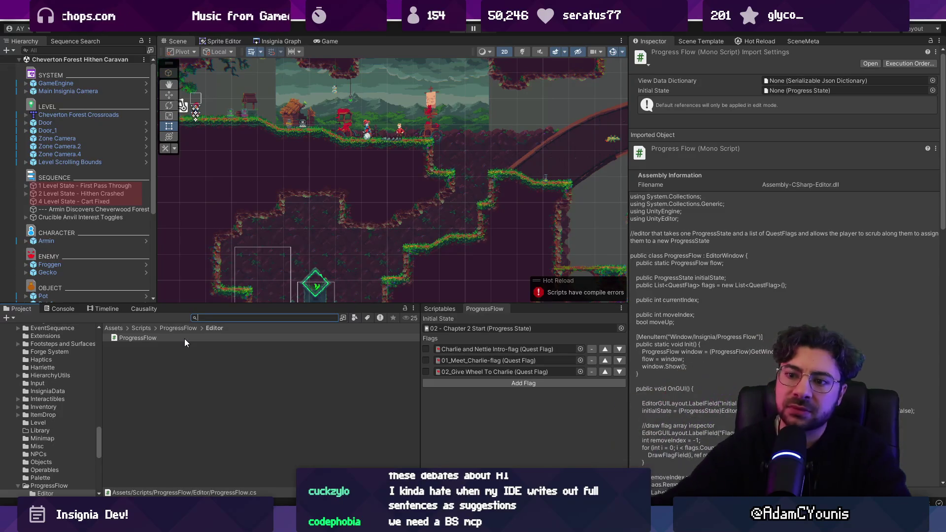
- Move ProgressFlow.cs out of the Editor folder into Assets/Scripts/ProgressFlow
left_click_drag(179, 338, 165, 329)
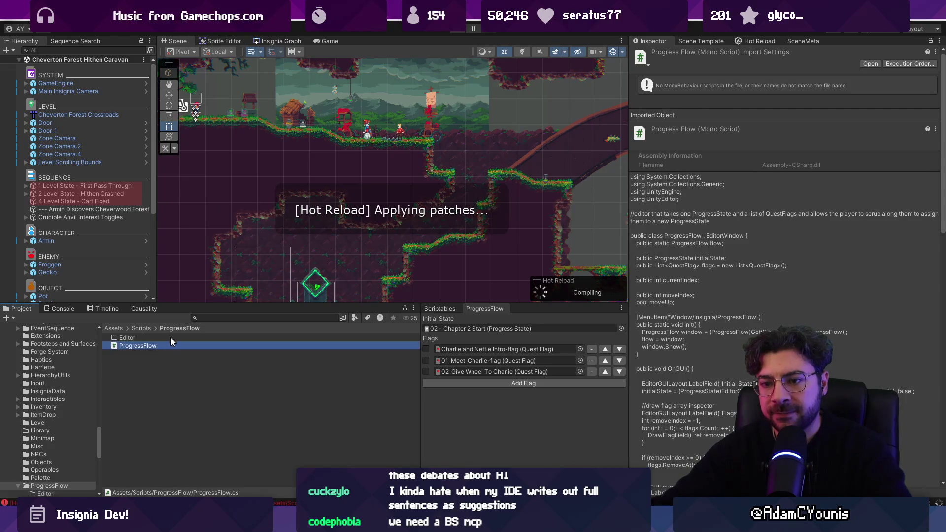
key("alt+Tab")
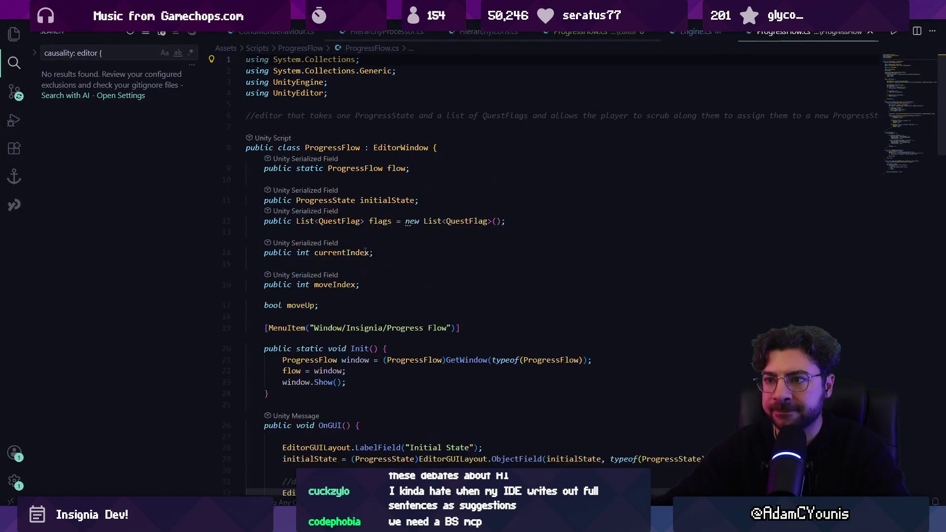
- Read through ProgressFlow.cs from the top, checking its EditorWindow base class
scroll(434, 219, "down", 8)
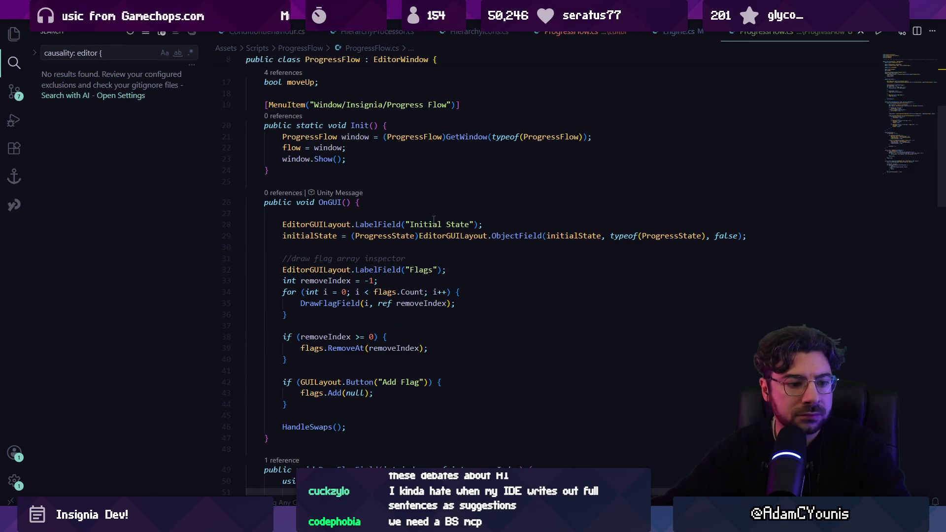
scroll(434, 219, "up", 8)
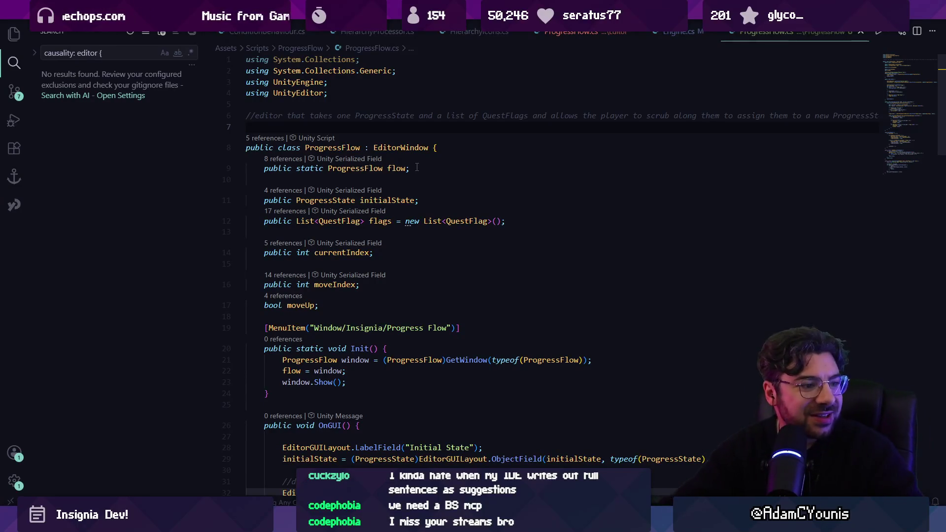
scroll(438, 180, "down", 2)
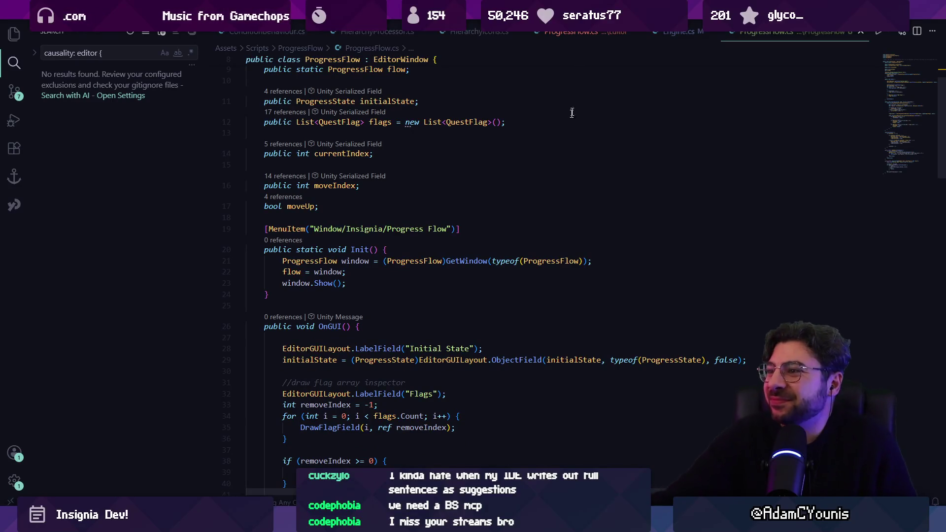
scroll(446, 183, "down", 6)
scroll(483, 240, "down", 8)
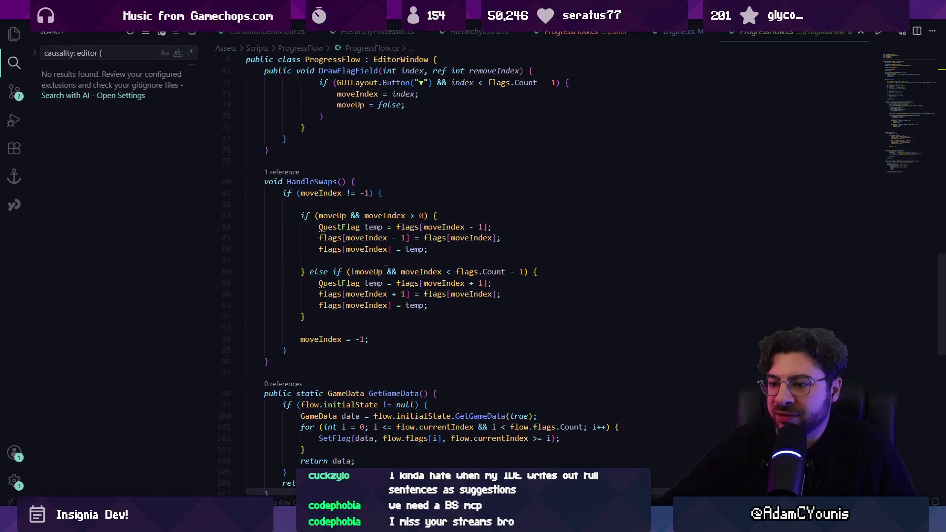
scroll(420, 241, "up", 9)
left_click(911, 62)
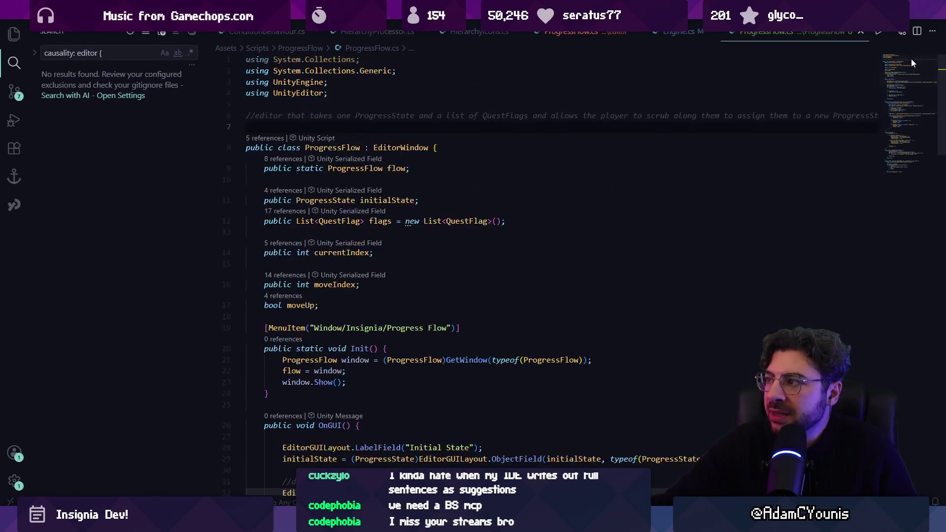
left_click(406, 148)
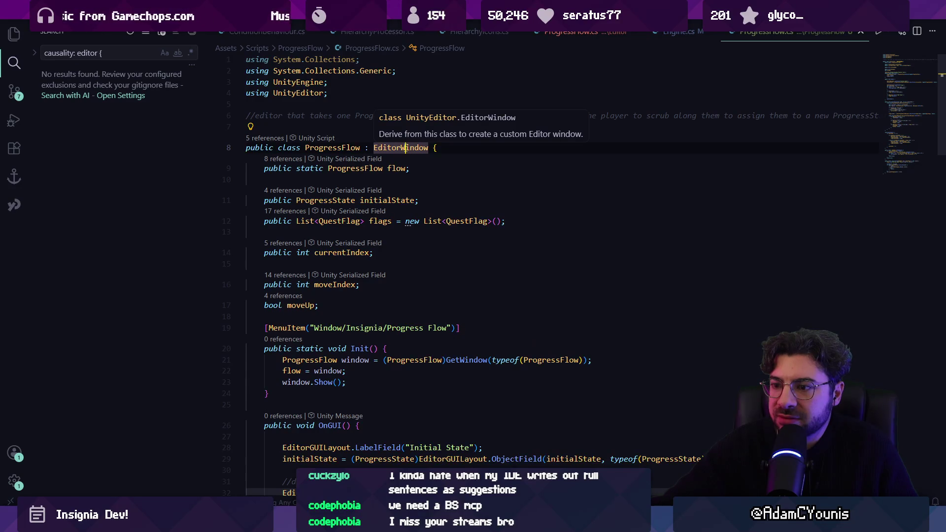
scroll(405, 148, "down", 2)
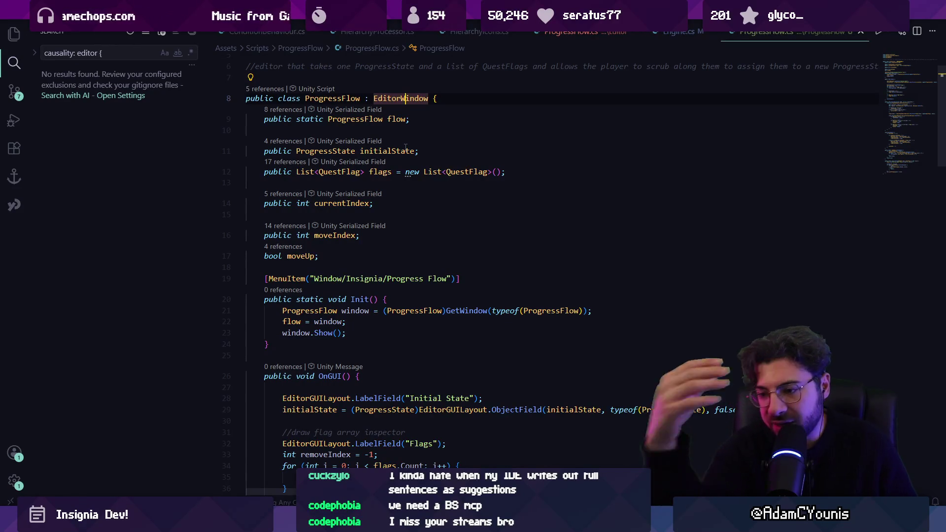
key("alt+Tab")
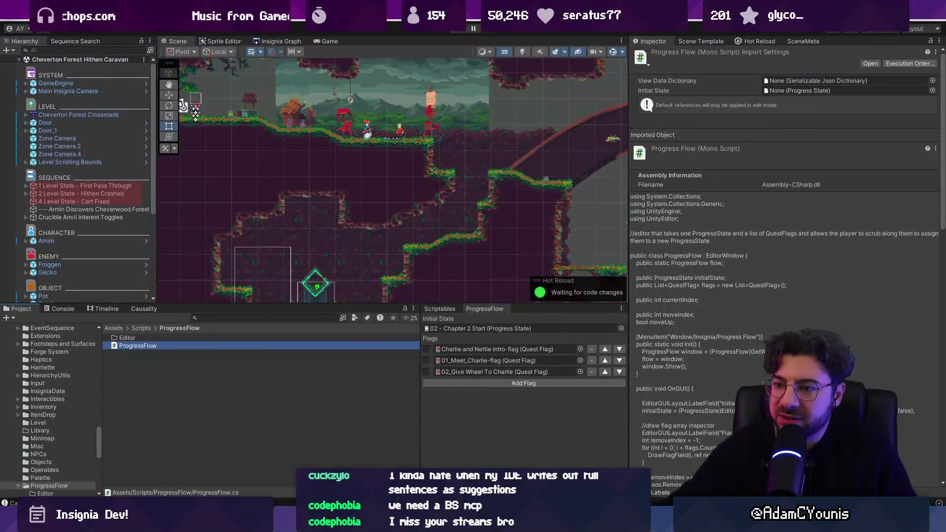
- Compare the ProgressFlow code with its Unity window, then move ProgressFlow.cs back into Editor
key("alt+Tab")
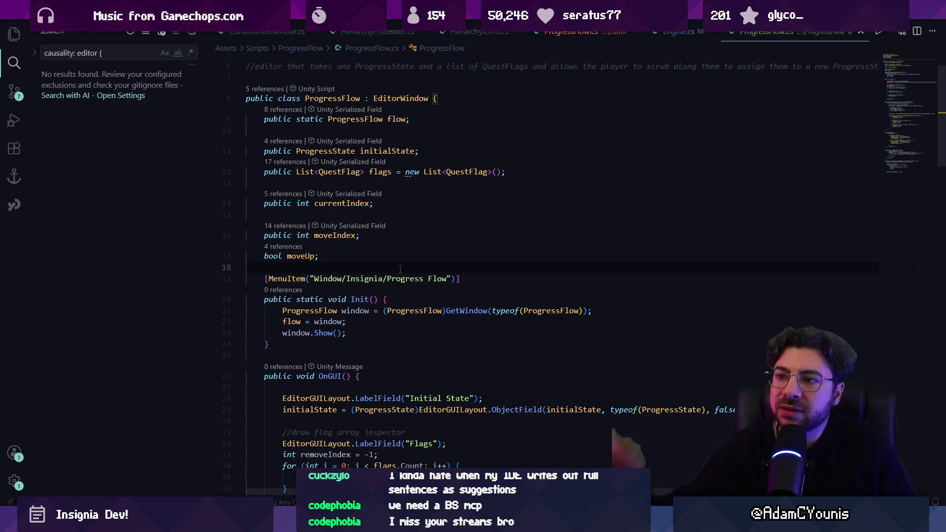
key("alt+Tab")
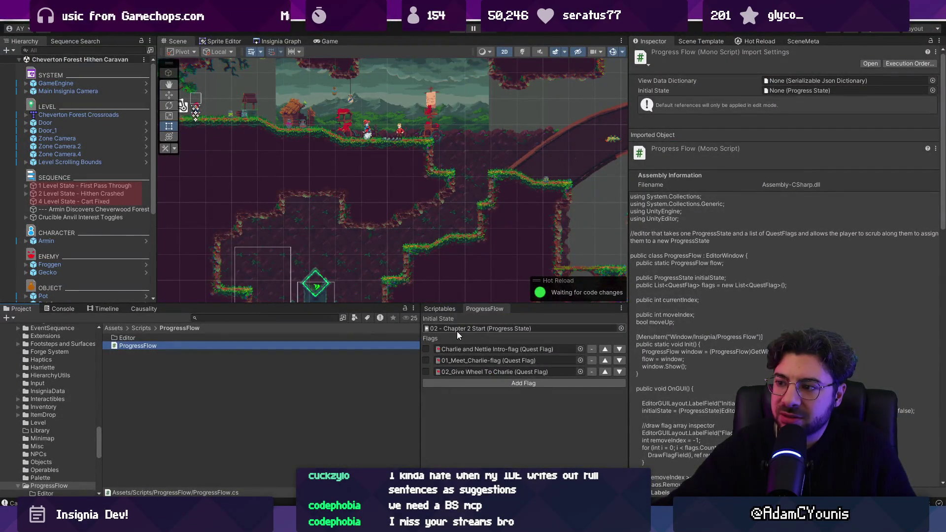
key("alt+Tab")
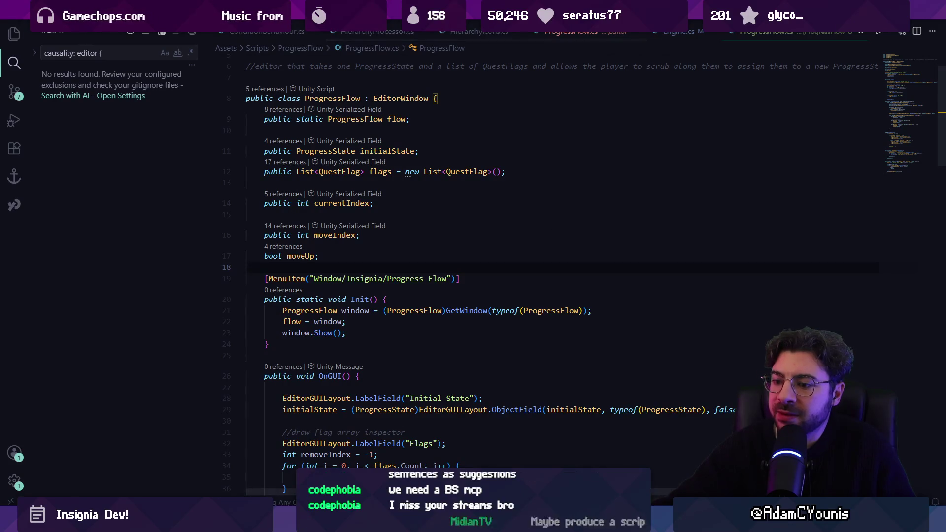
key("alt+Tab")
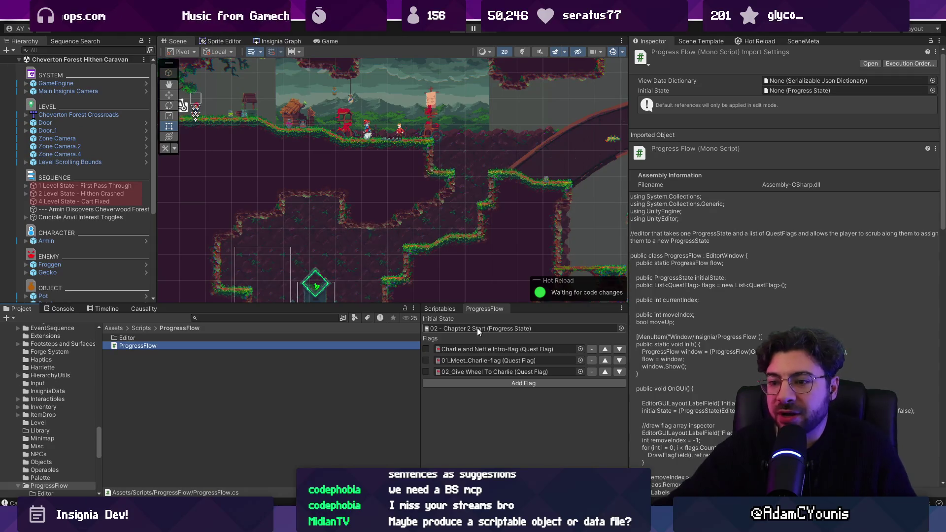
left_click_drag(138, 345, 140, 338)
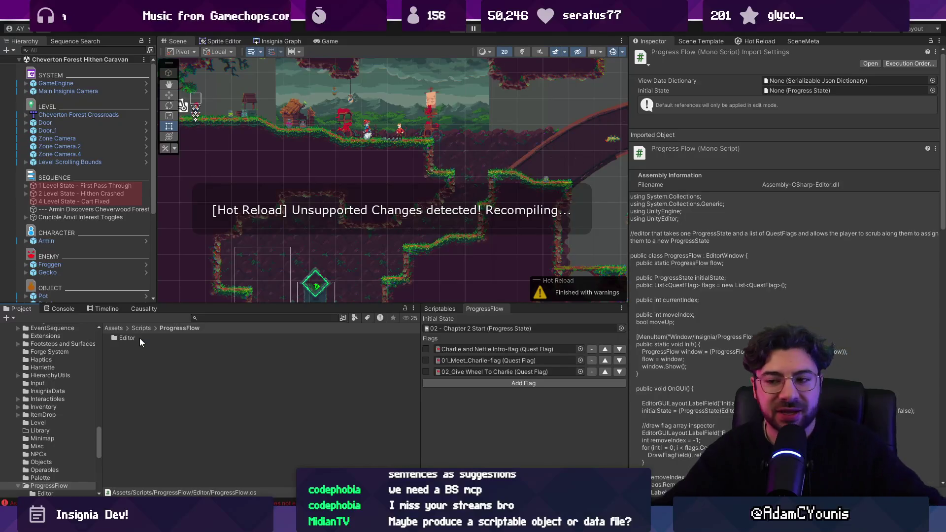
- Clear the Console and open the CS0103 error at Engine.cs line 1290
left_click(63, 309)
left_click(22, 318)
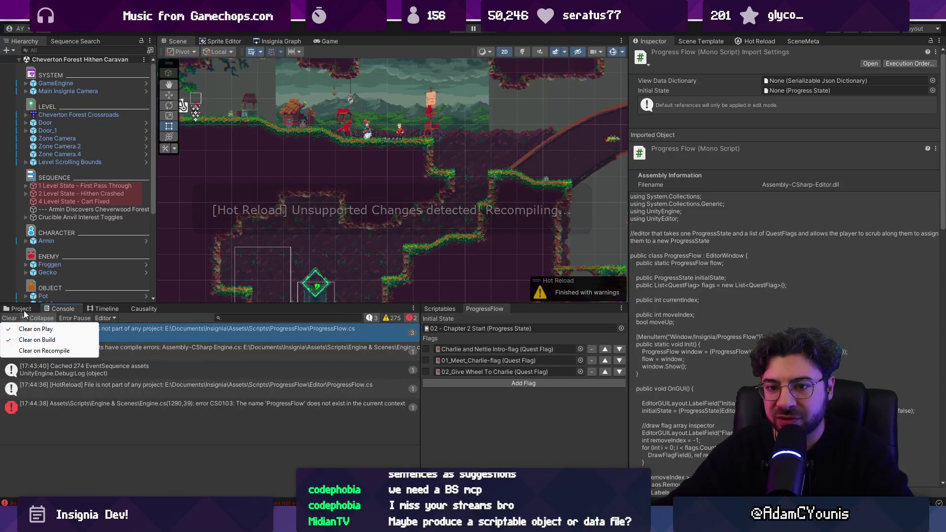
left_click(20, 311)
left_click(15, 309)
left_click(55, 309)
left_click(53, 328)
double_click(55, 329)
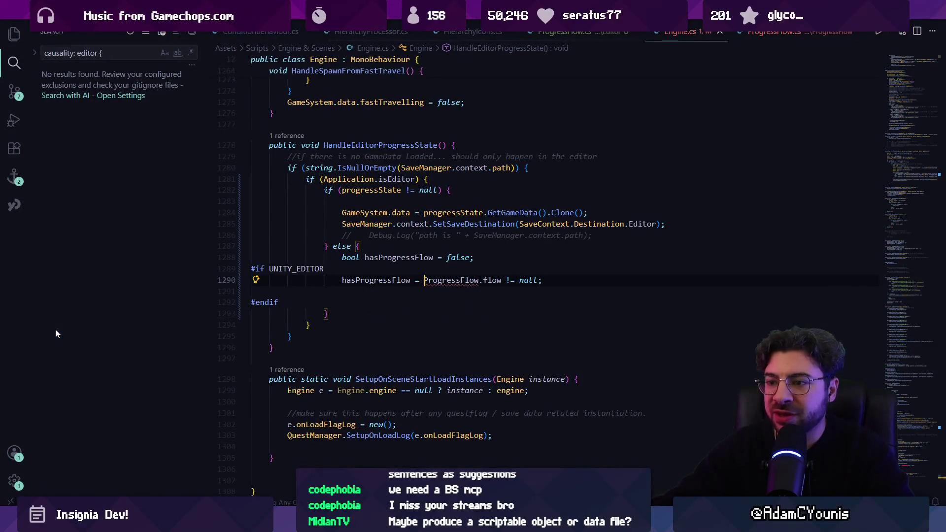
- Delete the #if UNITY_EDITOR and #endif lines around the hasProgressFlow assignment
left_click(333, 269)
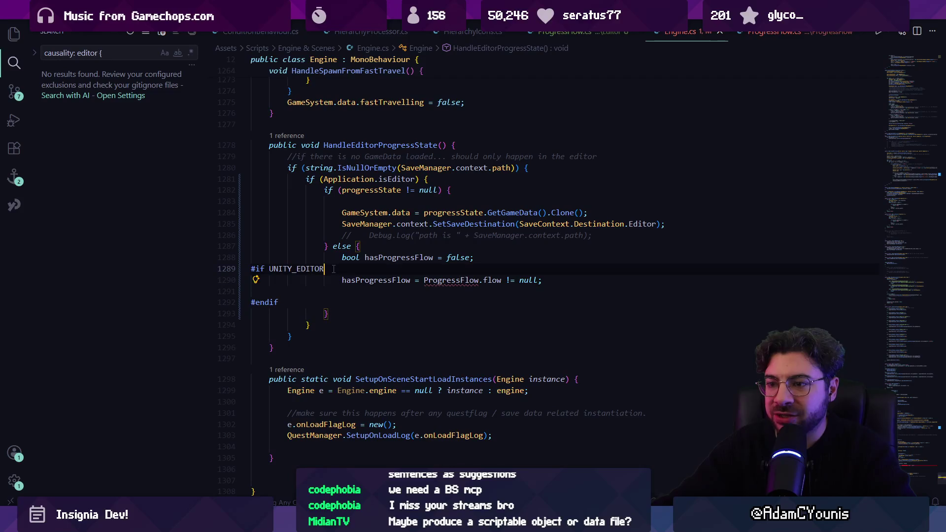
key("ctrl+shift+Left")
key("ctrl+shift+Left")
key("BackSpace")
key("Down")
key("Down")
key("Down")
key("shift+End")
key("BackSpace")
key("BackSpace")
key("Up")
key("alt+Tab")
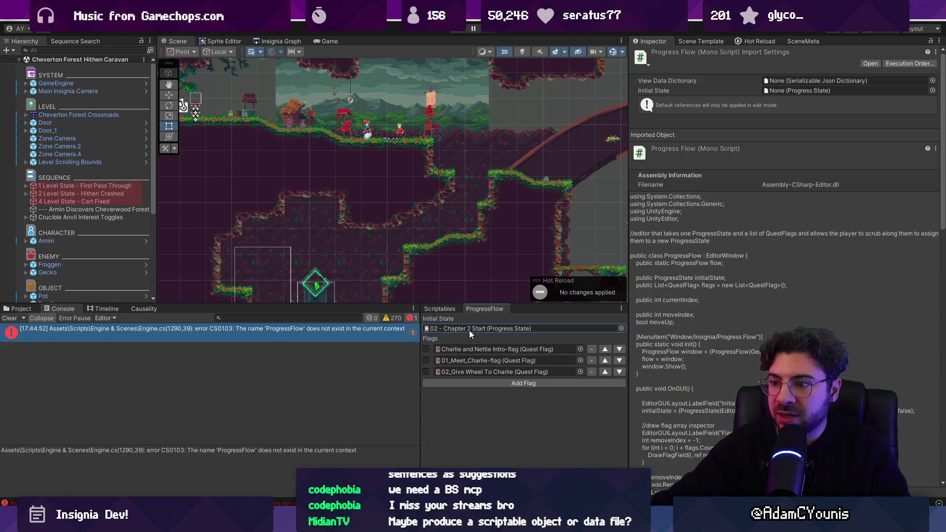
- Remove the else branch and undo back to 'Application.isEditor && progressState != null'
mouse_move(332, 522)
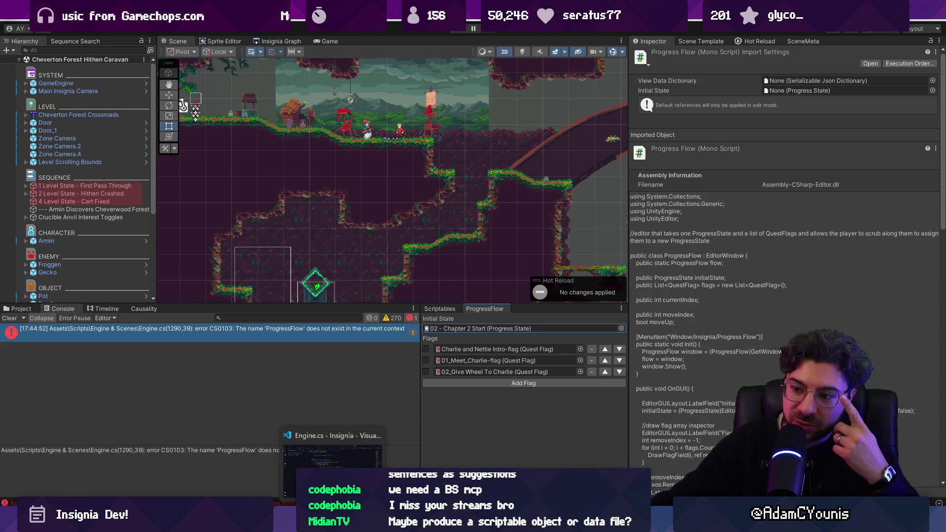
left_click(331, 456)
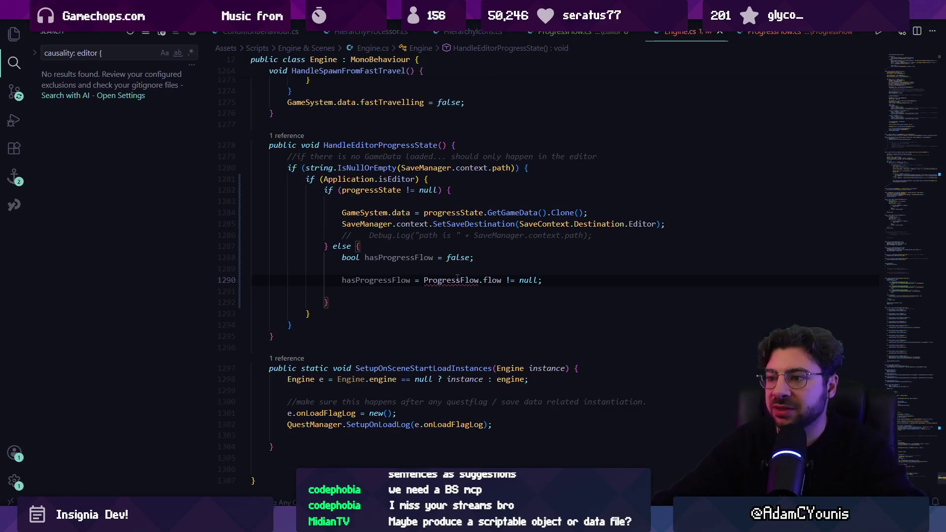
double_click(450, 280)
left_click_drag(327, 302, 328, 246)
key("BackSpace")
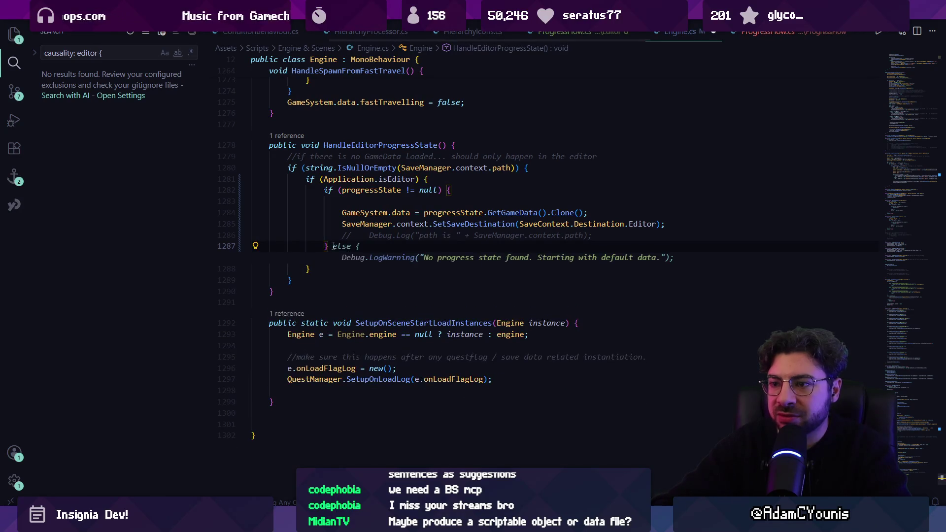
key("Tab")
key("Return")
scroll(333, 245, "up", 5)
type("#")
key("ctrl+z")
key("ctrl+z")
key("ctrl+z")
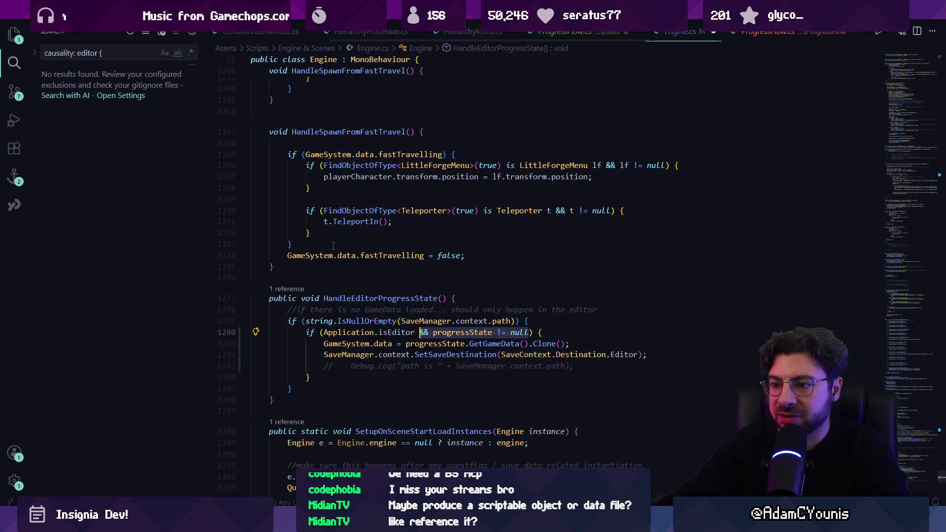
key("Escape")
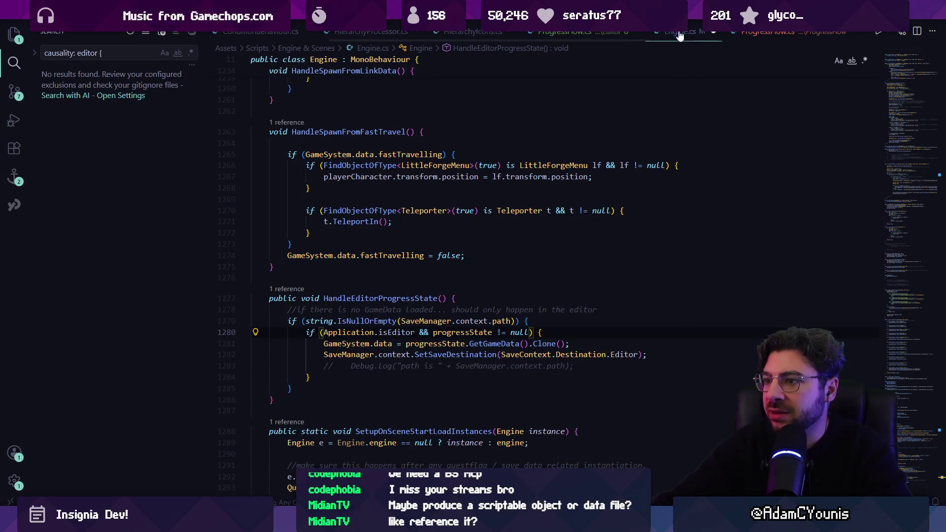
- Close the stale ProgressFlow tab and reopen ProgressFlow.cs from the Editor folder
left_click(788, 32)
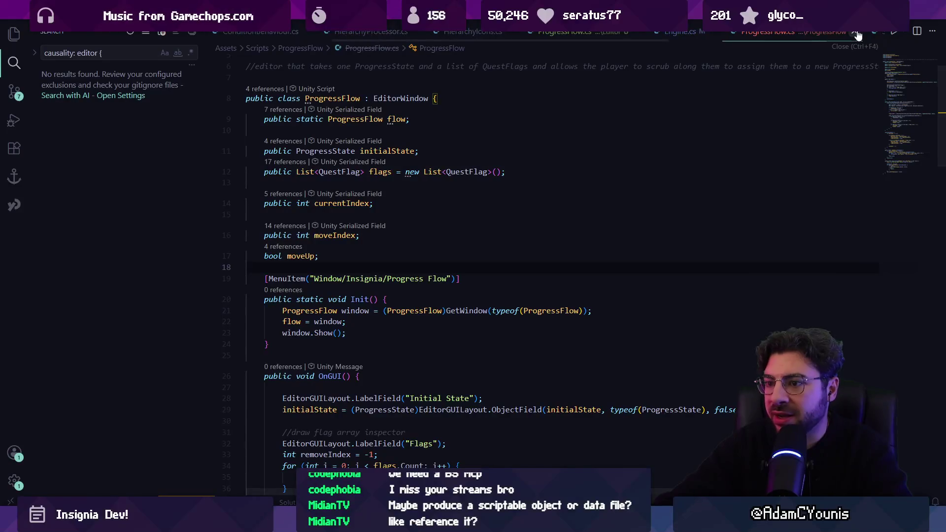
left_click(857, 32)
key("ctrl+p")
type("progressflow")
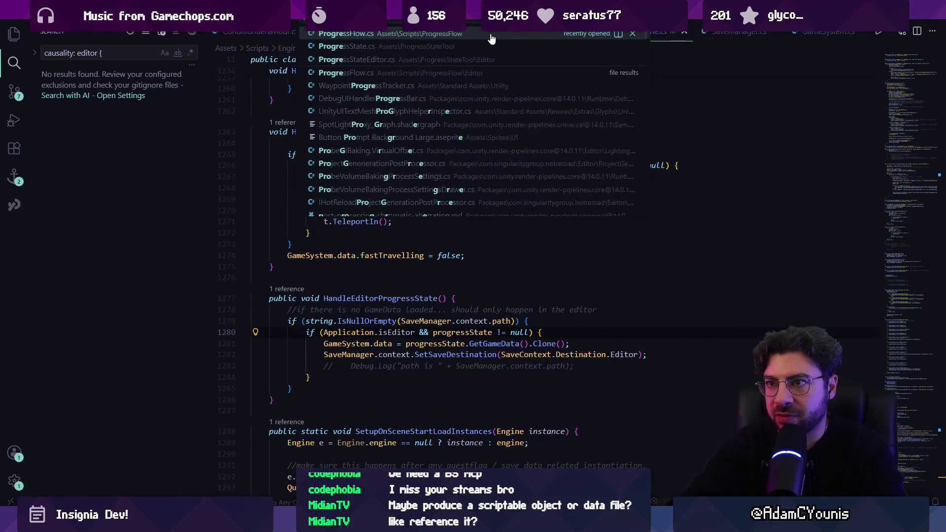
key("Return")
key("ctrl+w")
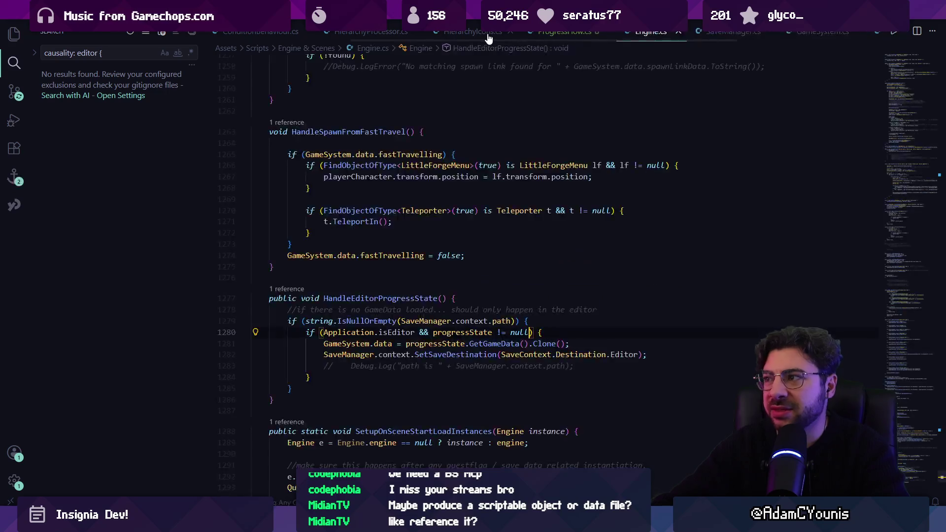
key("ctrl+p")
type("progressflow")
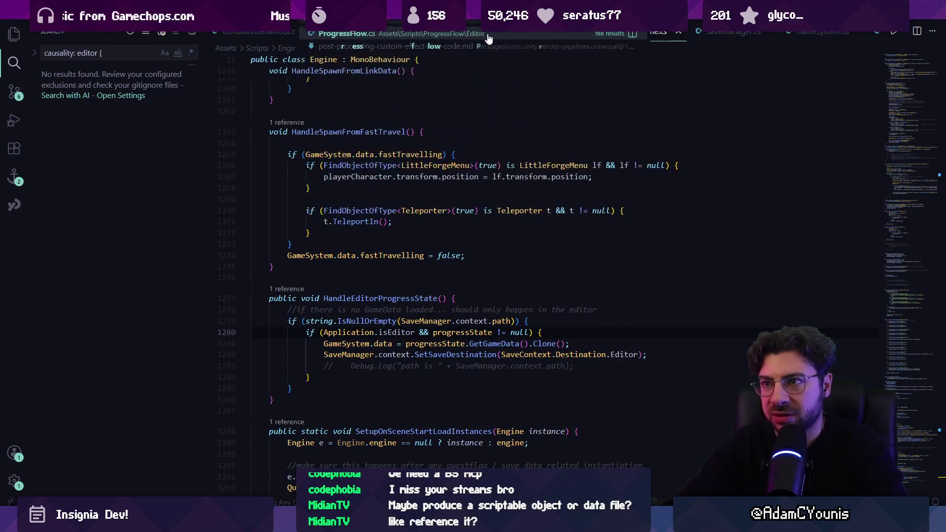
key("Return")
scroll(595, 191, "down", 20)
scroll(513, 154, "up", 18)
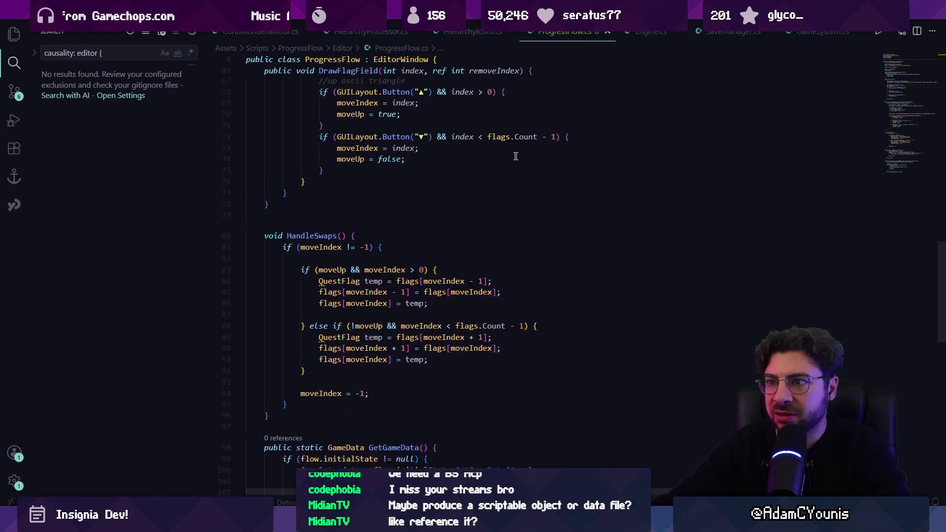
- Duplicate the initialState field declaration and rename the copy to outputState
scroll(398, 171, "up", 2)
left_click(380, 171)
key("Down")
key("Down")
key("Down")
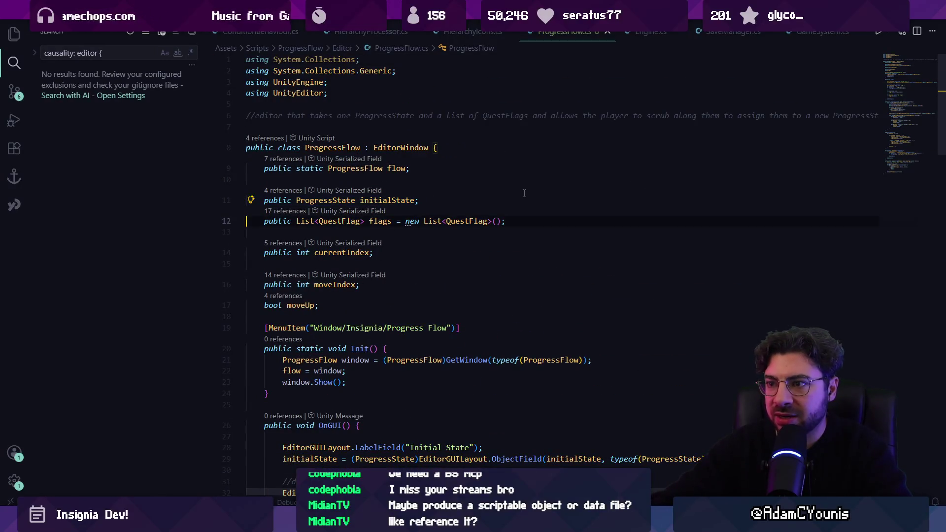
key("shift+alt+Down")
key("Left")
key("ctrl+shift+Left")
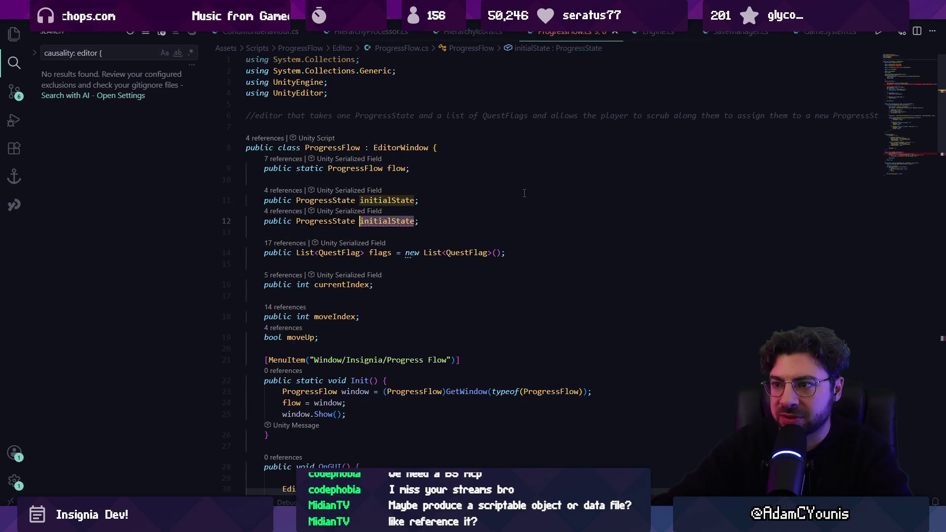
type("outputS")
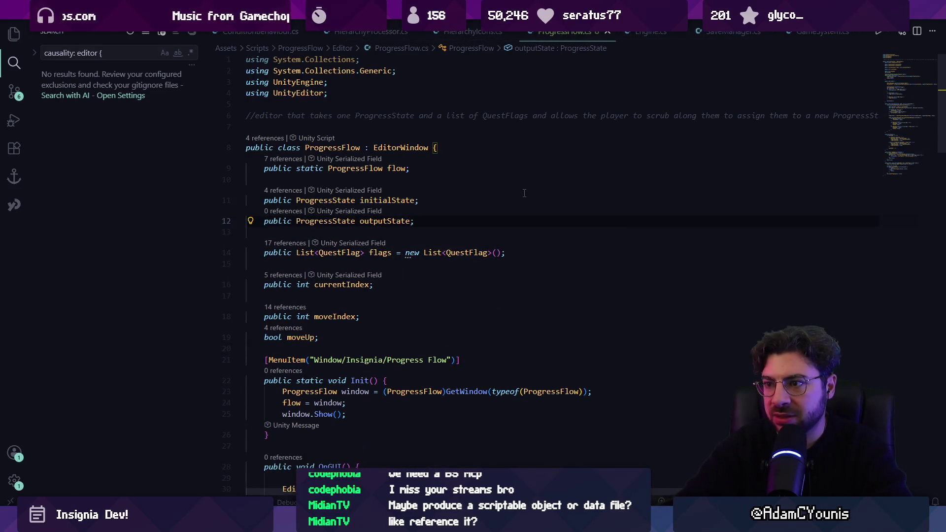
scroll(524, 193, "down", 15)
scroll(403, 243, "up", 3)
scroll(403, 244, "up", 3)
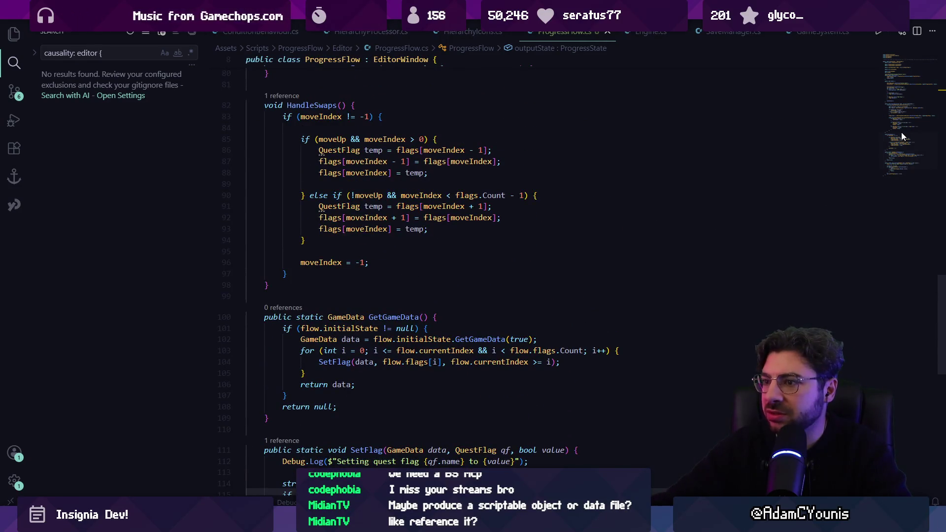
scroll(901, 131, "up", 6)
scroll(902, 132, "down", 3)
left_click_drag(904, 139, 906, 120)
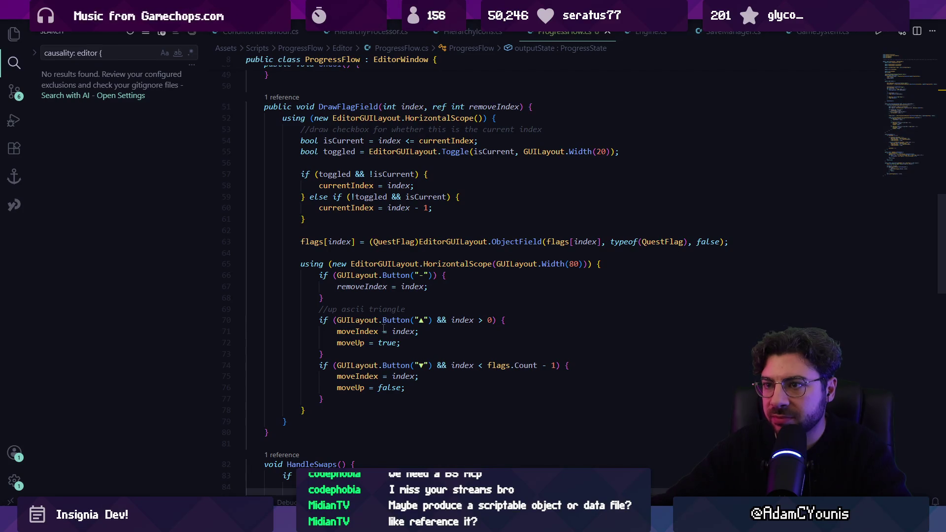
scroll(384, 329, "up", 5)
left_click(369, 366)
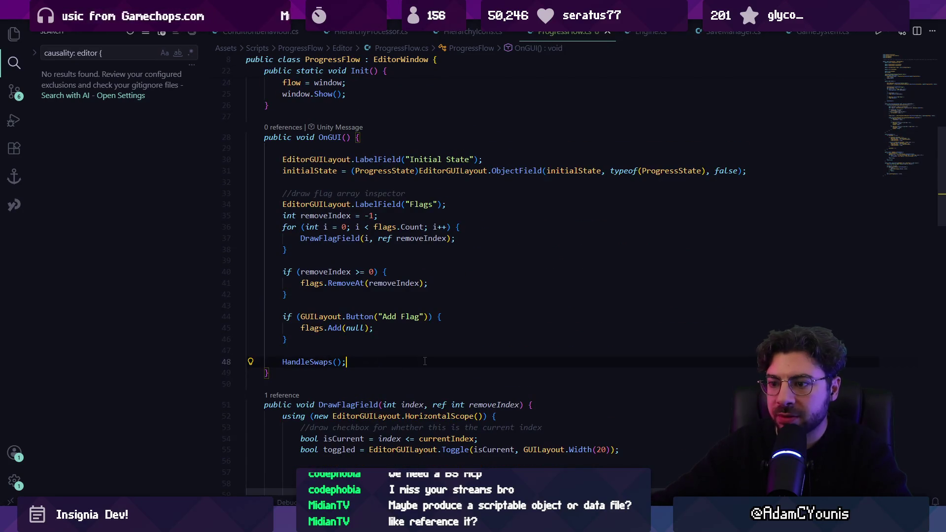
- Add a ValidateOutput(); call right after HandleSwaps() in OnGUI
key("Return")
key("Return")
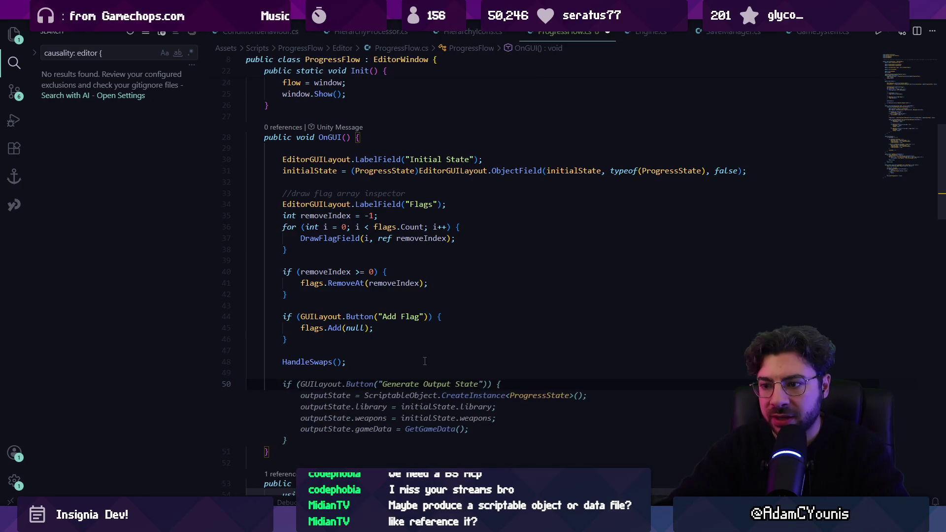
type("Validea")
key("BackSpace")
type("teOut")
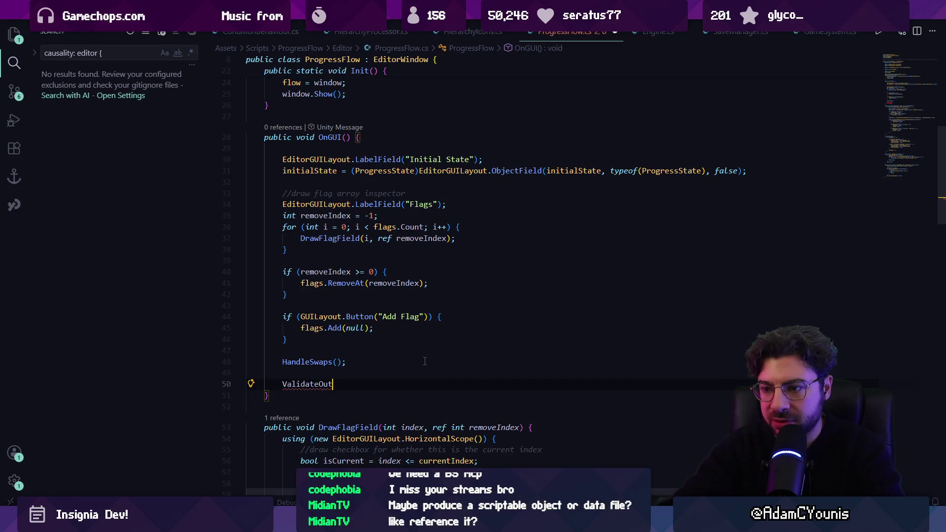
type("put();")
- Declare a new void ValidateOutput() method below OnGUI
scroll(321, 358, "down", 3)
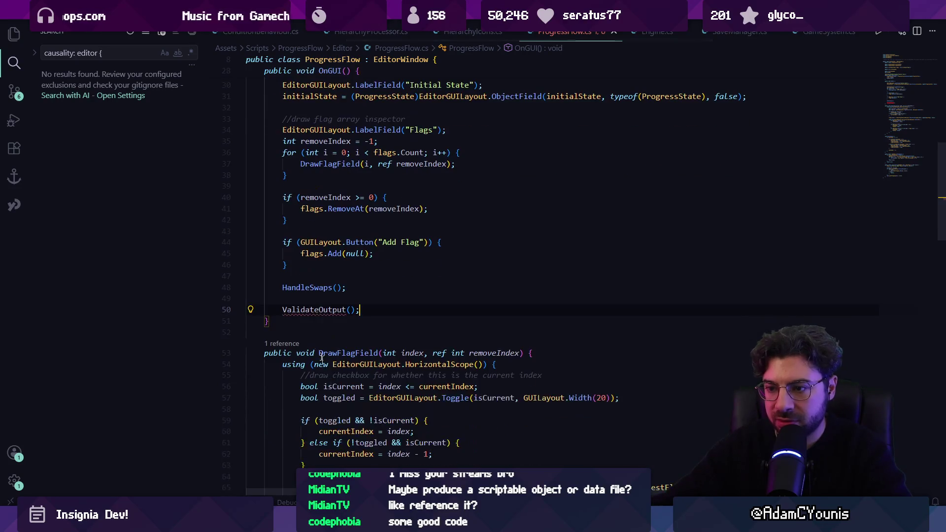
left_click(329, 321)
key("Return")
key("Return")
type("void CV")
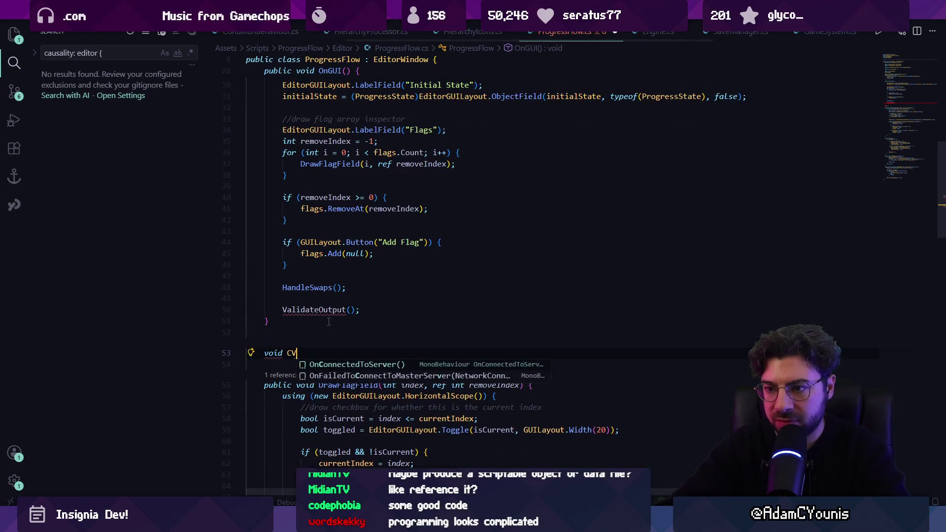
key("BackSpace")
key("BackSpace")
type("ValidateP")
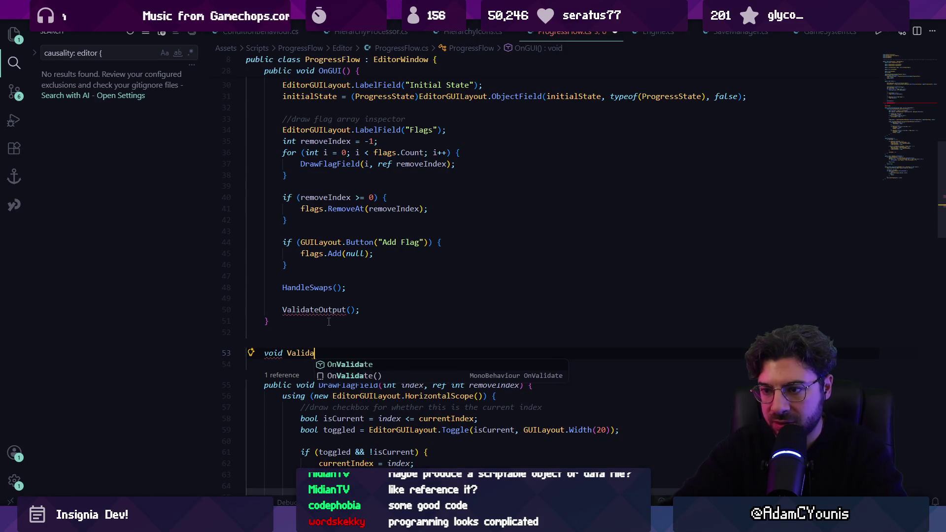
key("BackSpace")
type("Output() {")
key("Return")
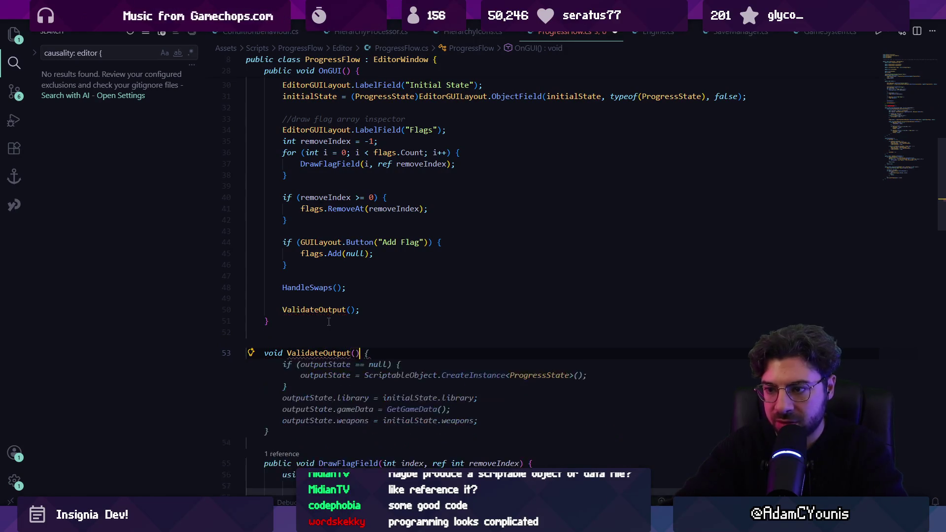
- Write a comment in ValidateOutput about differences between GameData and initialState
type("//if there'")
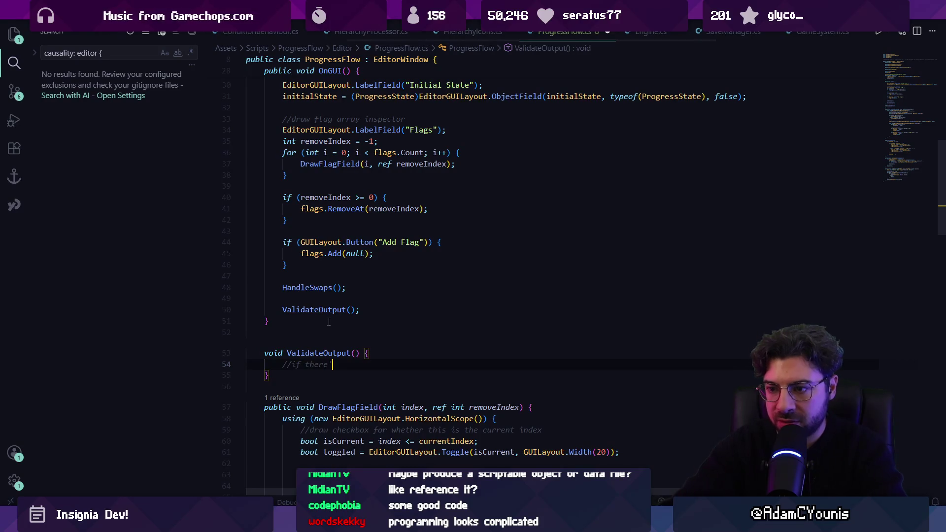
type("s any different")
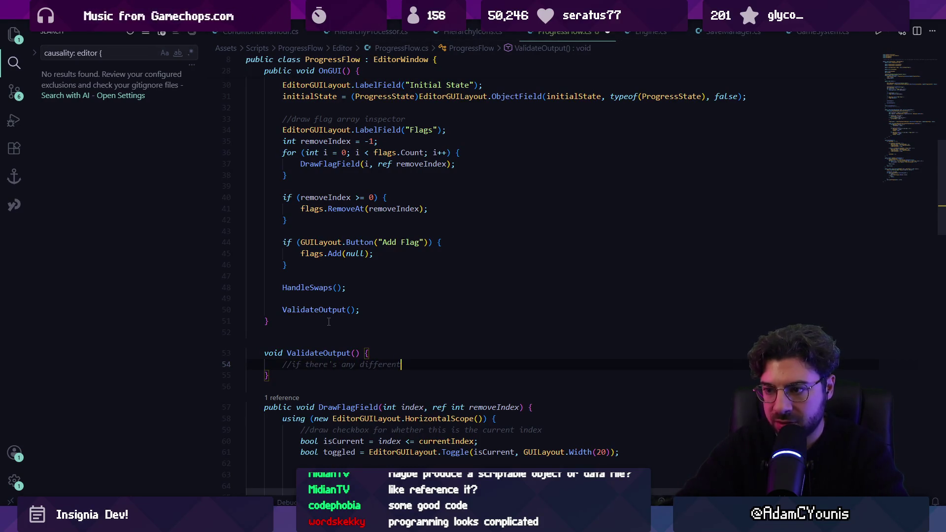
key("BackSpace")
key("BackSpace")
key("BackSpace")
type("r")
key("Tab")
type("etween the Game")
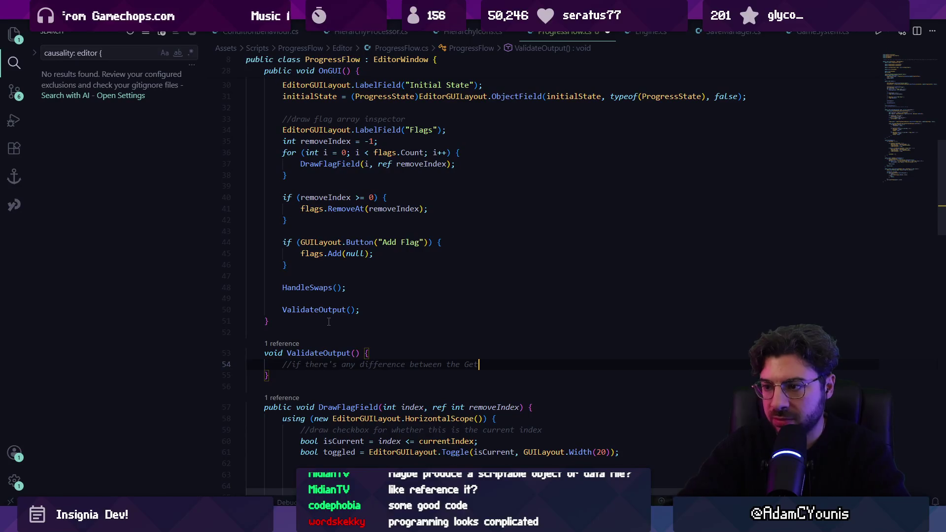
type("t")
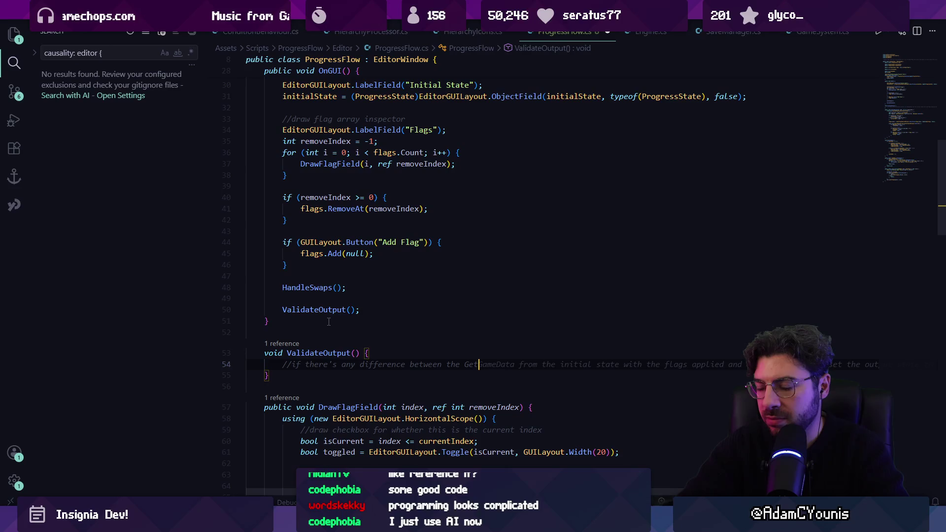
type("GameData and")
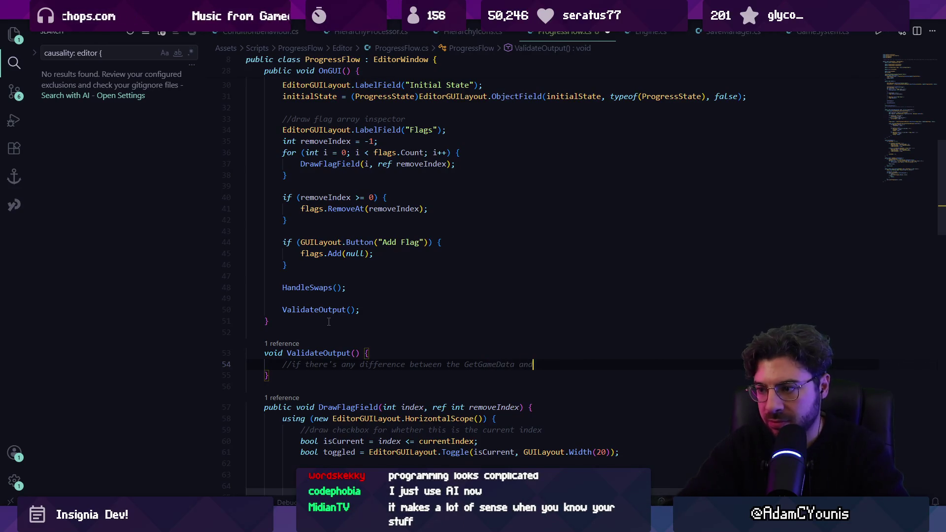
type(" InitialState,")
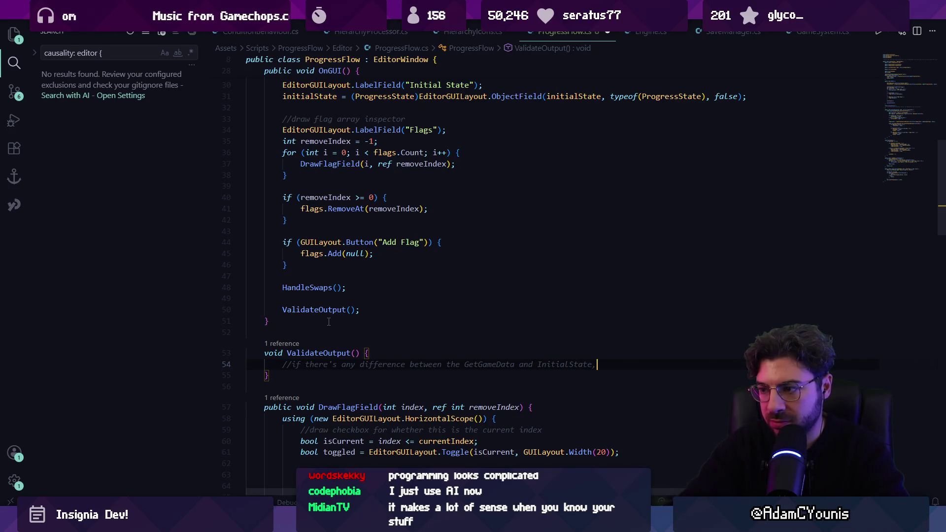
type(" assign the new o")
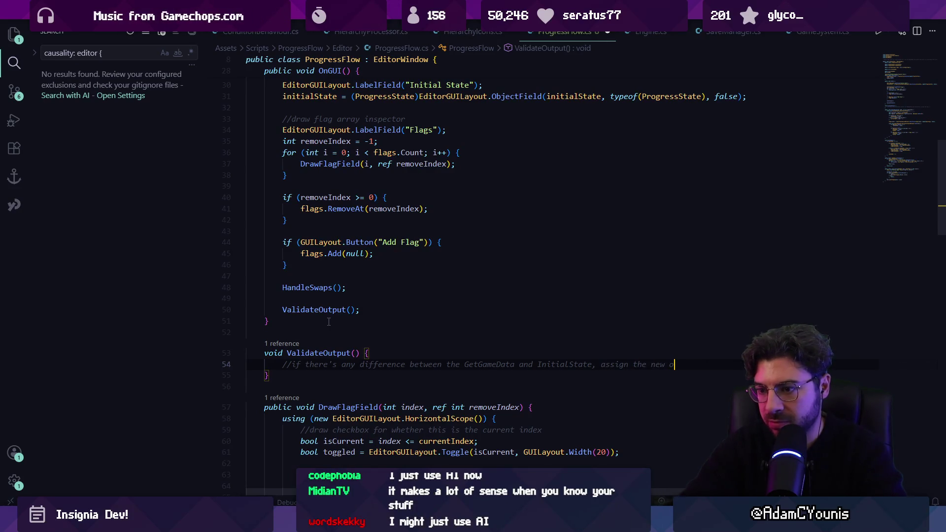
scroll(329, 321, "down", 20)
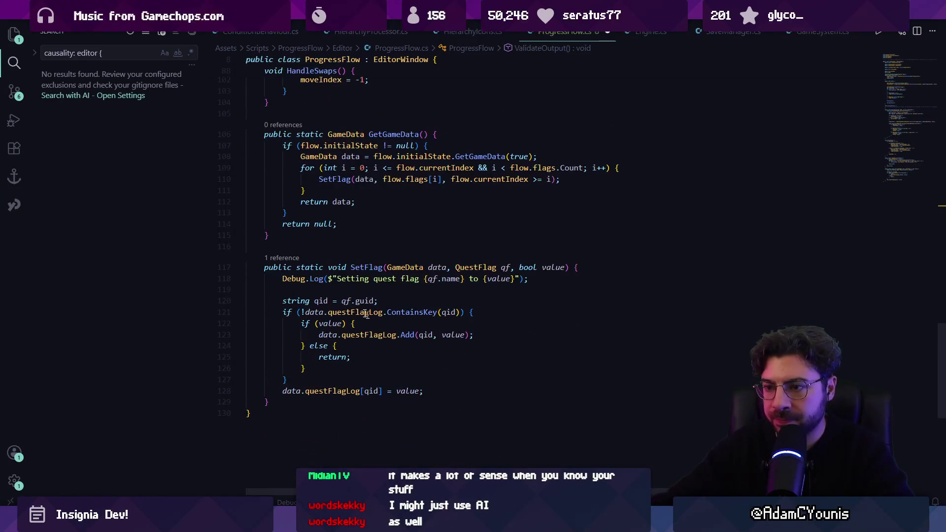
left_click(369, 267)
scroll(368, 267, "up", 7)
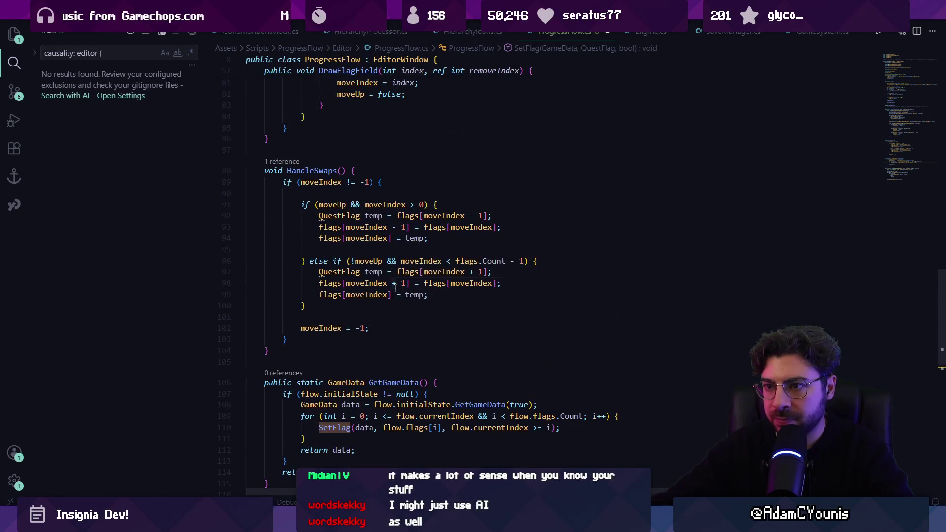
scroll(311, 168, "up", 15)
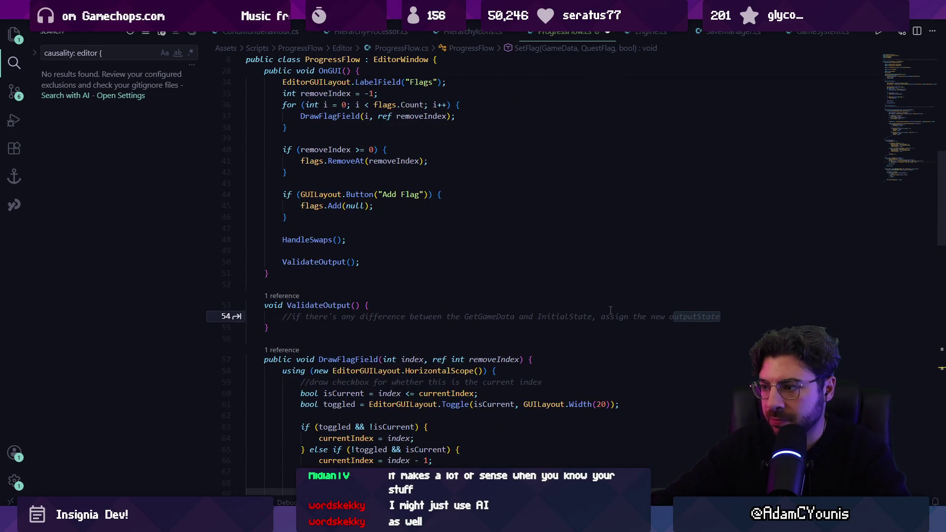
scroll(610, 310, "down", 15)
- Accept Copilot's initialState check block and select its body for rewriting
key("Tab")
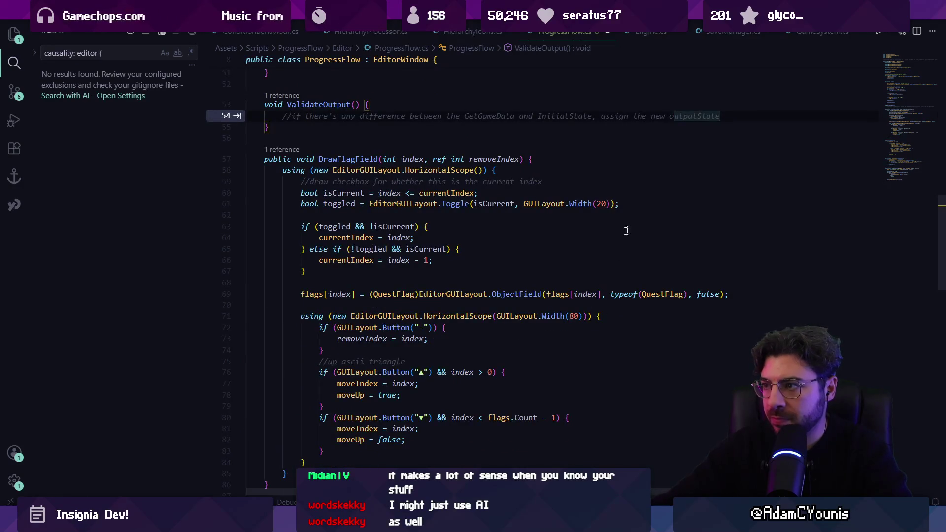
key("Tab")
scroll(353, 231, "up", 3)
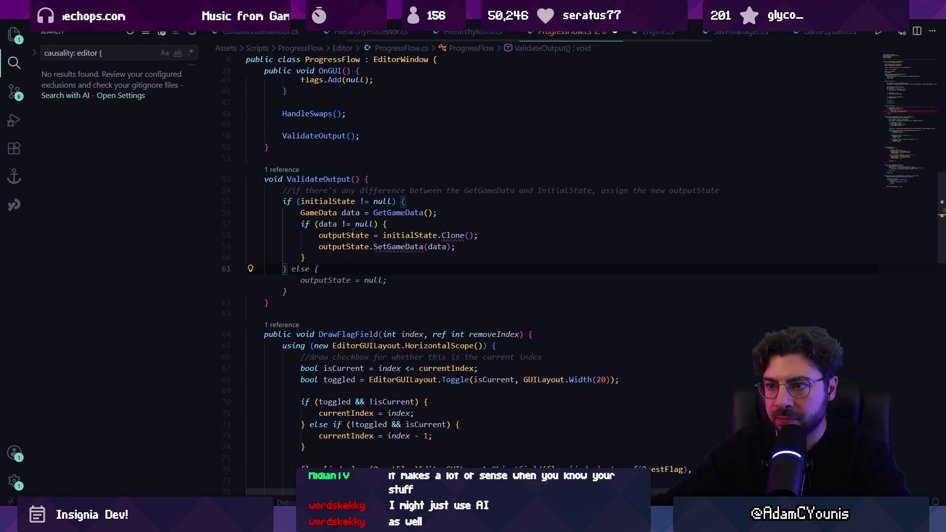
left_click(397, 212)
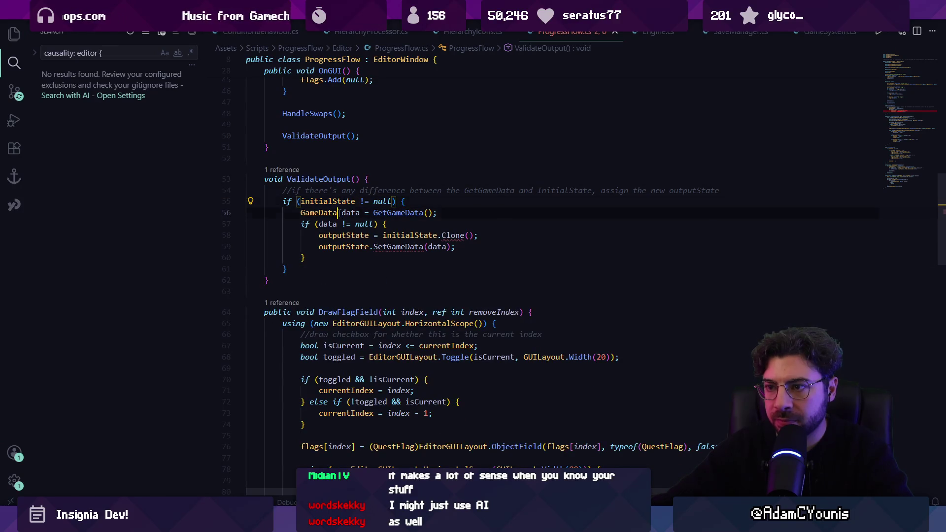
left_click(310, 214)
left_click(351, 212)
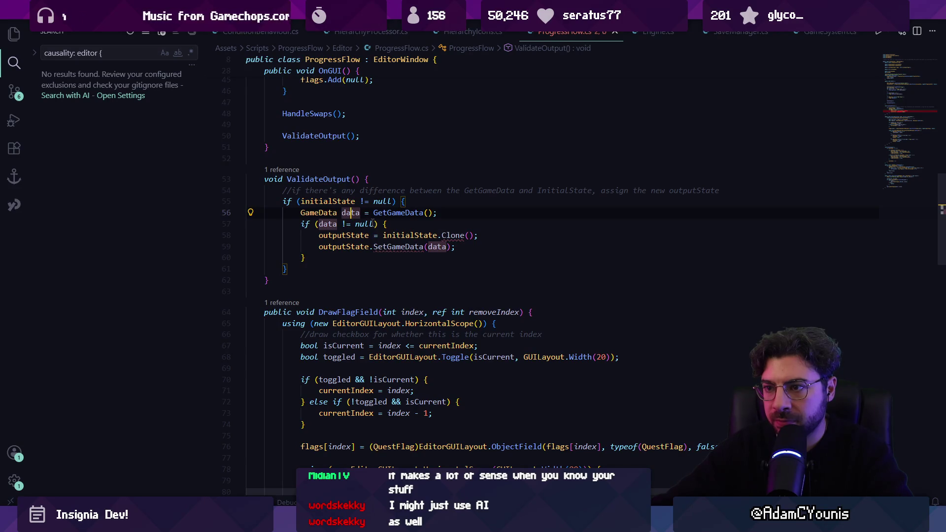
left_click(343, 235)
mouse_move(306, 258)
left_mouse_down()
mouse_move(345, 222)
mouse_move(302, 213)
left_mouse_up()
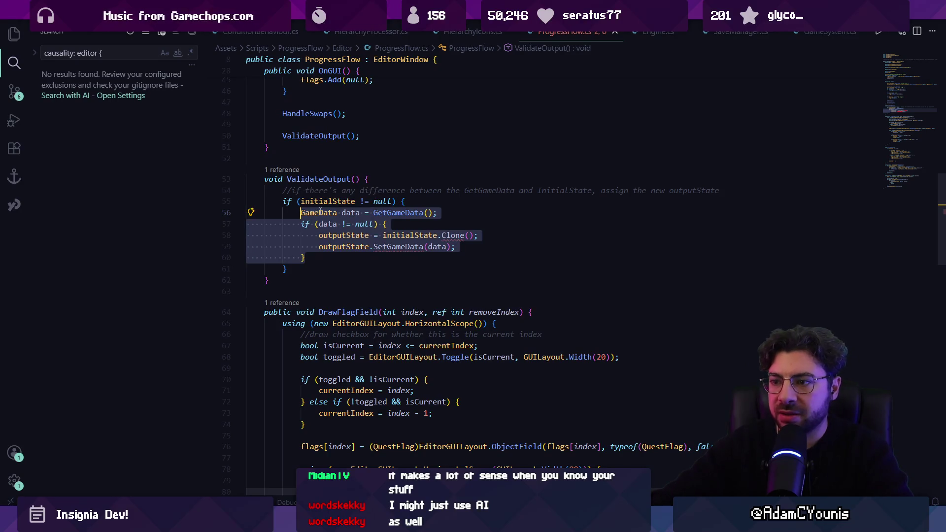
- Assign outputState.gameData = GetGameData(); inside ValidateOutput
type("outputstate.")
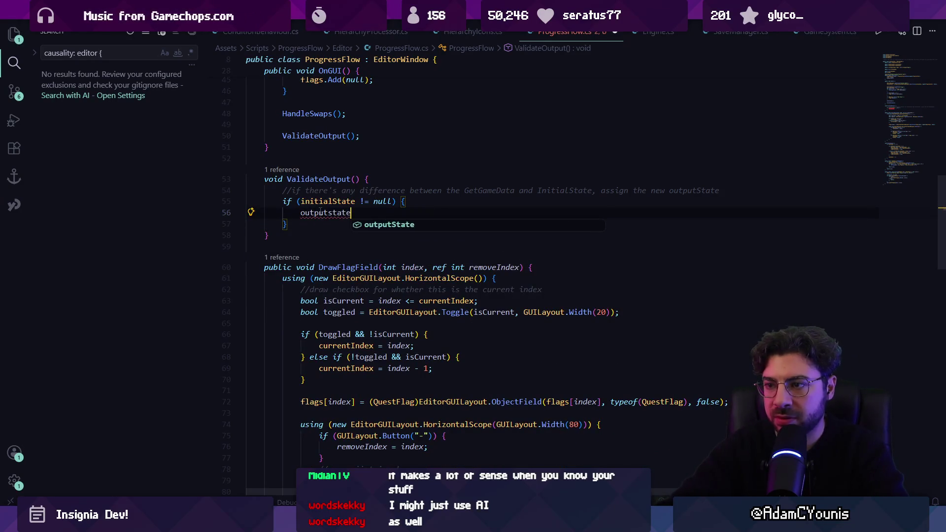
key("ctrl+BackSpace")
key("ctrl+BackSpace")
type("outpu")
key("Tab")
type(".data")
key("Tab")
type("= GetGameData();")
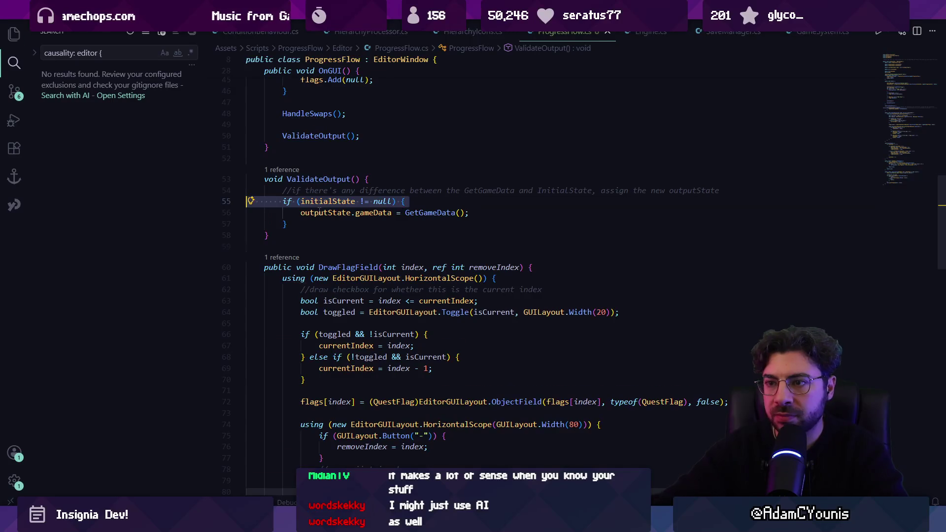
- Accept Copilot's SetDirty rewrite and remove the stray closing brace
key("Tab")
key("Tab")
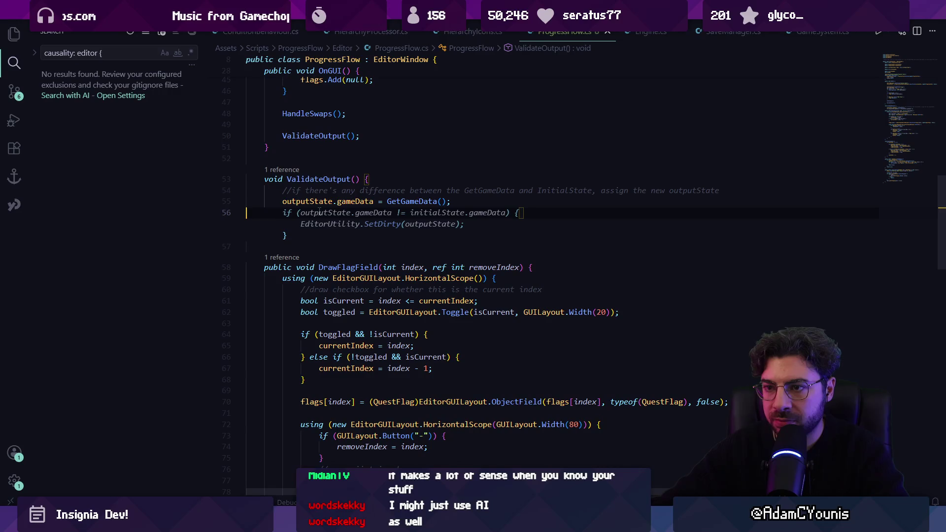
type("}")
key("Return")
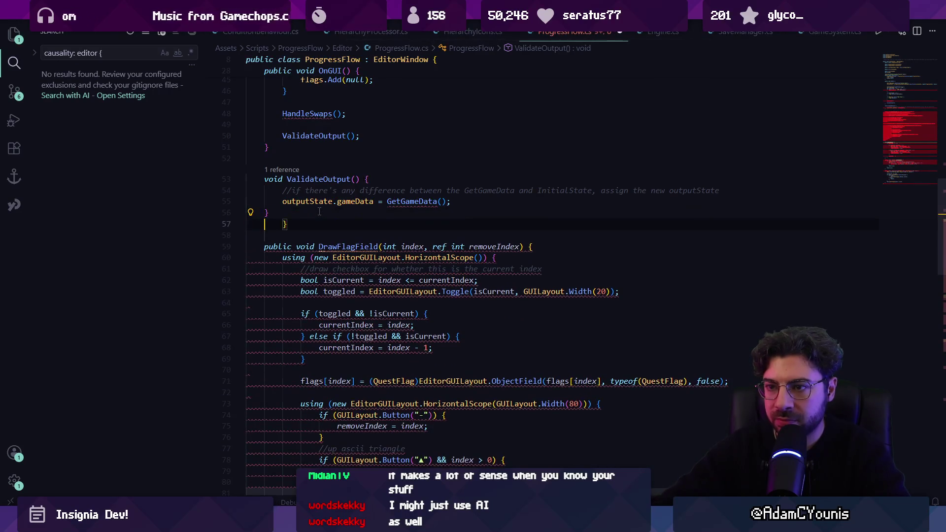
key("BackSpace")
key("Up")
key("Home")
key("Home")
key("Return")
key("Up")
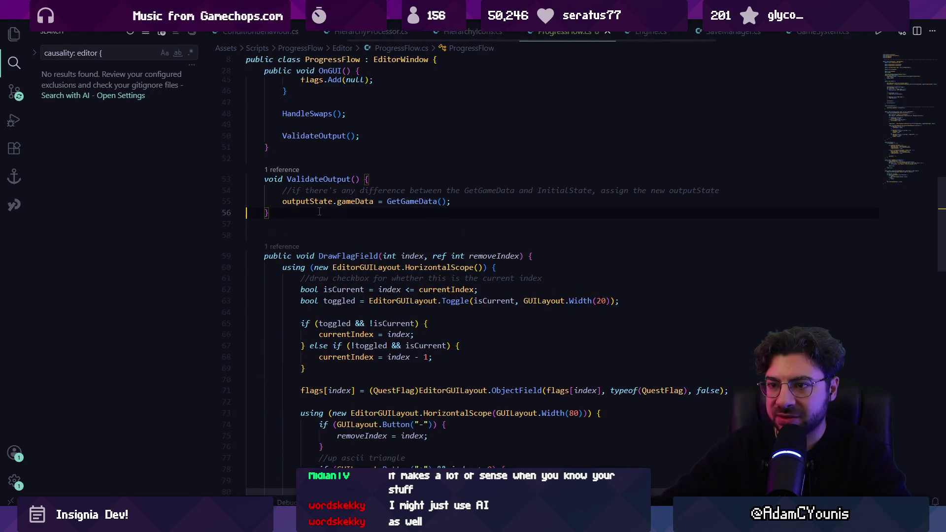
key("Up")
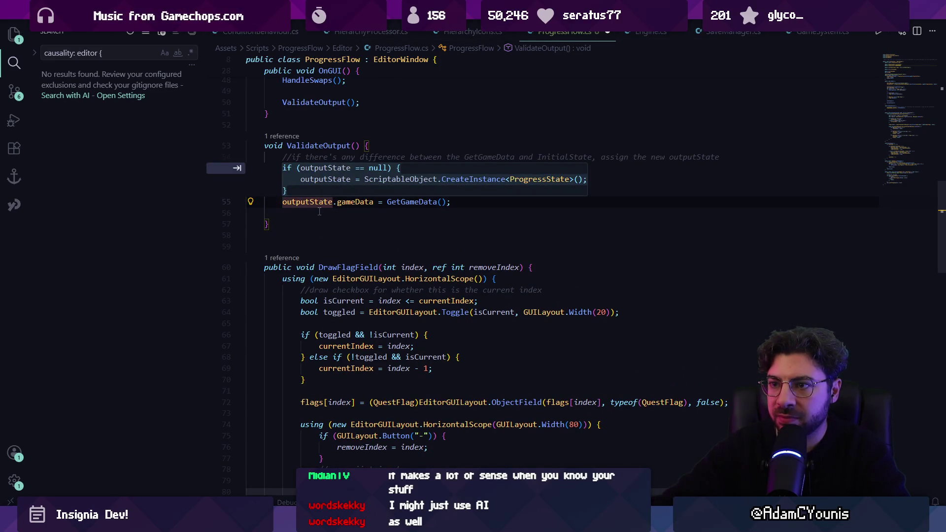
key("Tab")
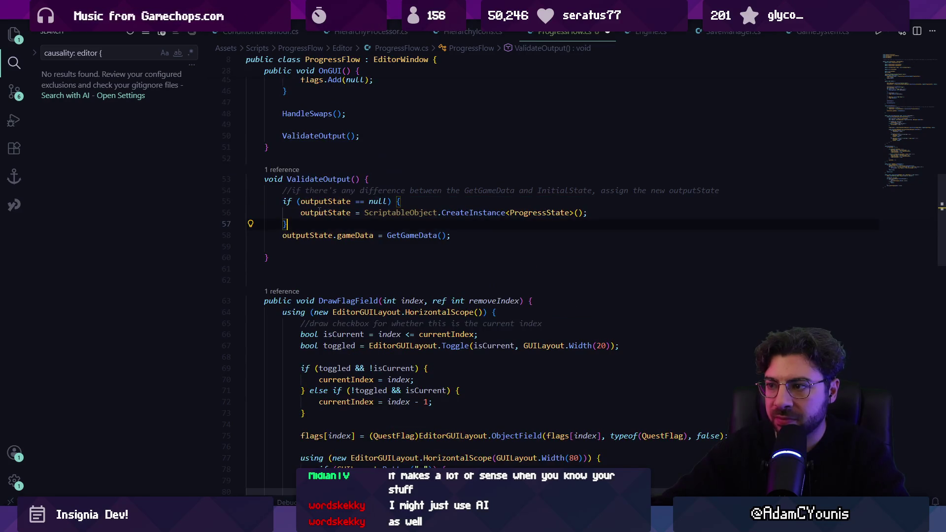
key("ctrl+z")
key("ctrl+z")
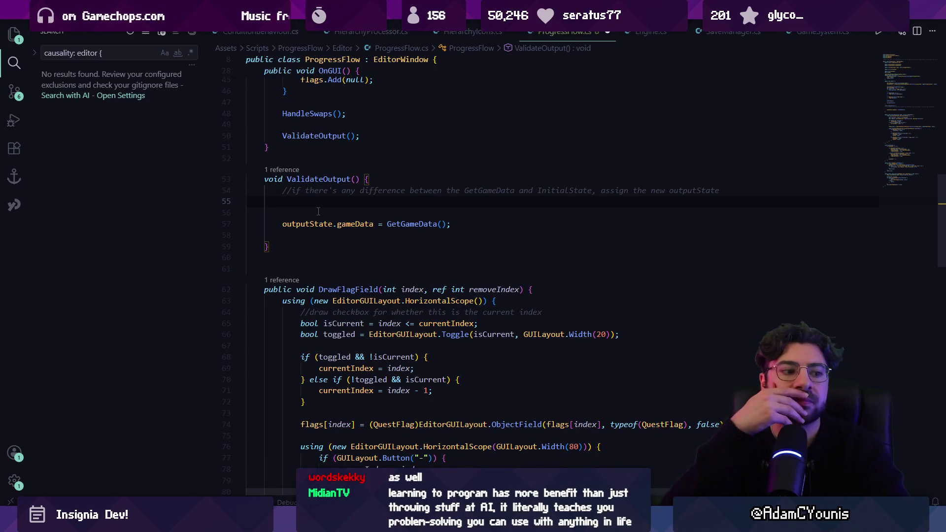
- Add an early return when outputState is null above the gameData assignment
type("if(putp")
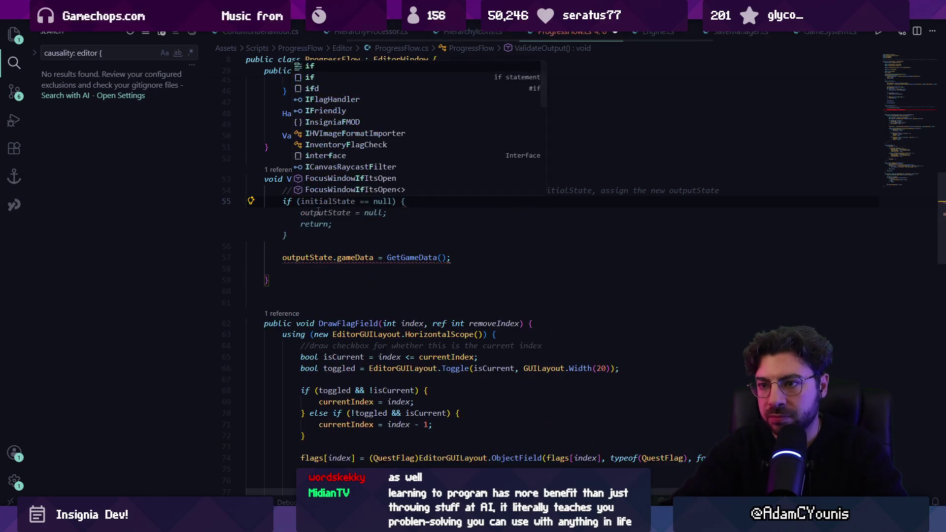
key("BackSpace")
type("outputS")
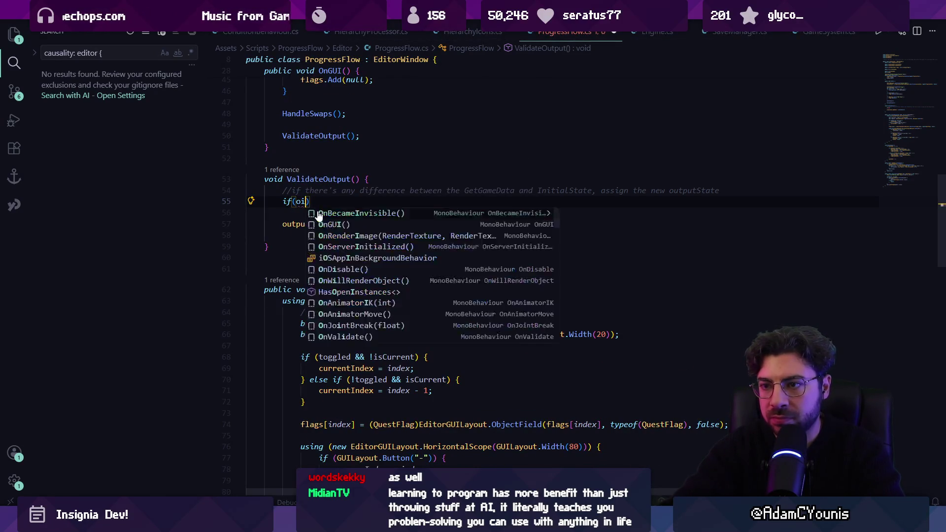
type("tat")
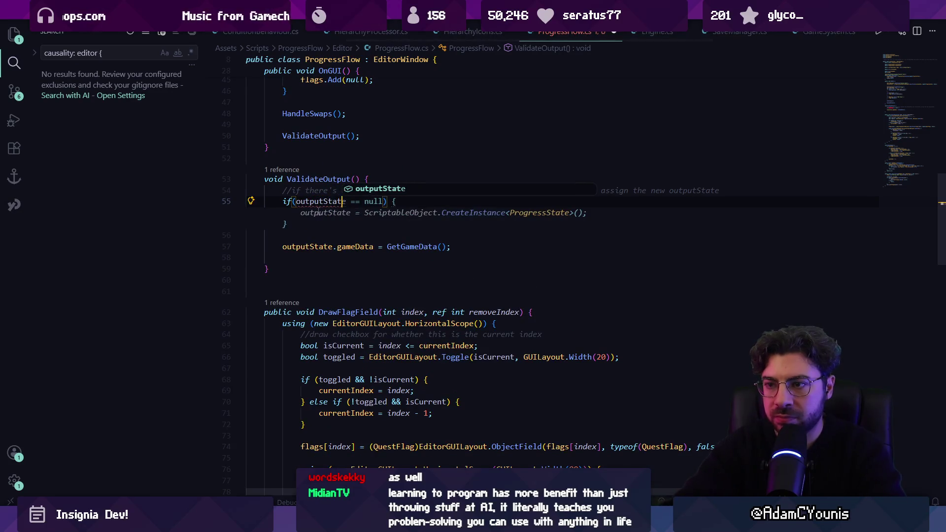
type("e")
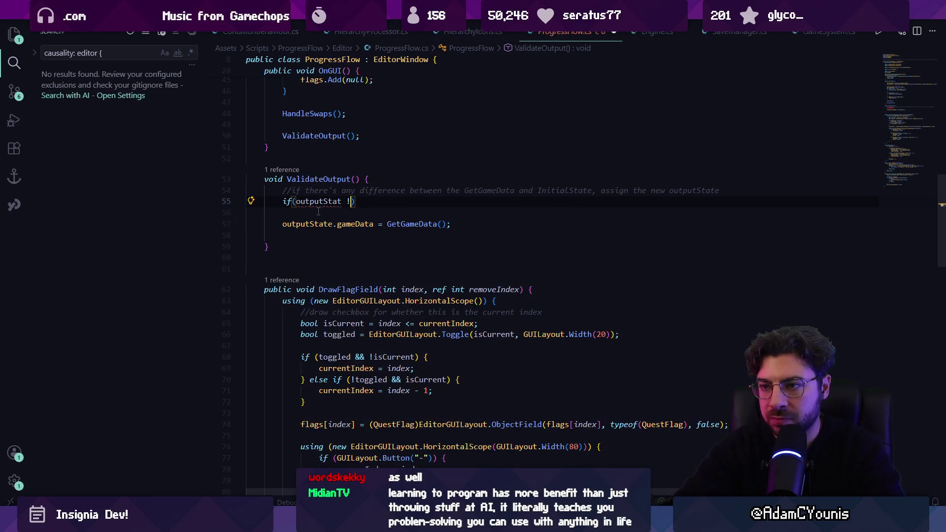
type(" !")
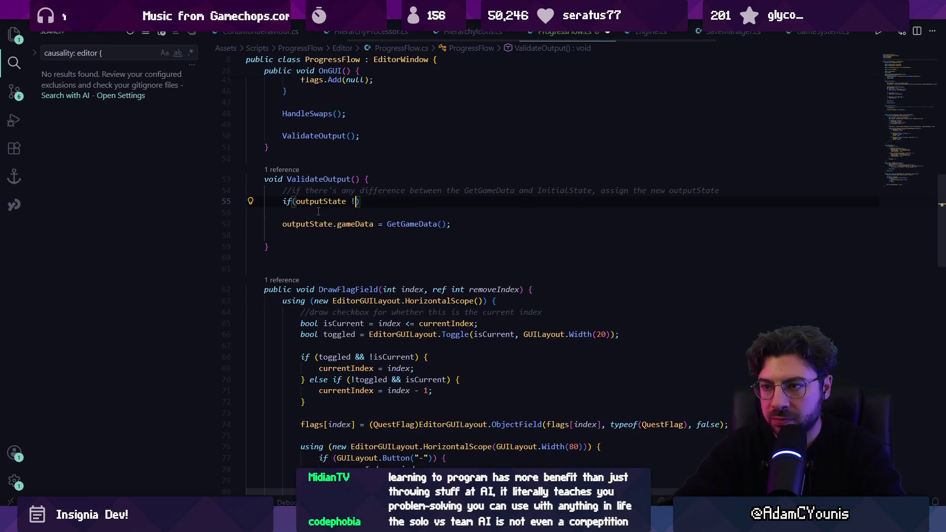
key("Tab")
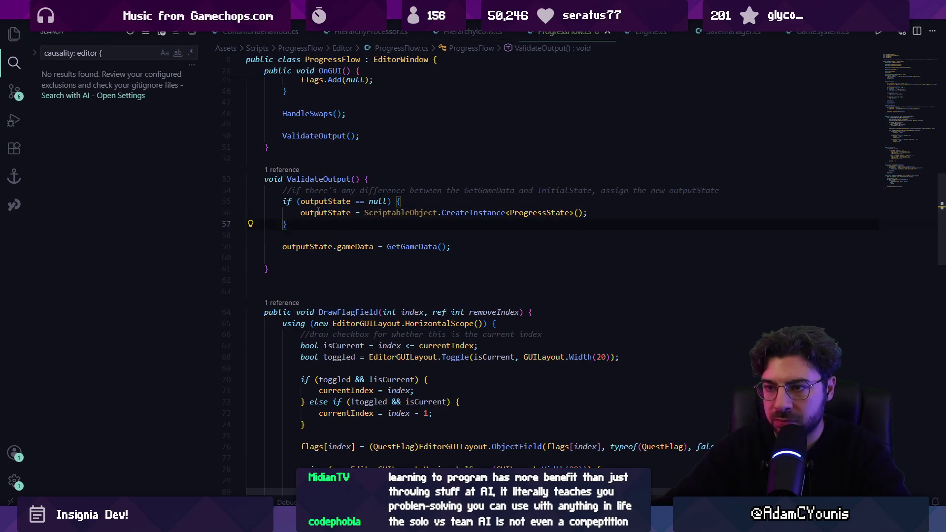
key("BackSpace")
type("return;")
key("Down")
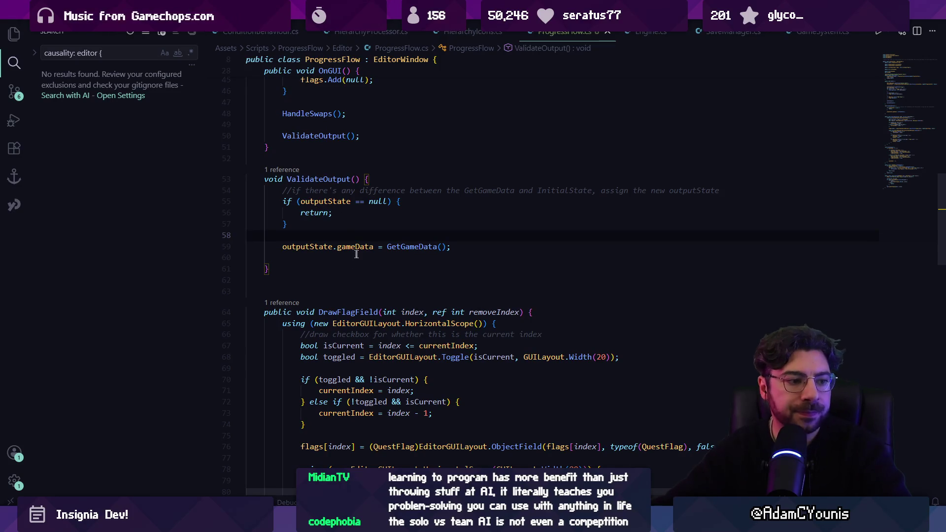
- Duplicate the Initial State label and object field lines below the original
scroll(356, 253, "up", 5)
scroll(940, 82, "up", 10)
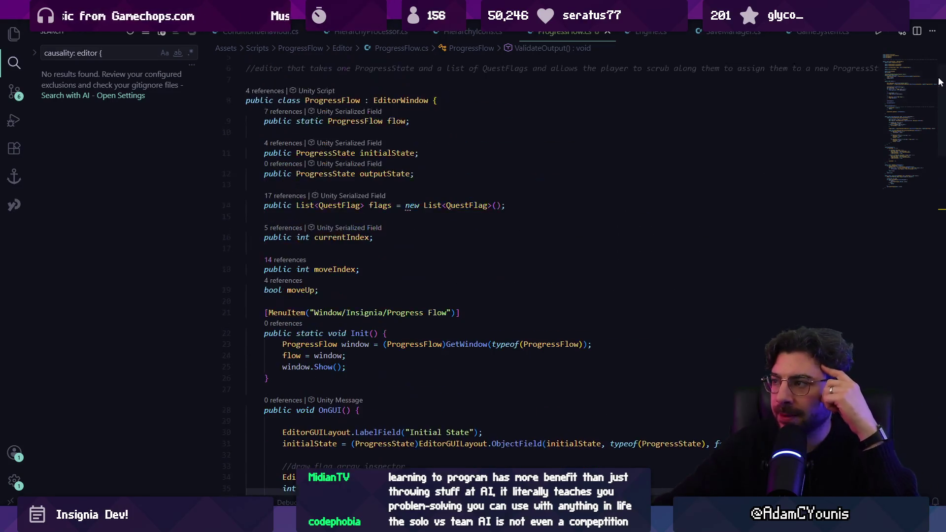
scroll(374, 251, "down", 4)
scroll(388, 246, "down", 5)
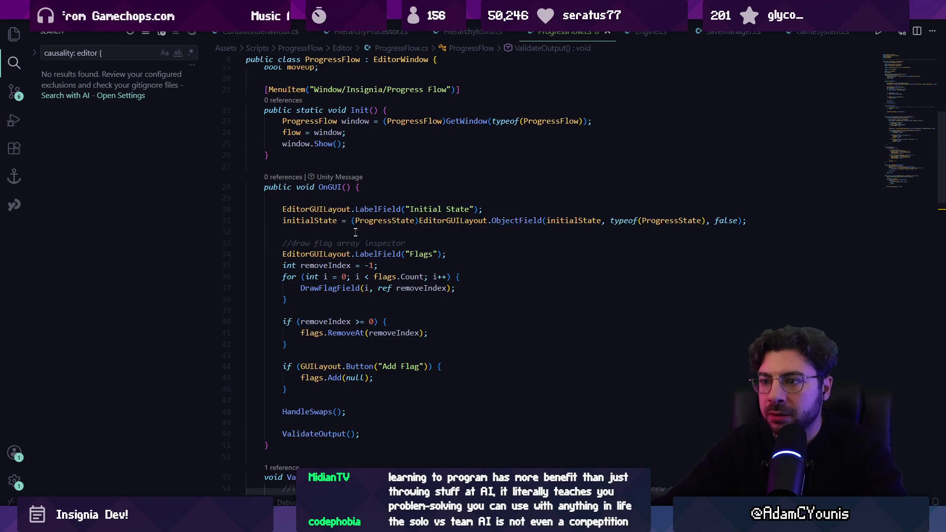
left_click(249, 220)
key("Return")
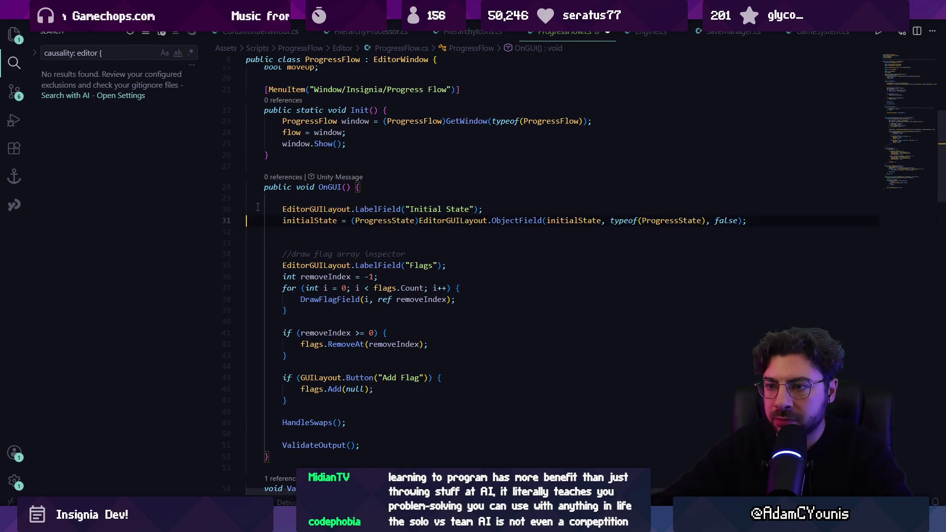
key("Down")
key("Down")
type("EditorGUILayout.LabelField(\"Initial State\");         initialState = (ProgressState)EditorGUILayout.ObjectField(initialState, typeof(ProgressState), false);")
key("ctrl+Left")
key("ctrl+Left")
- Multi-select the case-matched occurrences of Initial in the copied lines
key("Up")
key("ctrl+Left")
key("ctrl+Left")
key("Left")
key("ctrl+shift+Left")
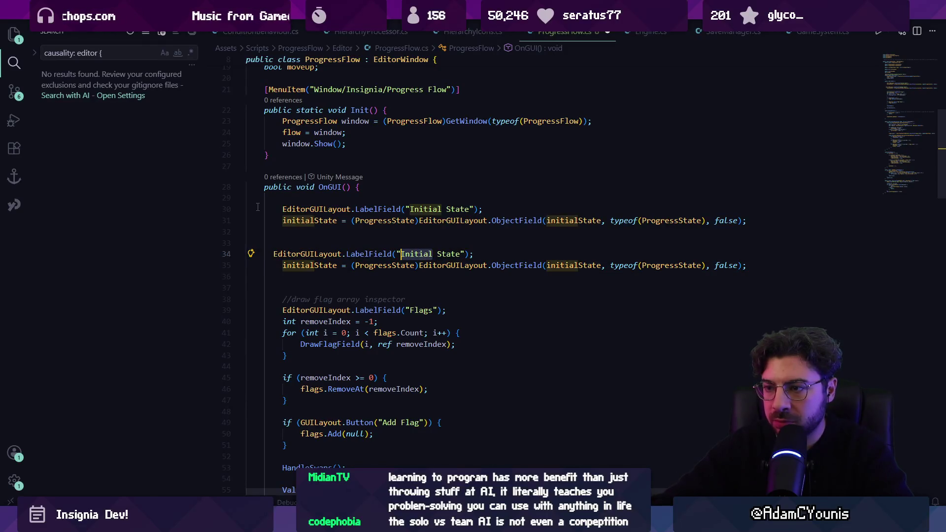
key("ctrl+d")
key("ctrl+d")
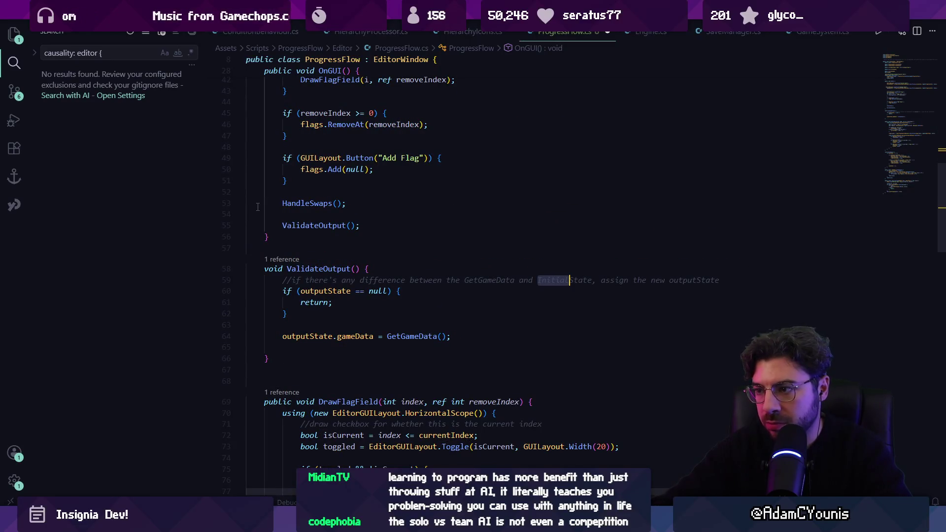
scroll(257, 206, "up", 3)
key("ctrl+d")
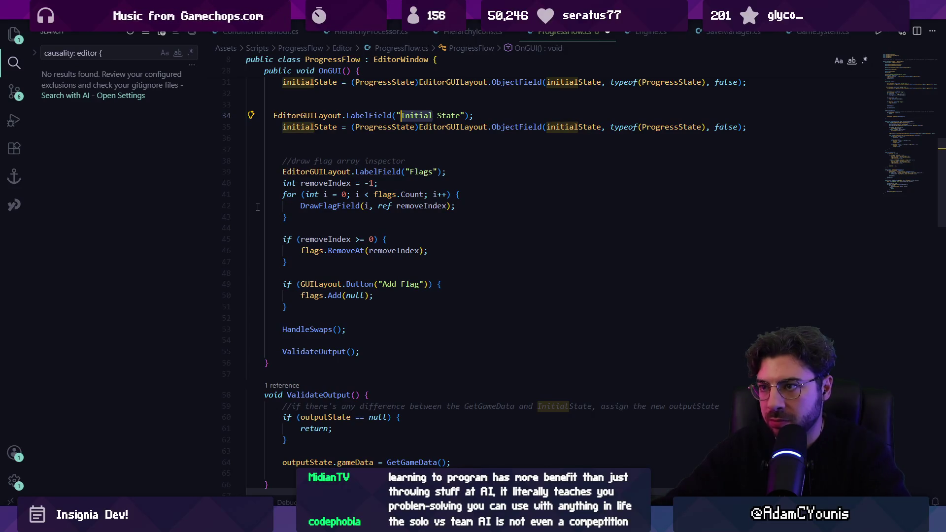
key("alt+c")
key("ctrl+d")
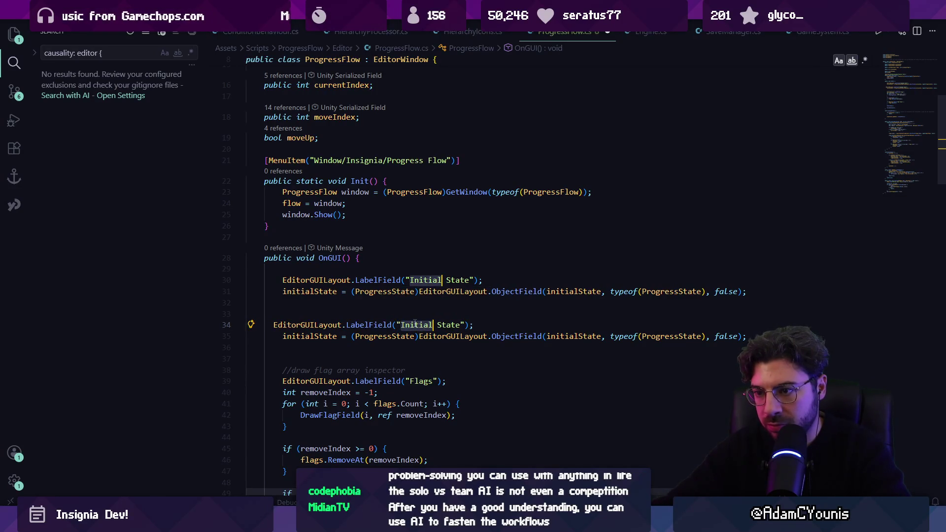
- Rename the copied label and field to Output State and outputState
left_click(433, 324)
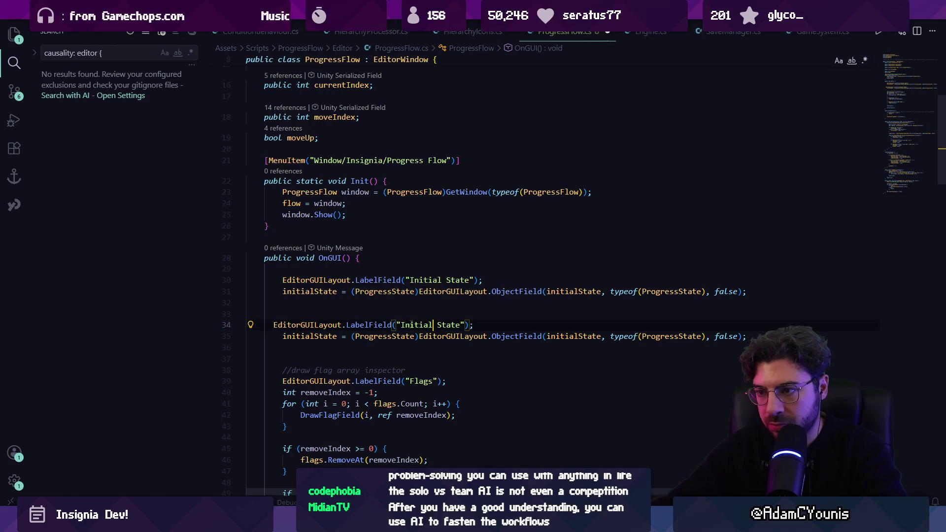
double_click(409, 325)
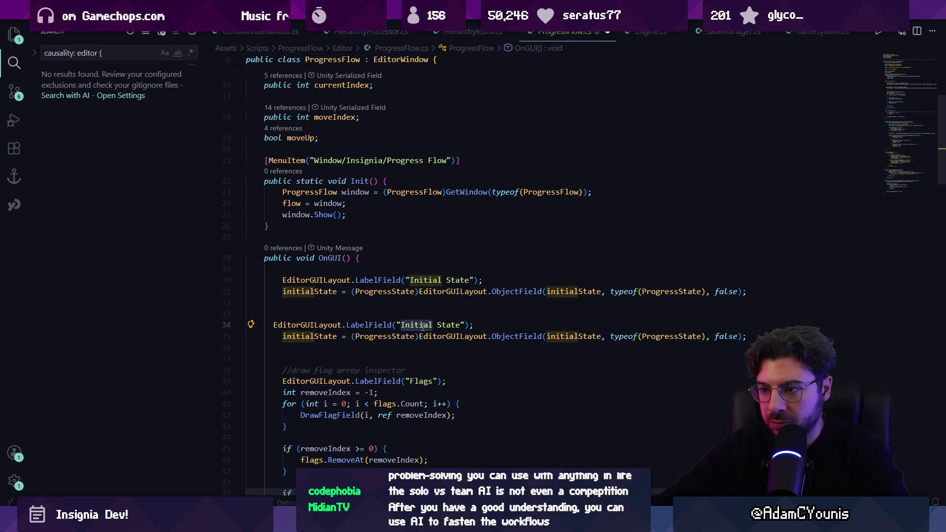
key("Left")
double_click(423, 326)
type("output")
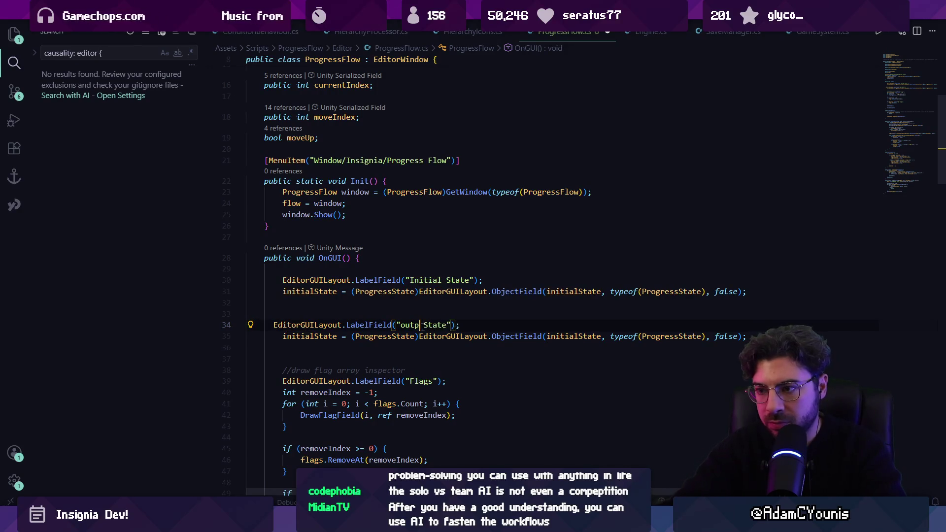
key("Tab")
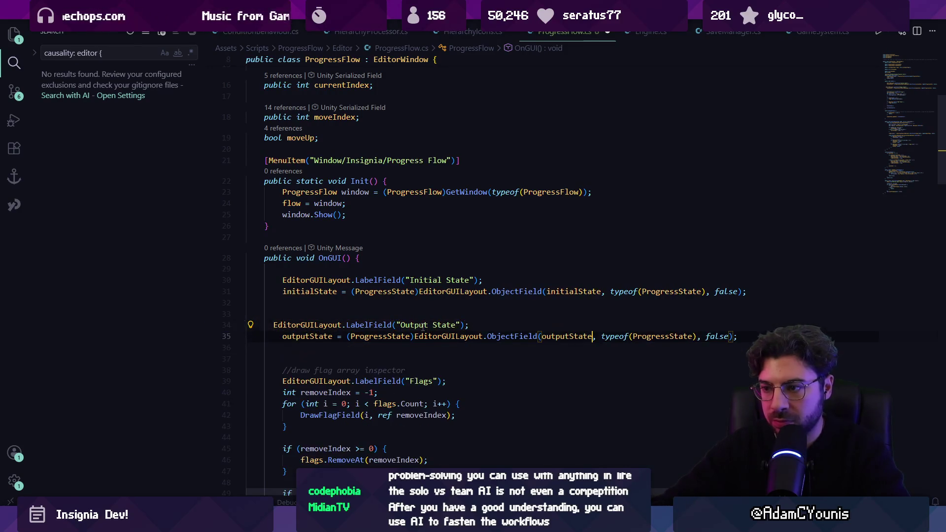
- In ValidateOutput, indent the empty line after the null check
key("Tab")
left_click(422, 327)
key("Down")
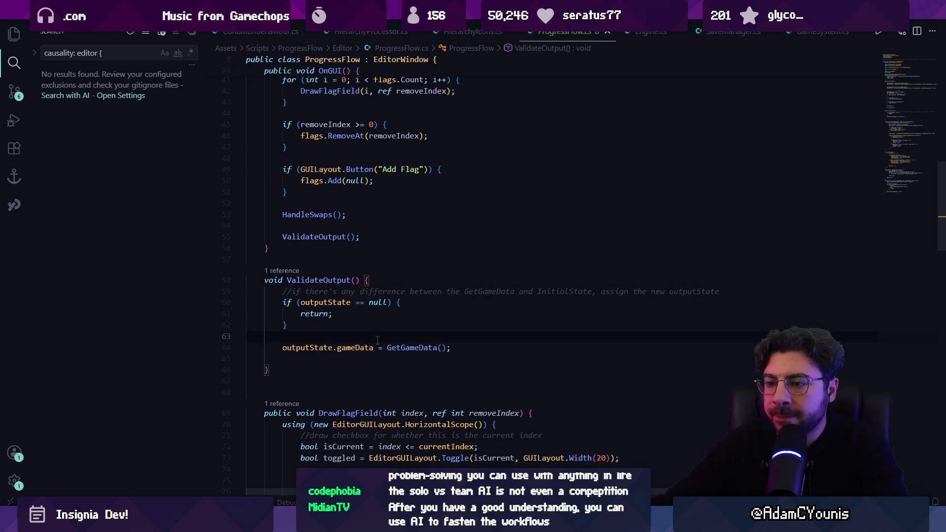
key("Tab")
key("Tab")
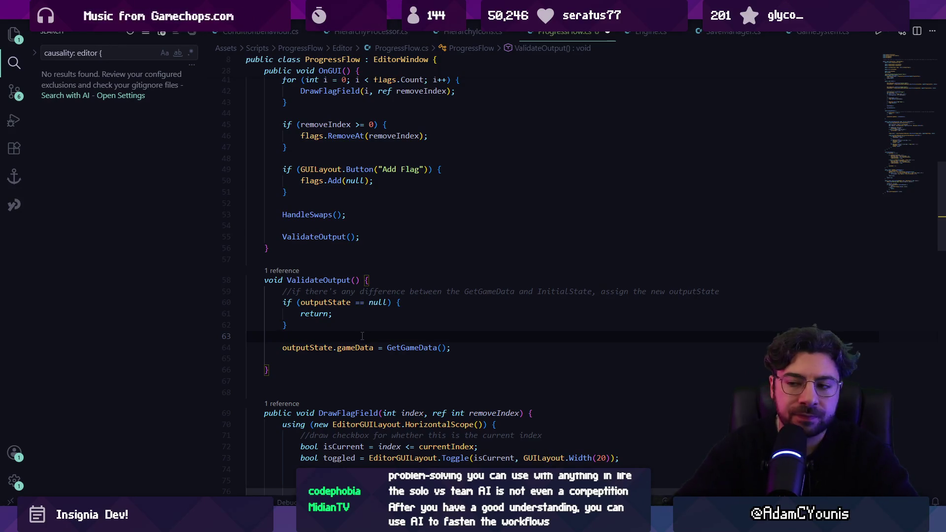
- Try an //outputState comment above the gameData assignment, then delete it
left_click(455, 328)
key("Return")
key("Return")
type("//check if the ")
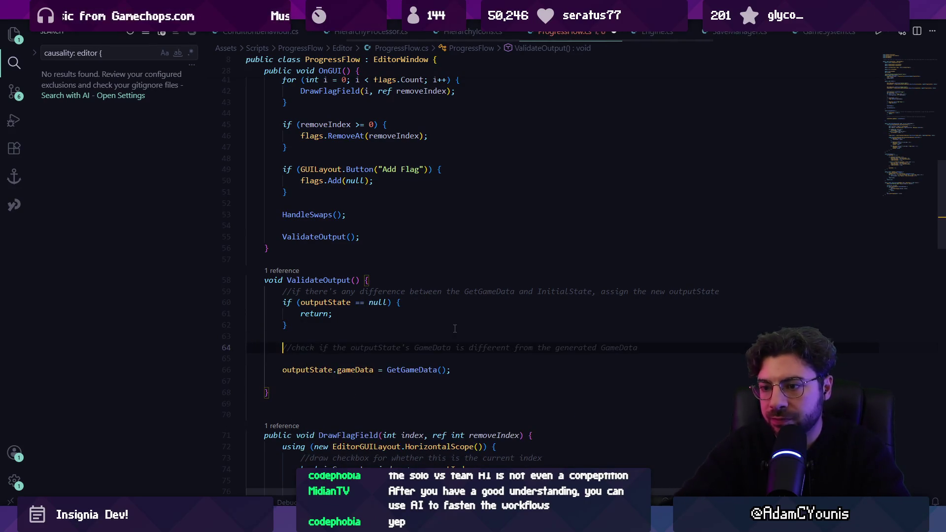
type("outputS")
key("BackSpace")
key("BackSpace")
key("BackSpace")
type("putS")
key("BackSpace")
key("BackSpace")
key("BackSpace")
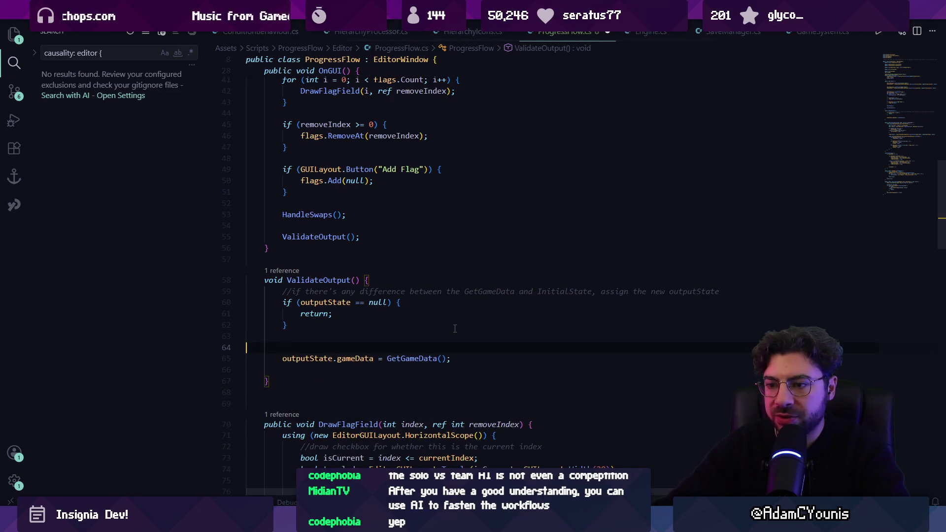
- Add a //save the asset comment with SetDirty(outputState) and SaveAssets calls below the gameData assignment
key("Delete")
key("Down")
key("Return")
key("Return")
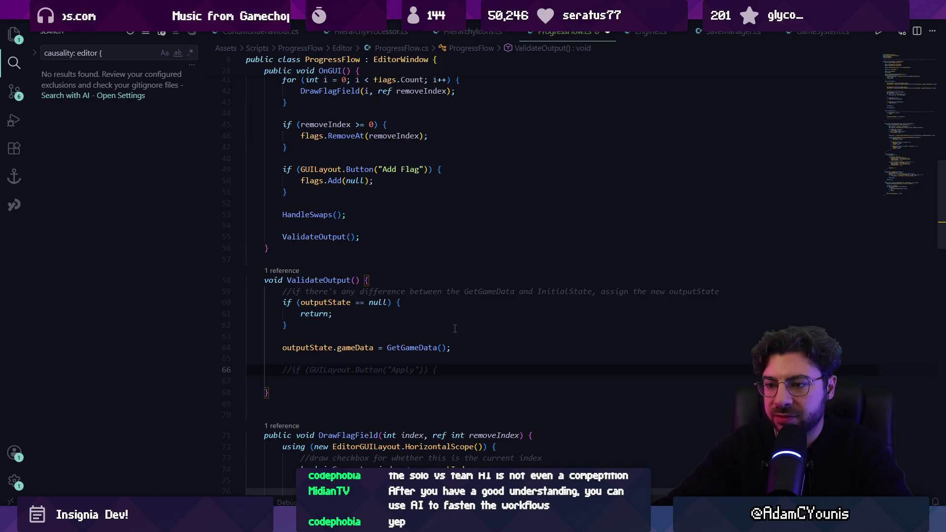
type("//save the asset")
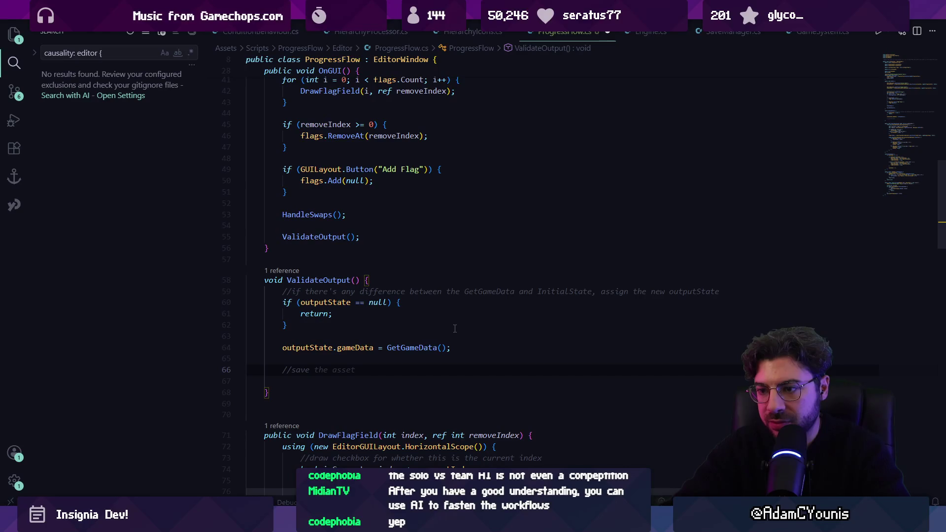
key("Return")
key("Tab")
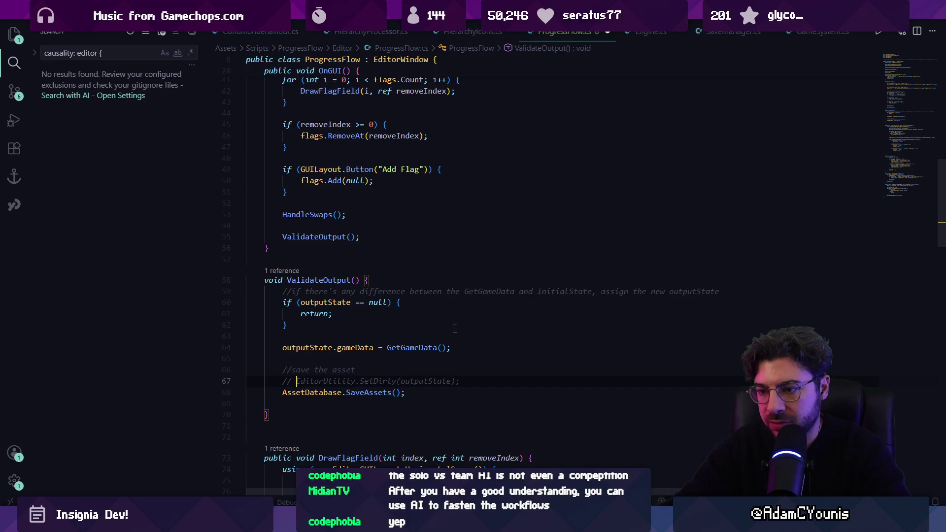
key("Tab")
key("Return")
- Delete the unfinished if statement and the empty line, then save
key("BackSpace")
key("BackSpace")
type("if")
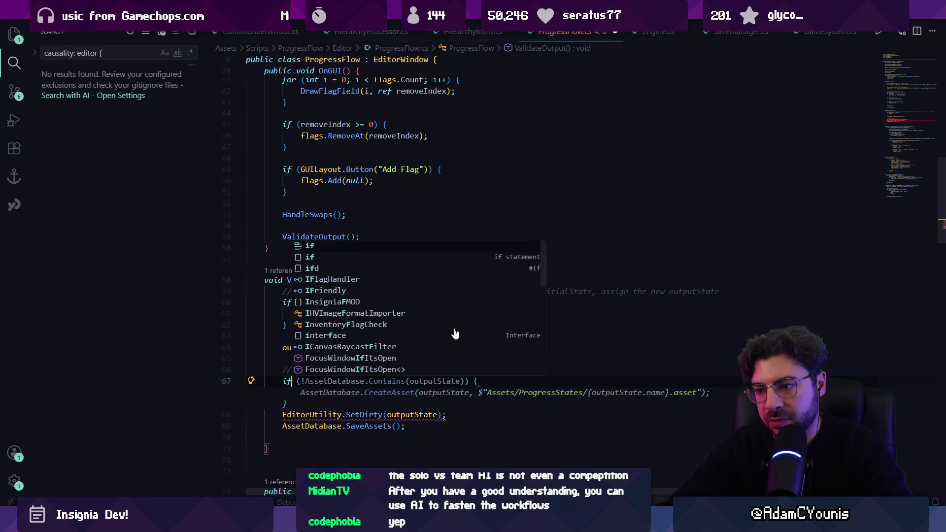
key("Escape")
key("BackSpace")
key("BackSpace")
key("BackSpace")
key("ctrl+s")
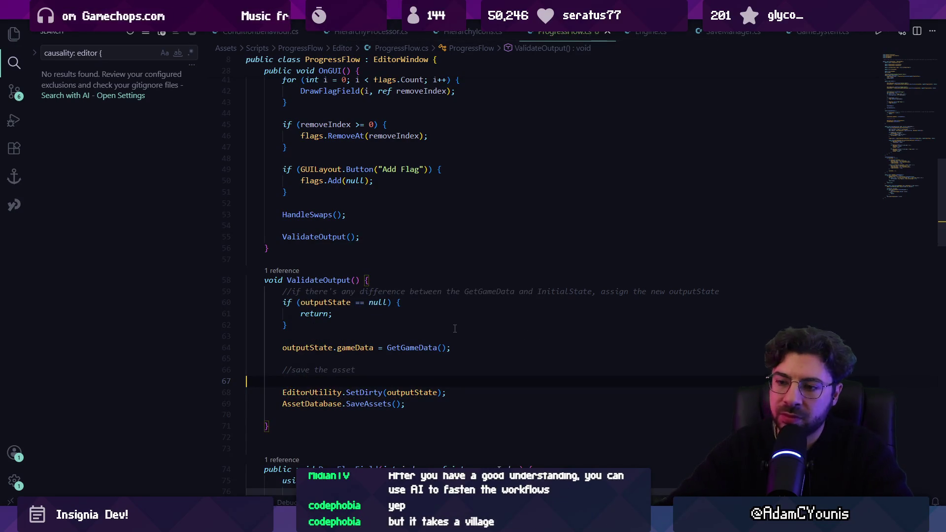
key("BackSpace")
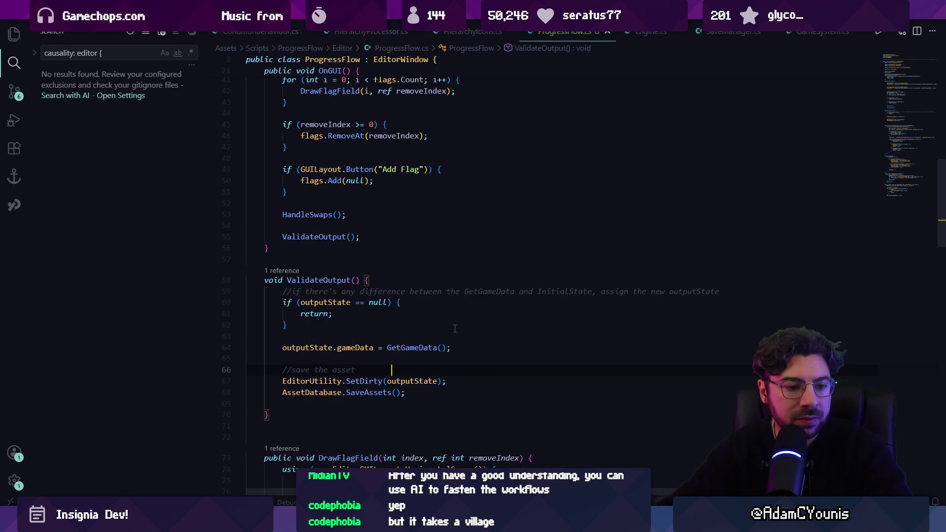
- Begin a List<QuestFl declaration on a new line after the null check
key("Up")
key("Up")
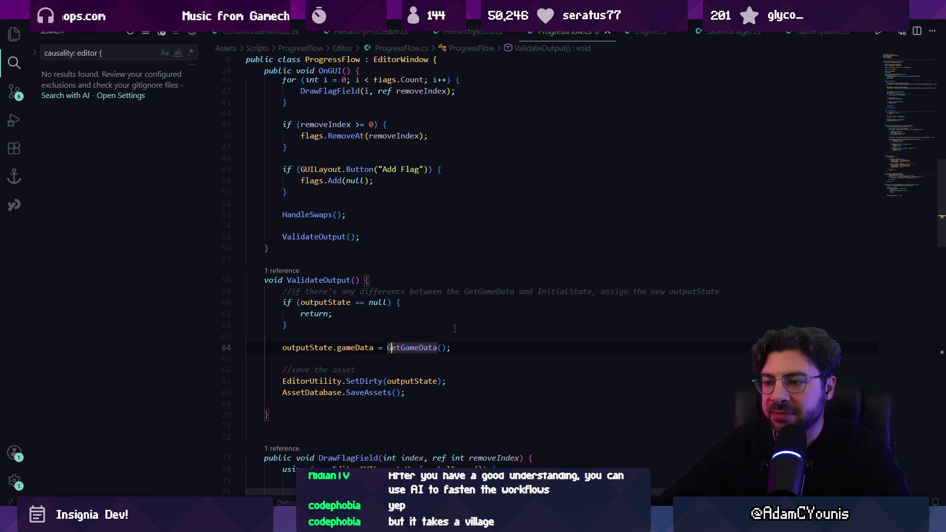
key("Up")
key("Up")
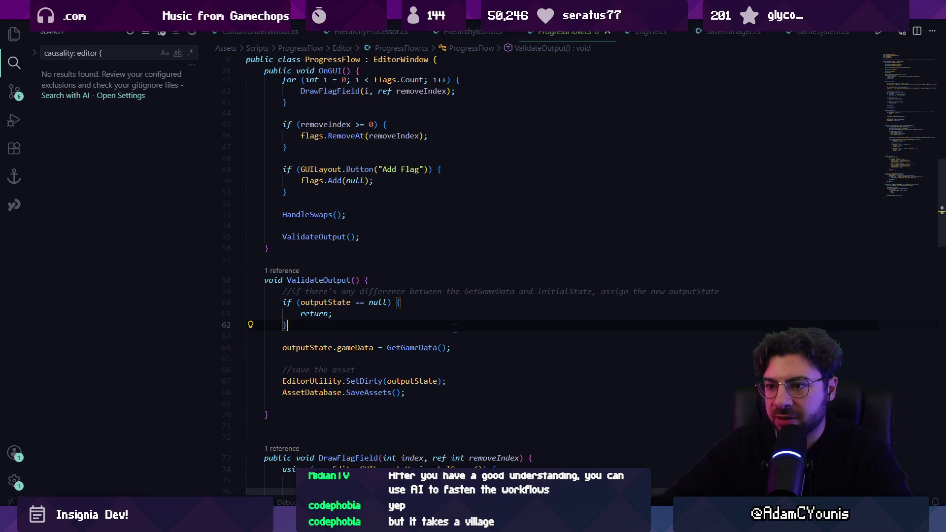
key("Return")
key("Return")
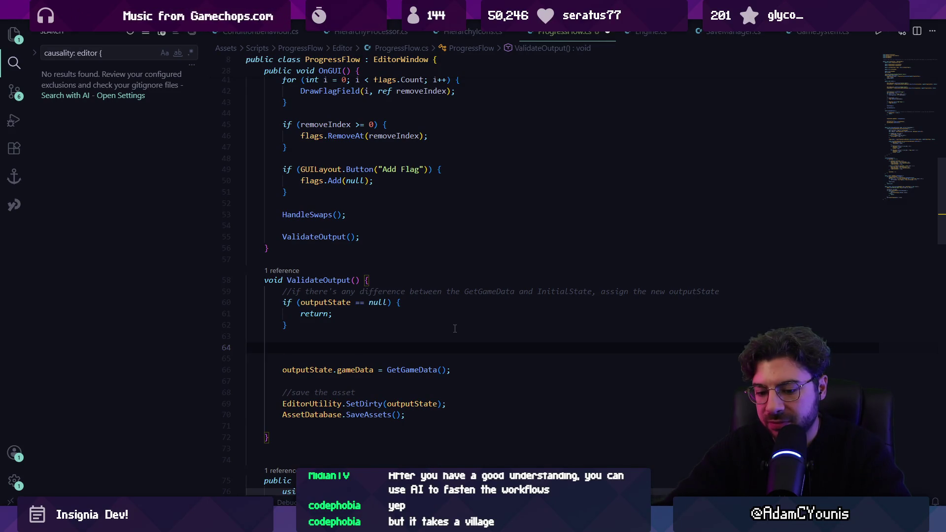
type("List<Que")
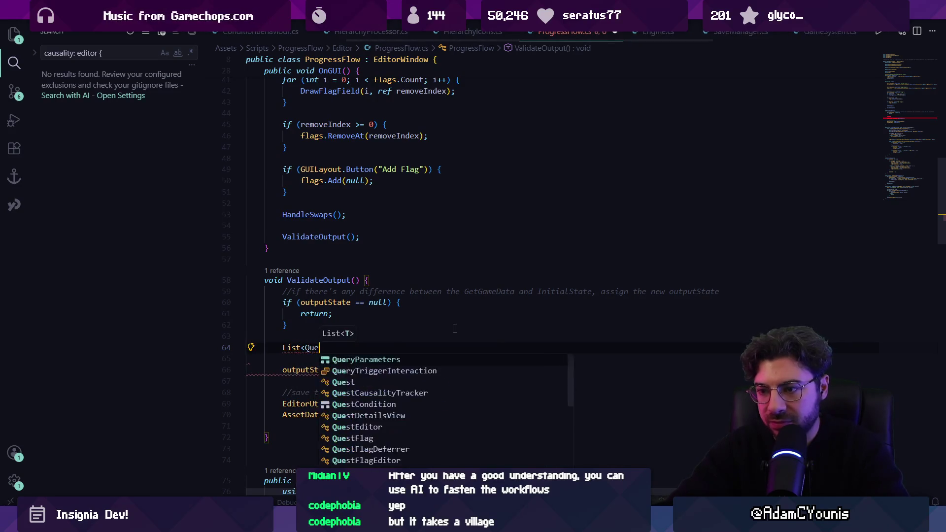
type("stFl")
- Replace the partial List declaration with a foreach keyword
key("shift+Home")
key("BackSpace")
type("if")
key("BackSpace")
key("BackSpace")
type("foreach")
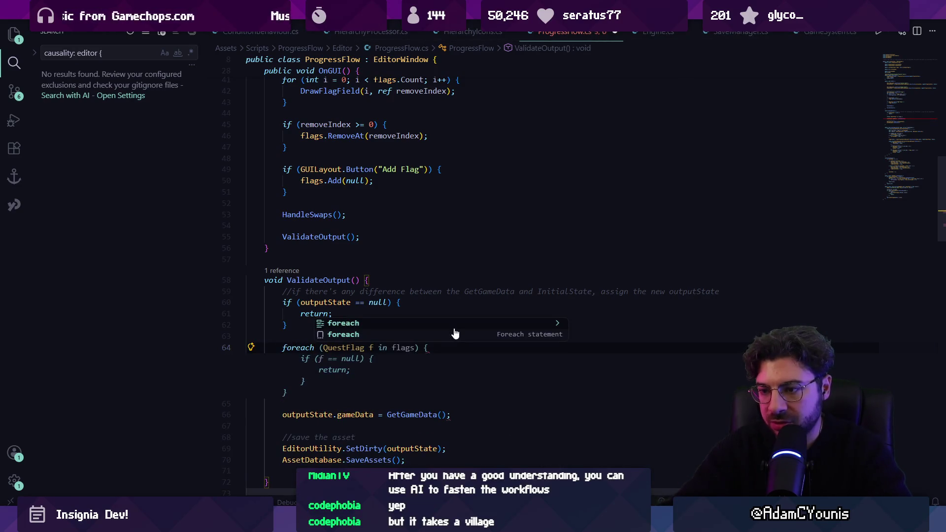
- Add a suggested public List GetCurrentFlags method after GetGameData and save
scroll(448, 320, "down", 15)
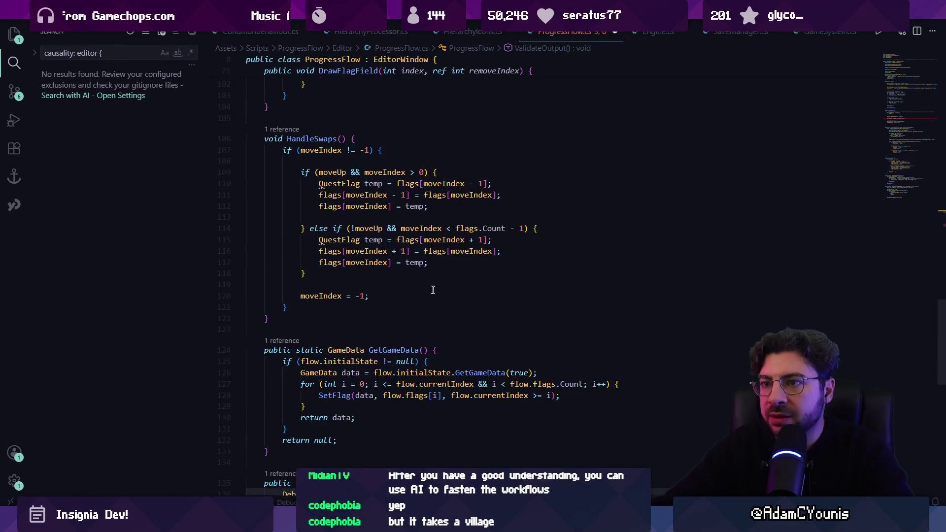
scroll(433, 290, "down", 4)
scroll(335, 279, "down", 2)
left_click(289, 283)
key("Return")
key("Return")
type("public List<QuestFlag> GetCurrentFlags() {")
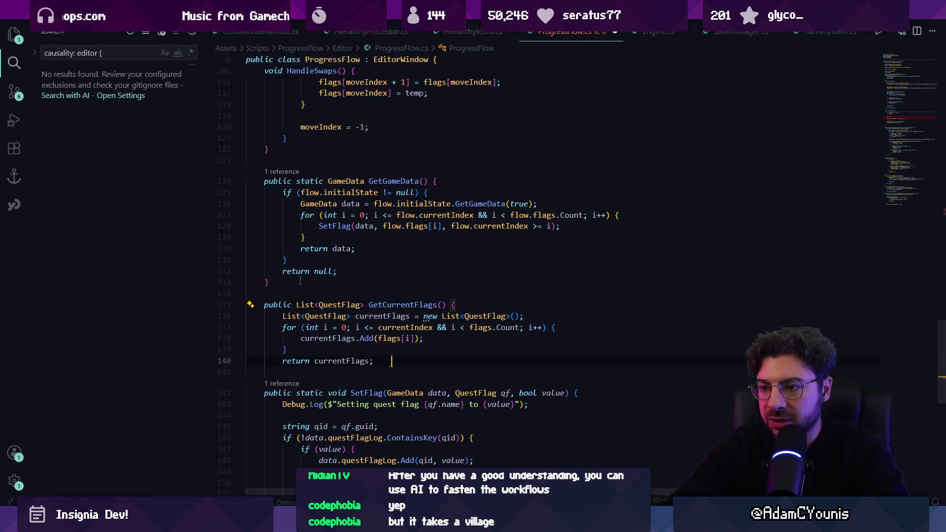
key("Tab")
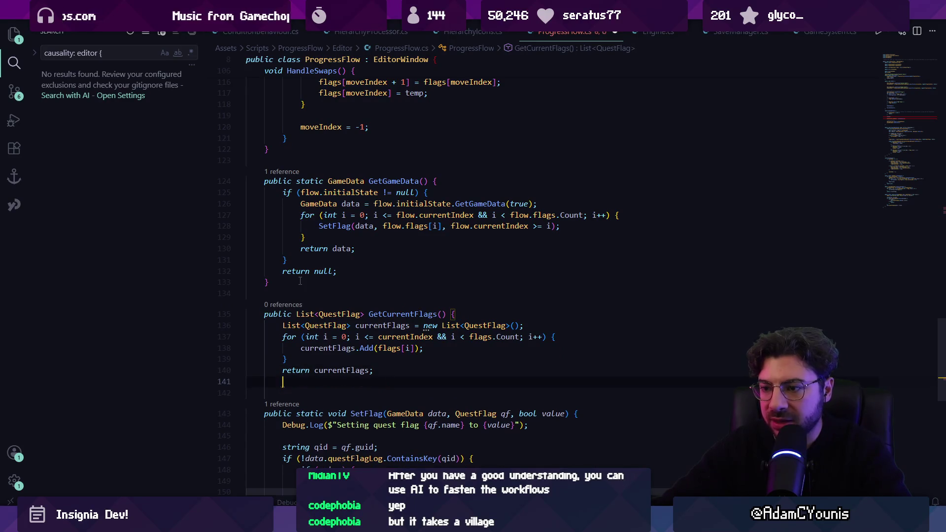
type("}")
key("ctrl+s")
- Delete the whole GetCurrentFlags method and save the file
key("Up")
key("Up")
key("Up")
key("End")
key("Return")
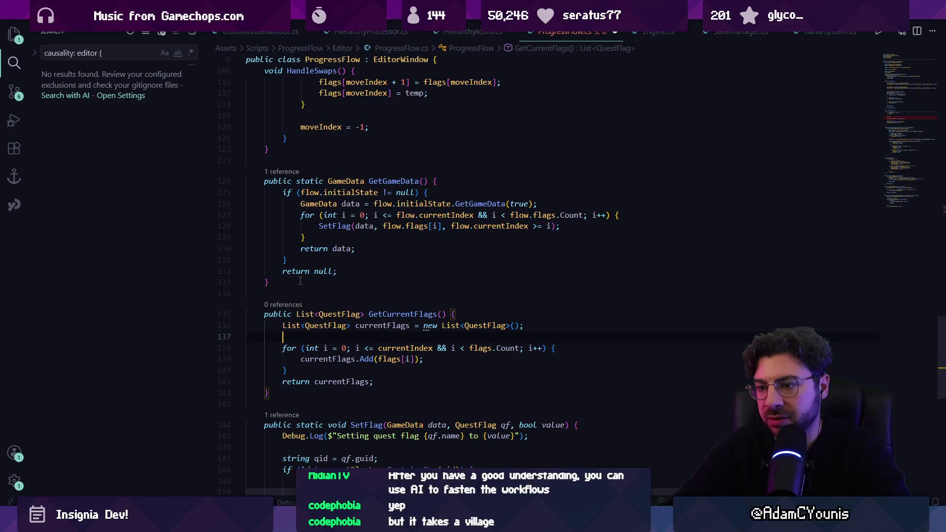
key("Down")
key("Down")
key("Down")
key("shift+Up")
key("shift+Up")
key("shift+Up")
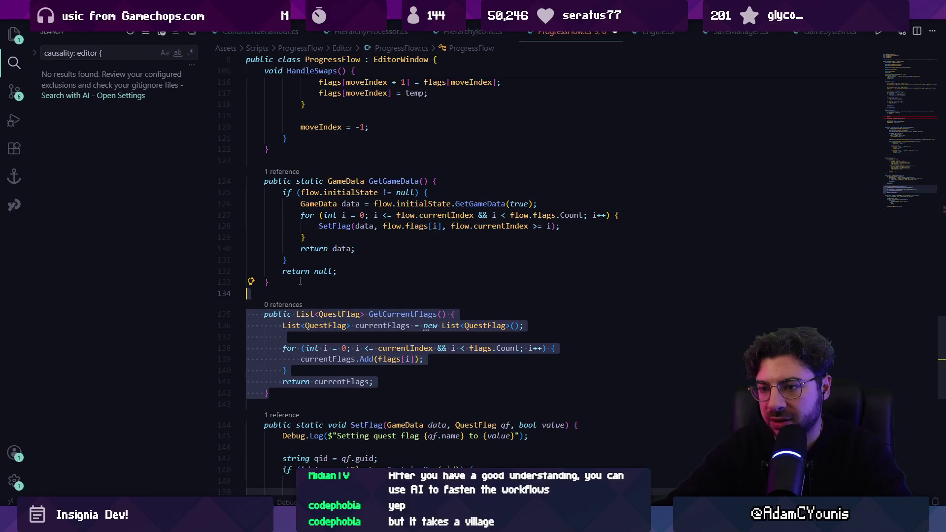
key("BackSpace")
key("ctrl+s")
- Remove the unfinished foreach and leftover blank lines from ValidateOutput
scroll(328, 298, "up", 10)
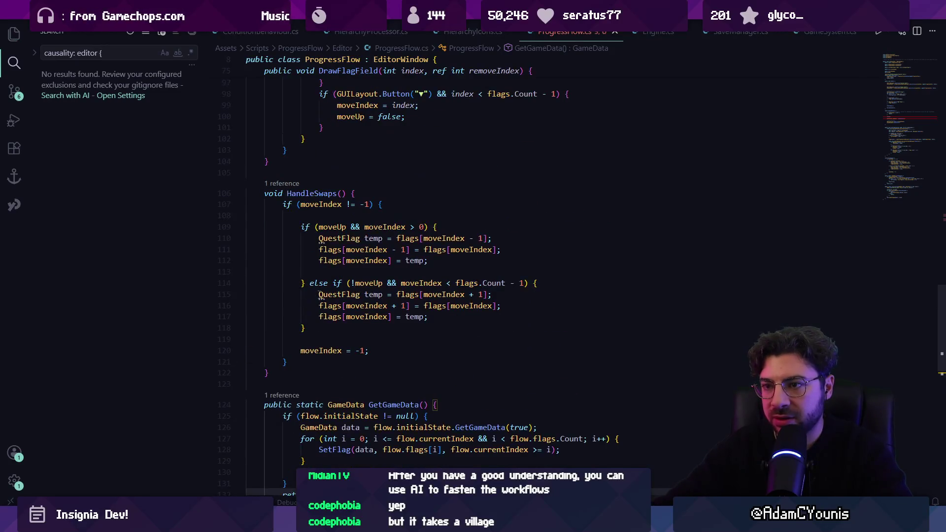
scroll(328, 298, "up", 10)
scroll(328, 276, "down", 3)
left_click(325, 250)
key("ctrl+shift+Left")
key("BackSpace")
key("BackSpace")
key("BackSpace")
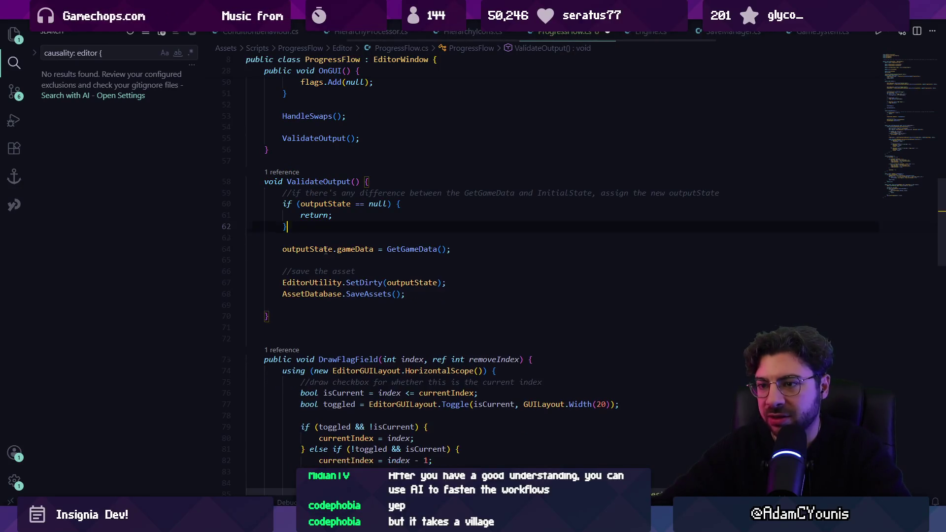
left_click(325, 271)
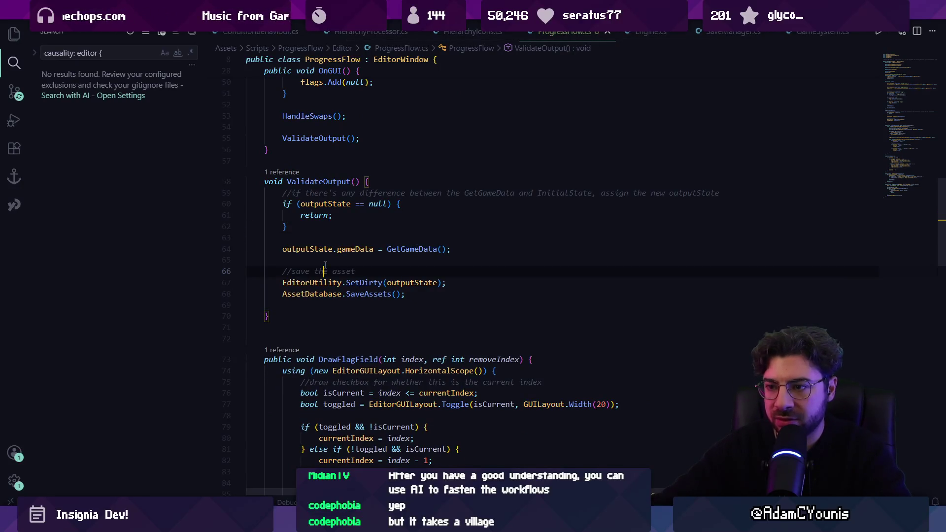
- Wrap the save calls in an if (GUILayout.Button("Save Output State")) block, removing old duplicates
key("Return")
key("Return")
type("if(")
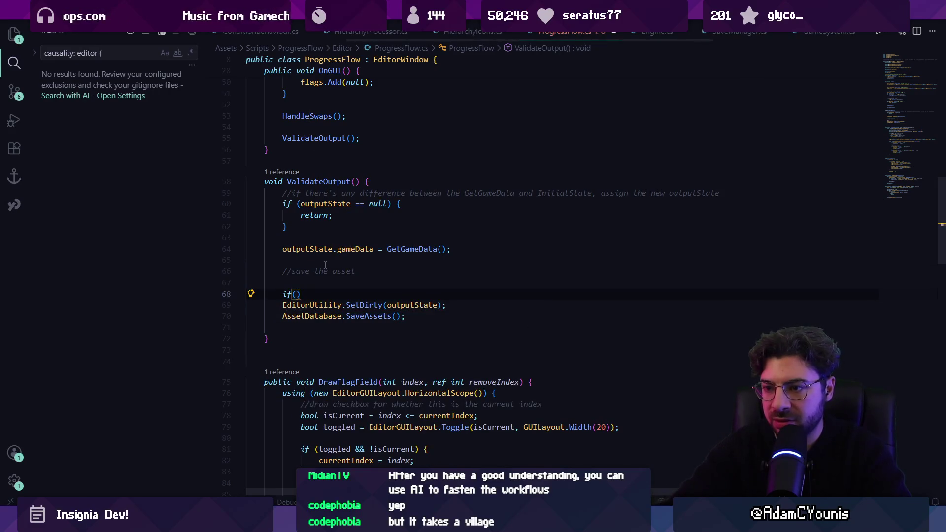
type("GUIL")
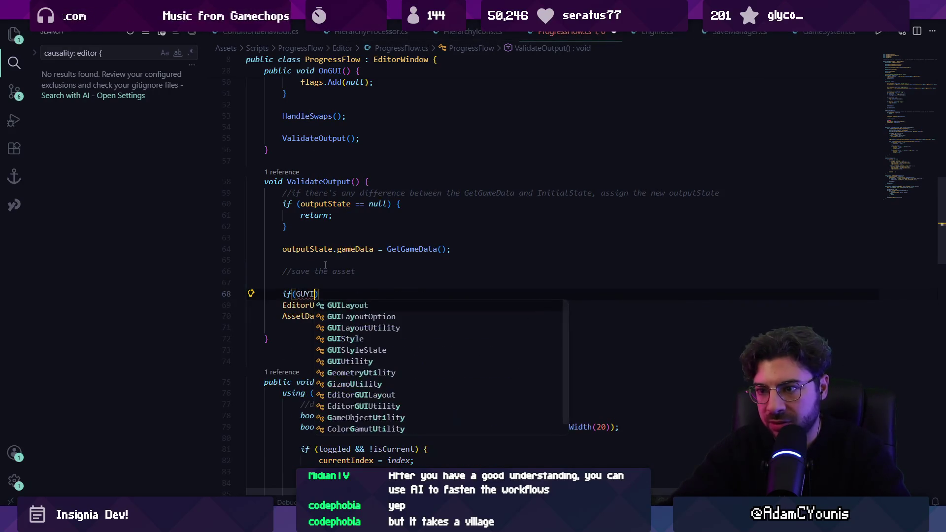
key("Tab")
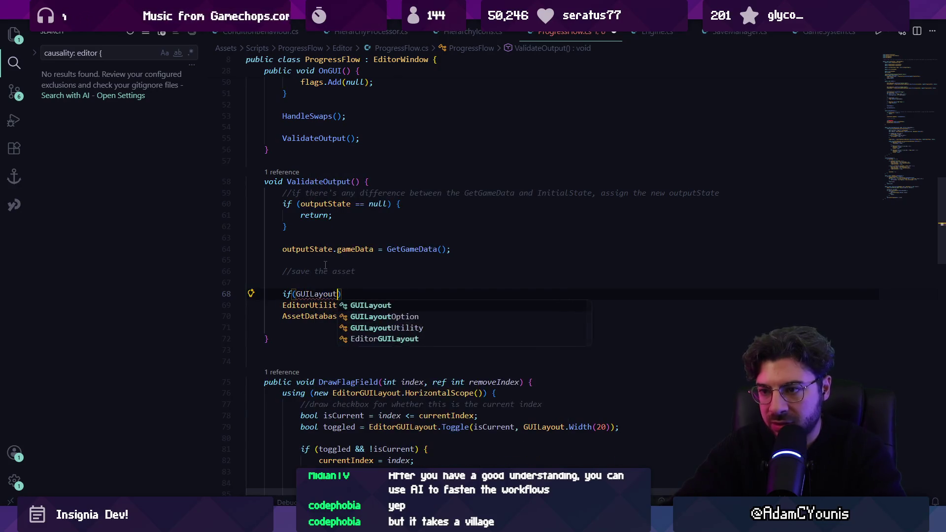
type(".Button")
key("Tab")
key("Down")
key("shift+Down")
key("shift+Down")
key("BackSpace")
key("ctrl+s")
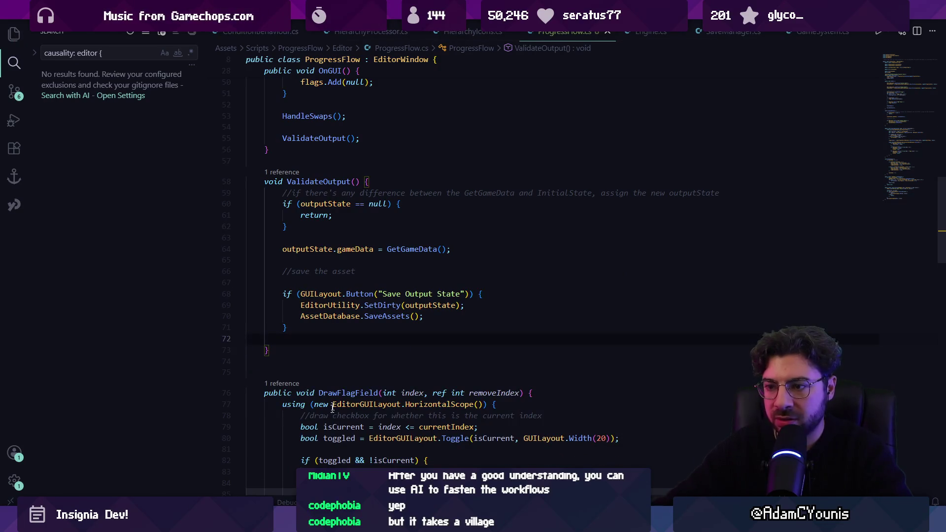
- Move the button check above the save comment, delete the comment, and return to Unity
triple_click(311, 294)
key("alt+Up")
key("alt+Up")
key("alt+Up")
key("alt+Up")
key("ctrl+s")
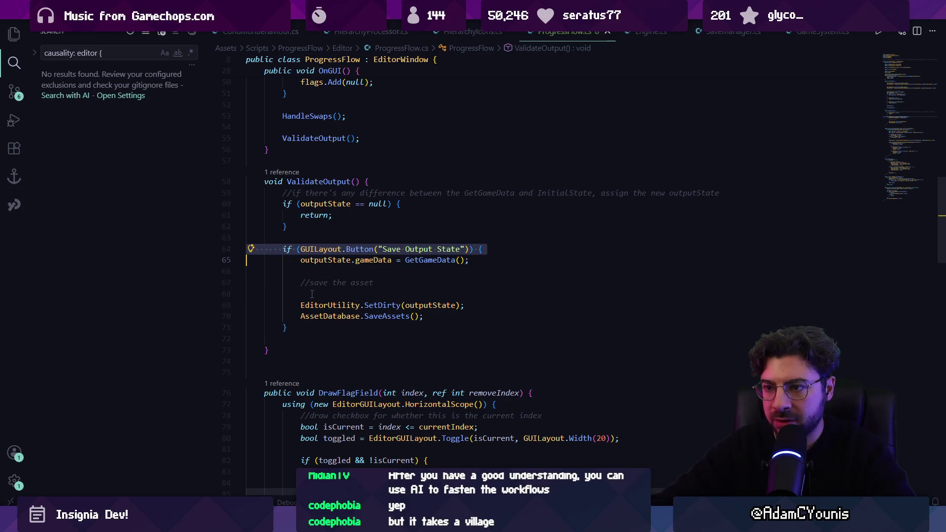
key("Down")
key("Down")
key("BackSpace")
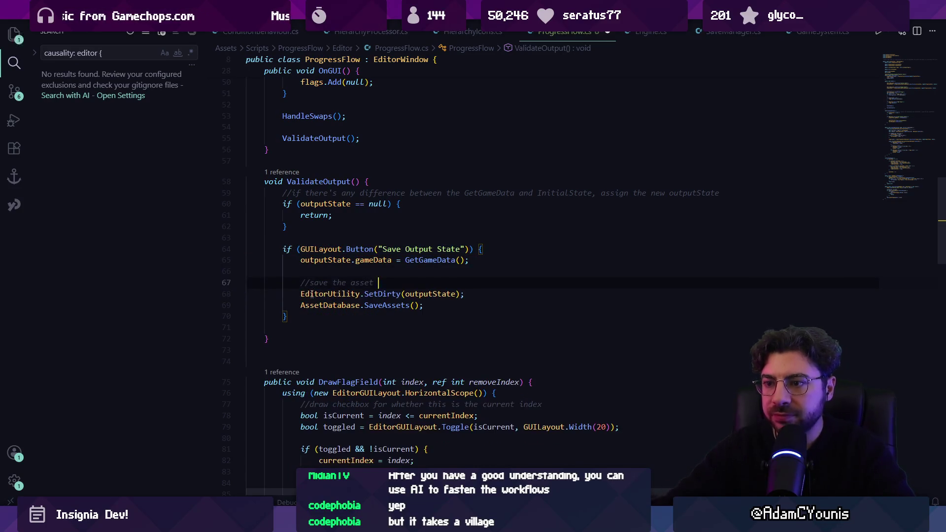
key("BackSpace")
key("BackSpace")
key("BackSpace")
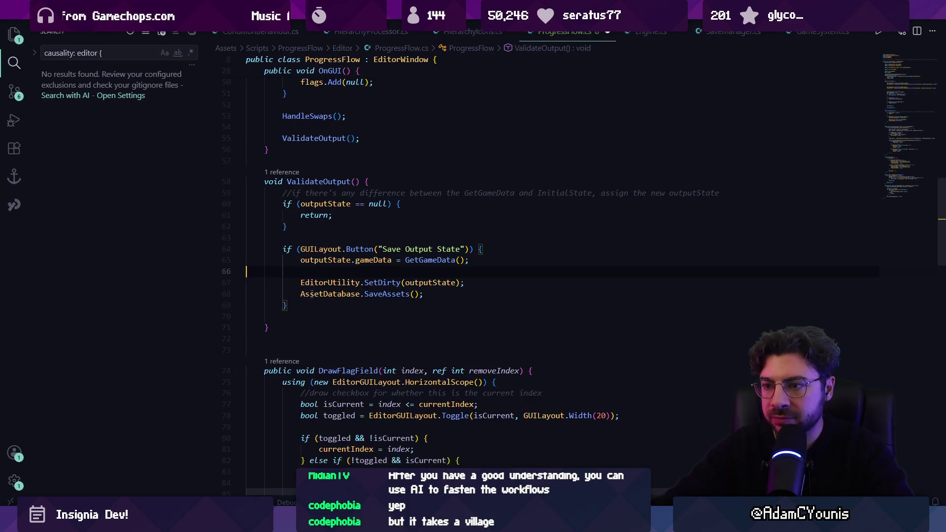
mouse_move(312, 522)
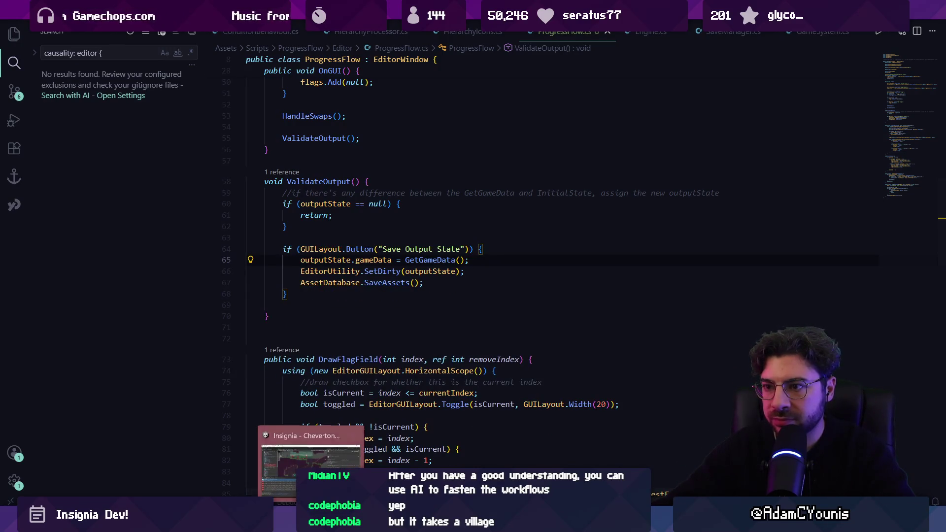
left_click(312, 463)
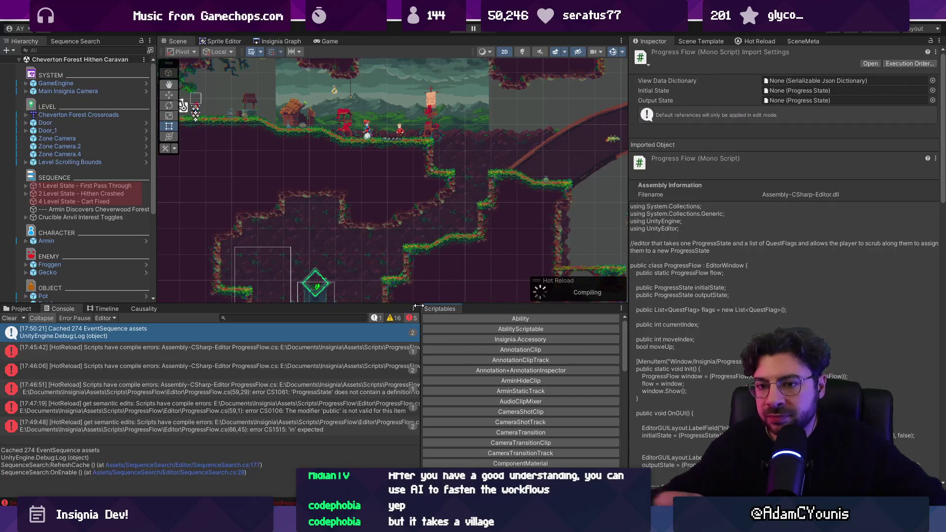
- Clear the Unity console errors, then start a new line below the save block in ProgressFlow
left_click(10, 317)
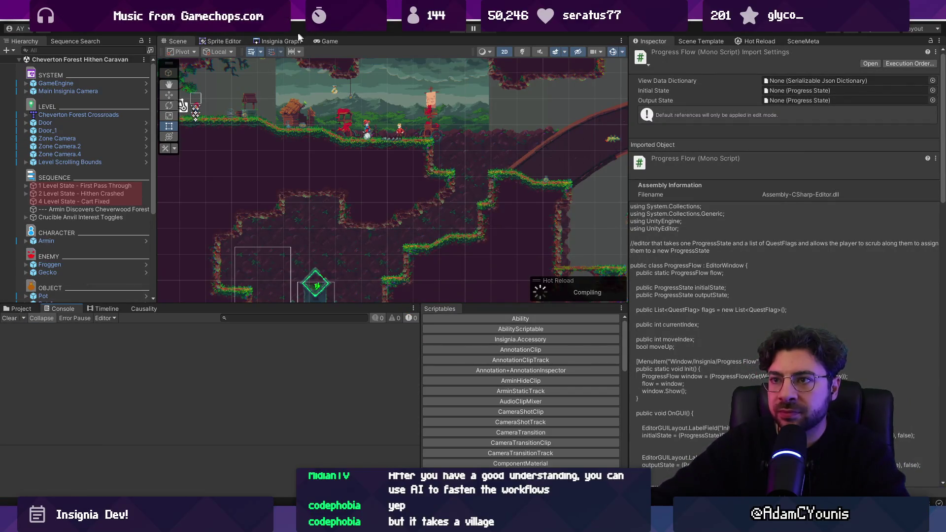
left_click(347, 15)
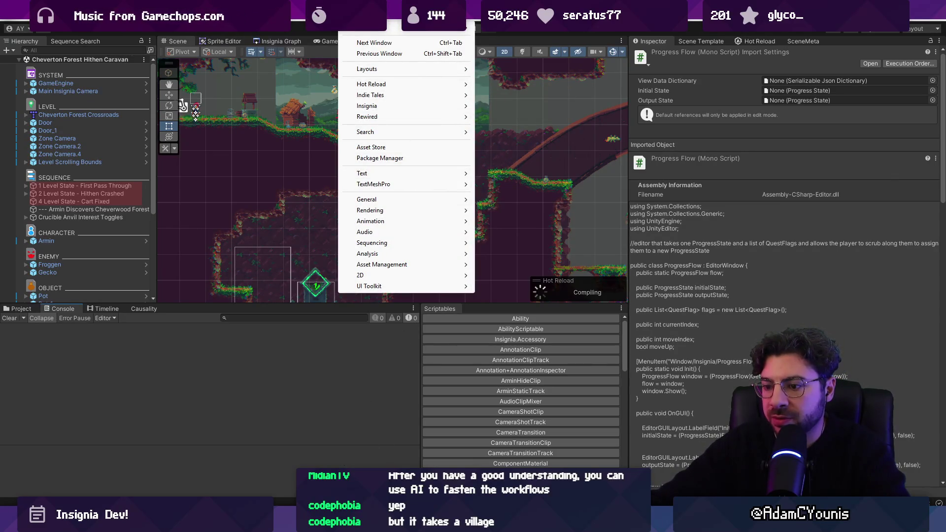
key("alt+Tab")
left_click(354, 293)
key("Return")
key("Return")
type("if(")
type("As")
key("BackSpace")
key("BackSpace")
key("BackSpace")
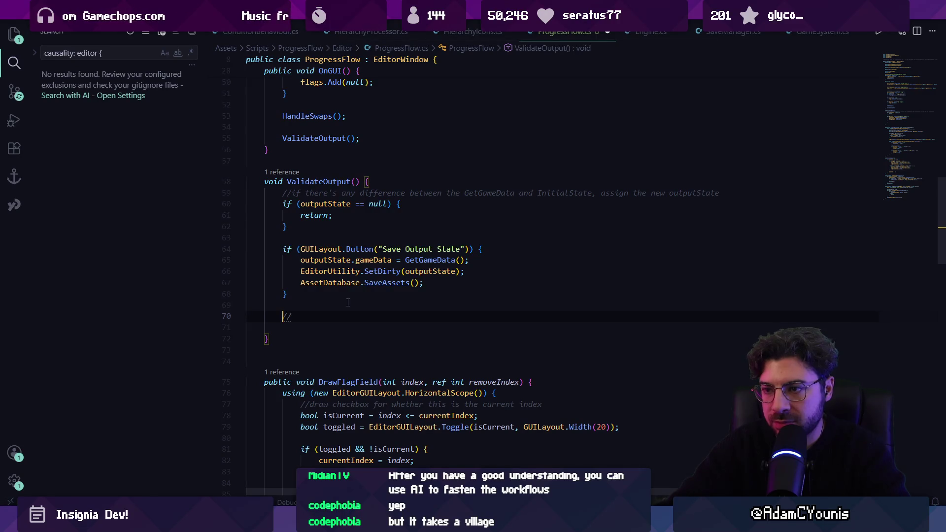
- Add an if (GUILayout.Button("Assign to engine")) block with an opening brace
type("f")
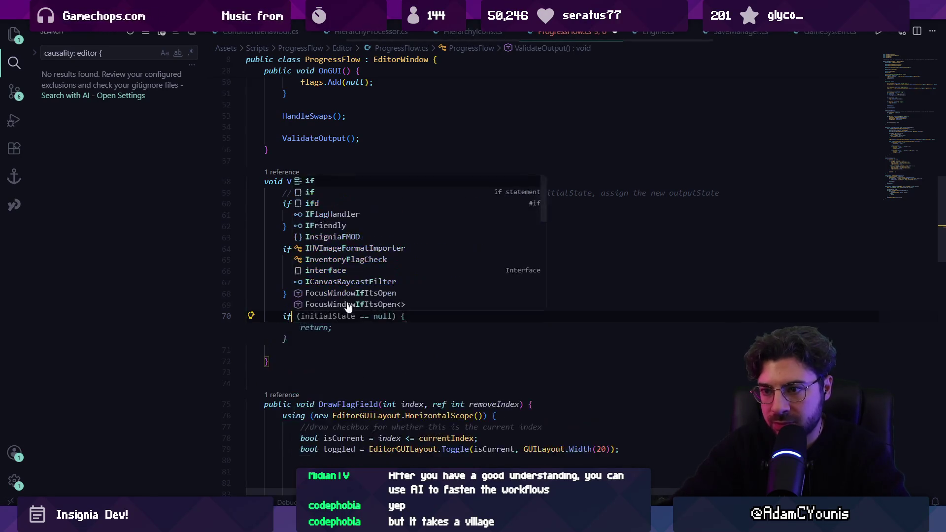
type("(GUILayout.Button(\"Reset Output State\")) {")
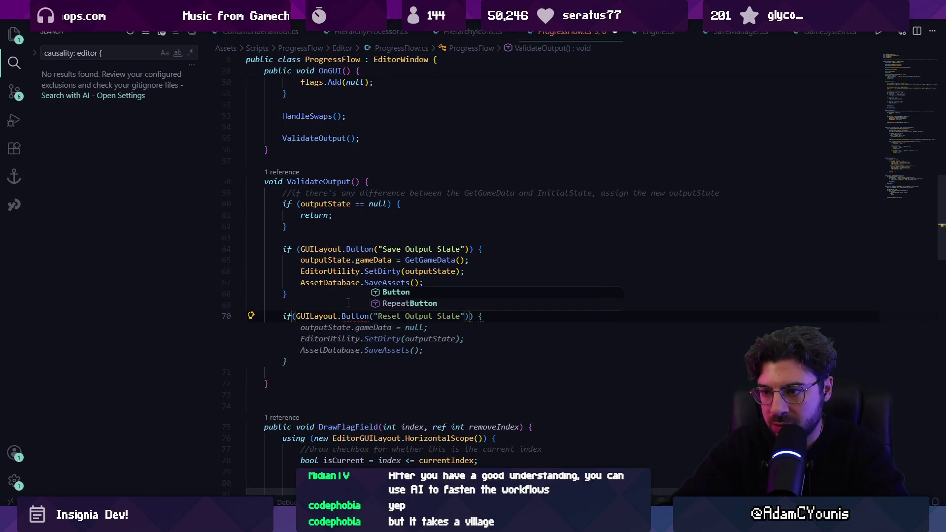
type("(\"assign to engine")
key("ctrl+Left")
key("ctrl+Left")
key("ctrl+Left")
key("Delete")
type("A")
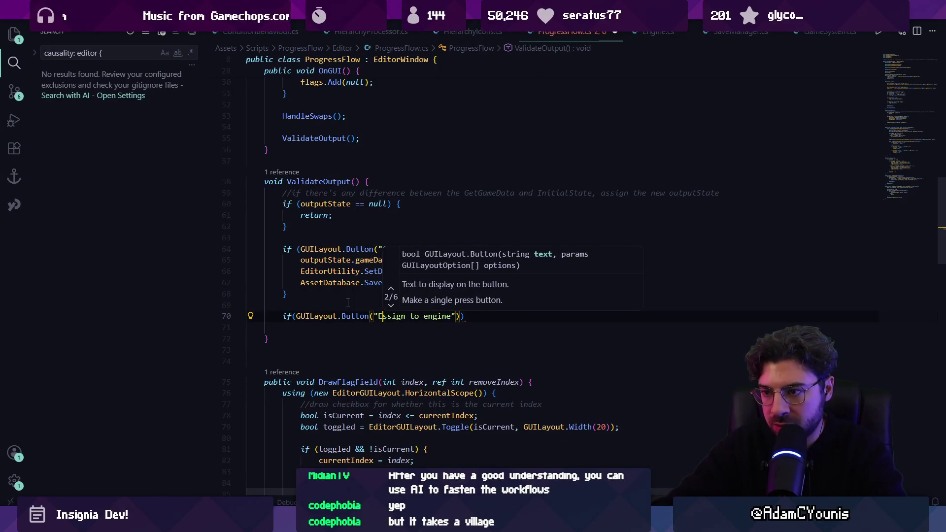
key("End")
type("{")
key("Return")
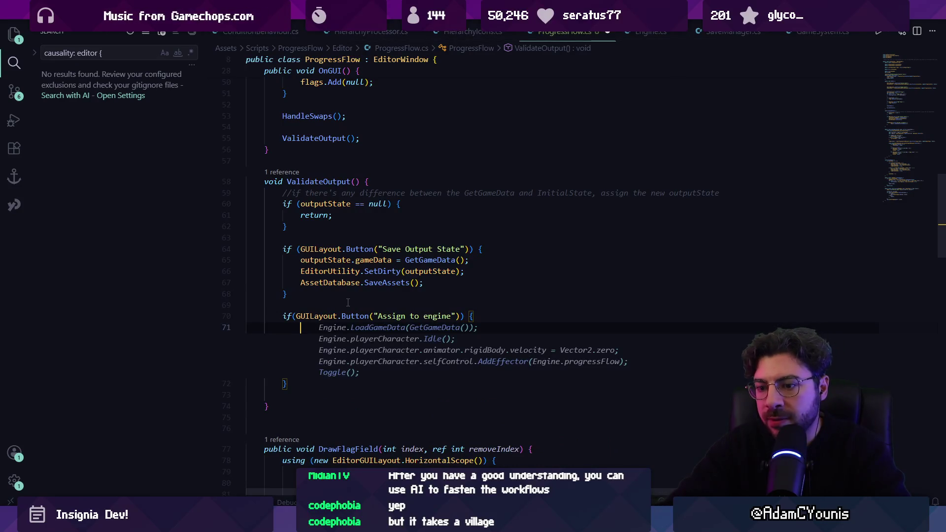
- Try Engine.engine and GameObject.Find lookups for the scene Engine in the button body
type("Engine.engine.")
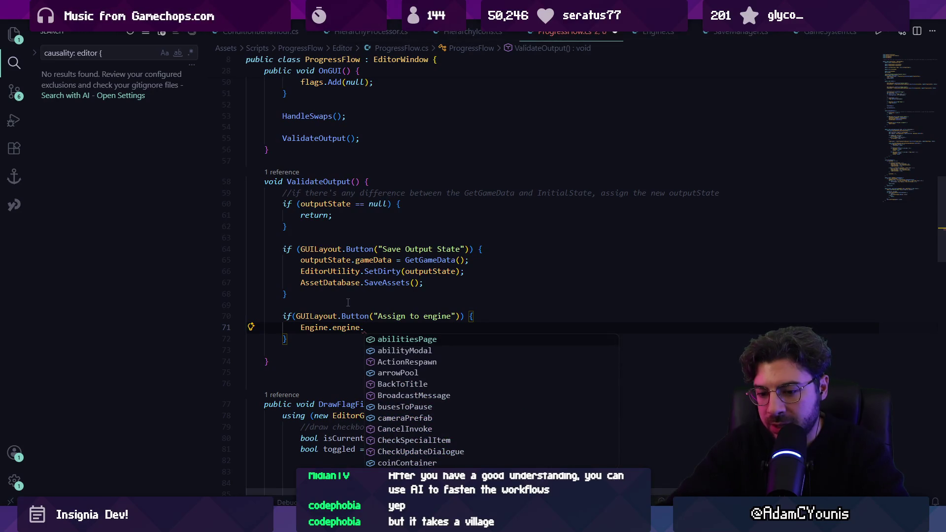
key("shift+Home")
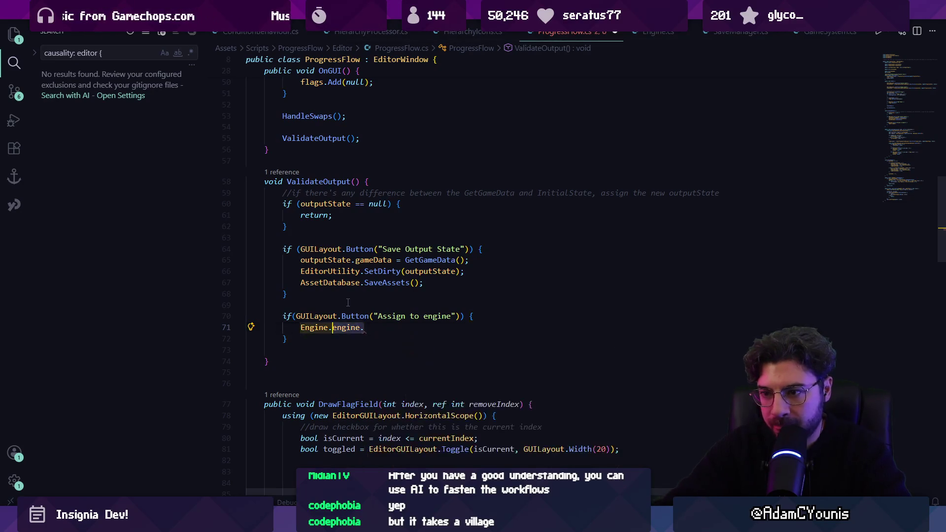
type("Find(")
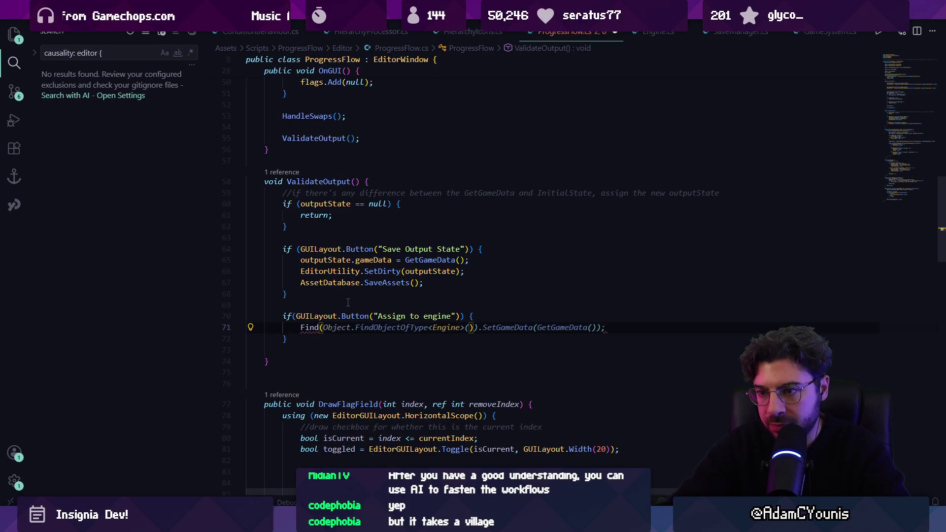
key("Home")
key("shift+End")
key("Delete")
type("G")
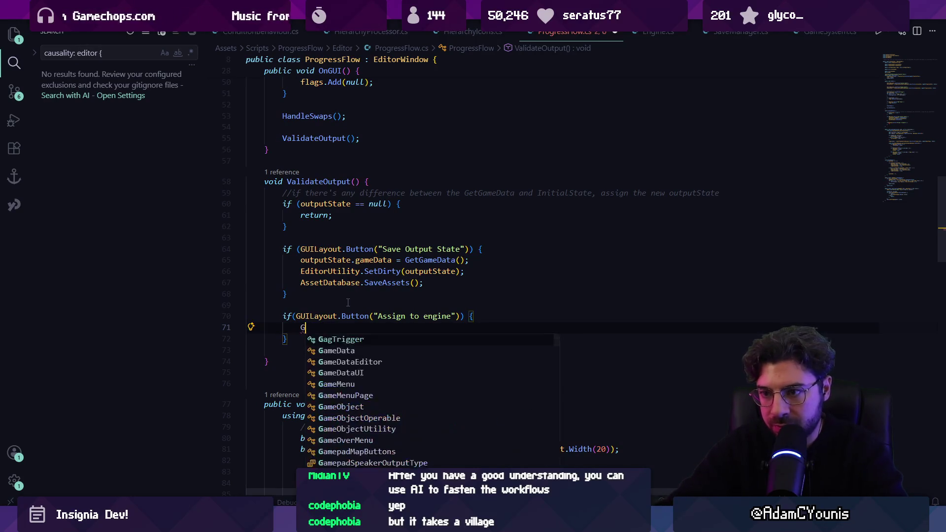
type("ameObject.Find")
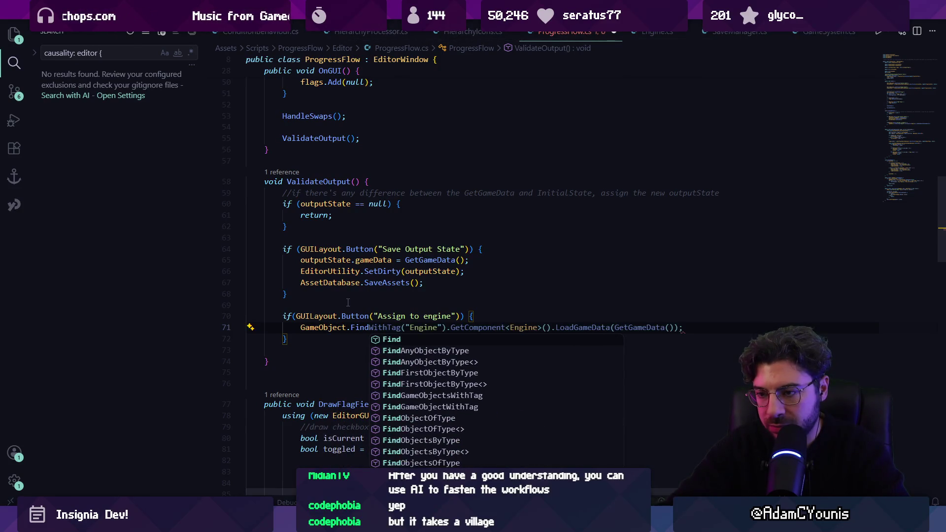
key("BackSpace")
key("BackSpace")
key("BackSpace")
type("GetObje")
- Set FindObjectOfType<Engine>().progressState = outputState, drop the GameObject. prefix, and save
key("BackSpace")
key("BackSpace")
key("BackSpace")
type("FindObjectOfType")
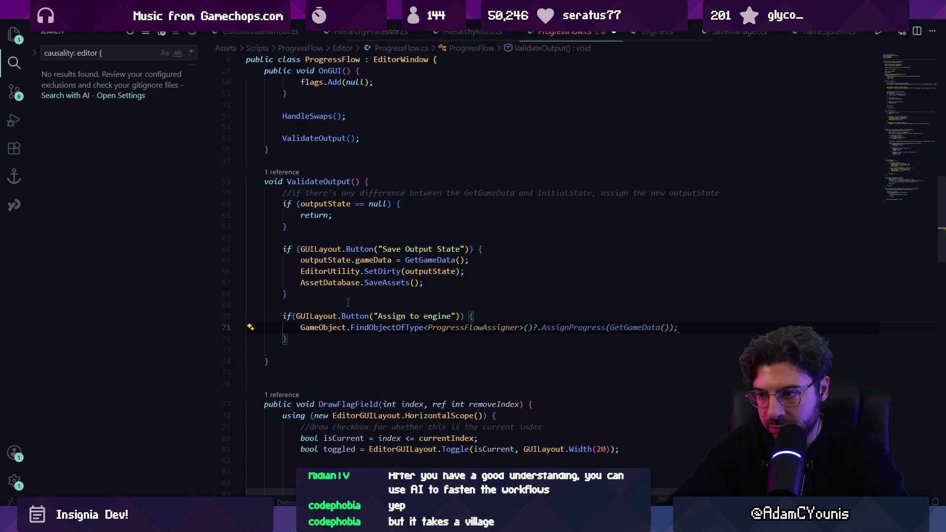
type("<Engine>")
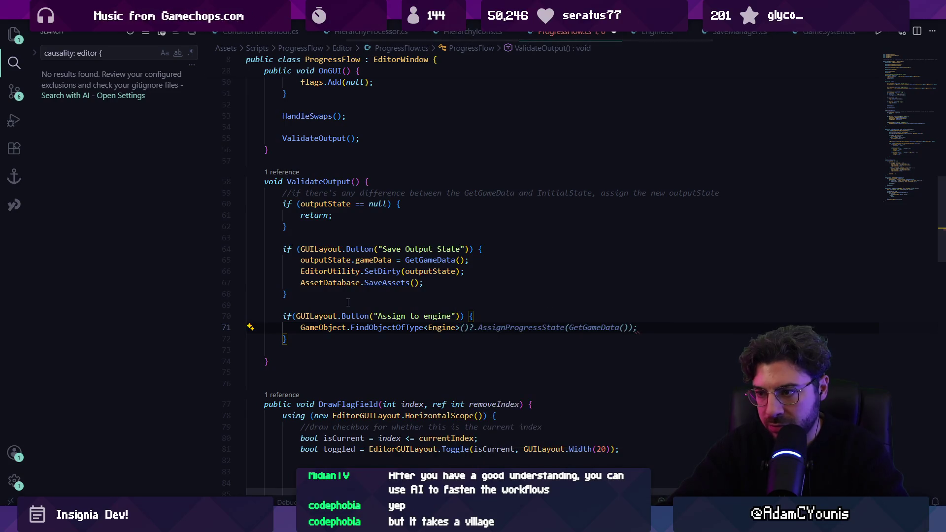
type("().por")
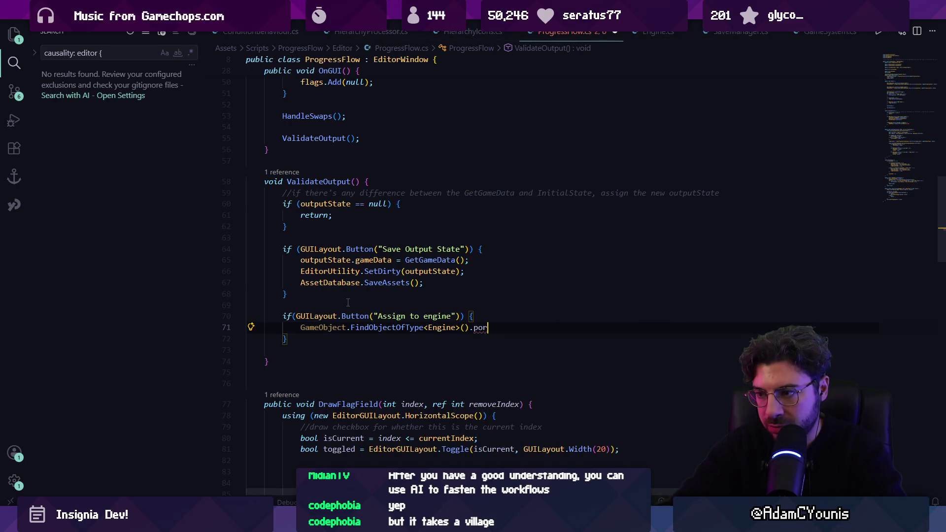
key("Tab")
key("ctrl+s")
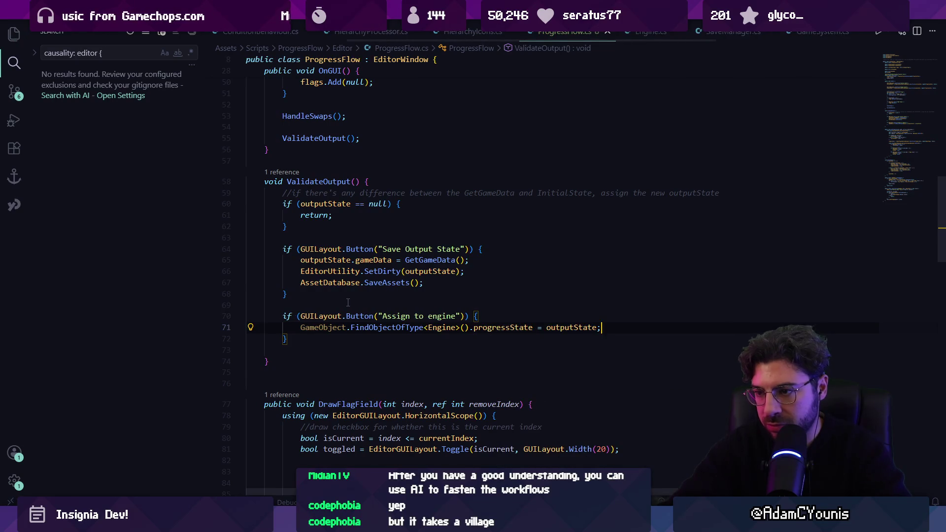
key("Home")
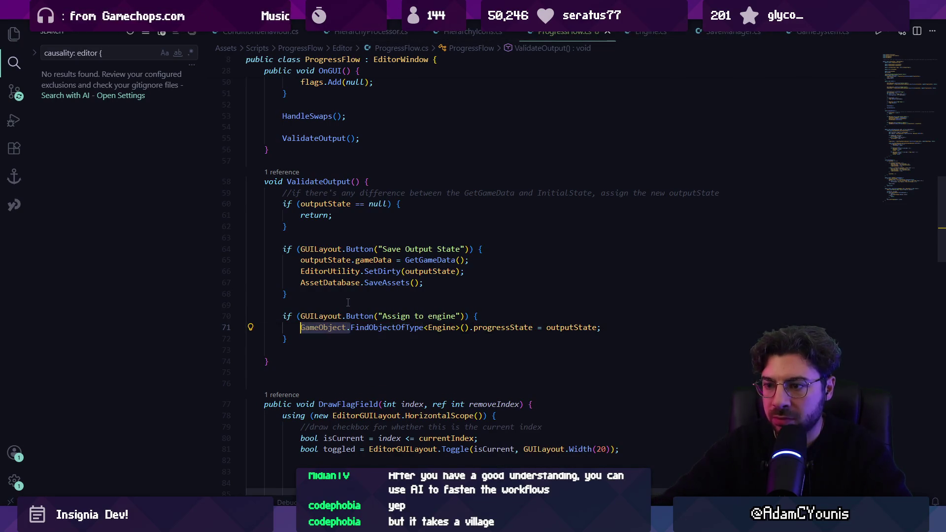
key("Delete")
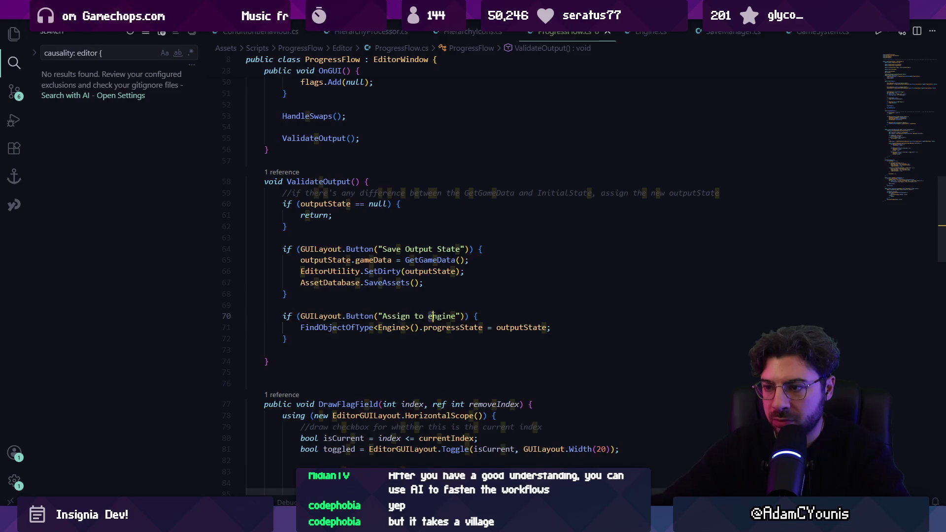
key("alt+Tab")
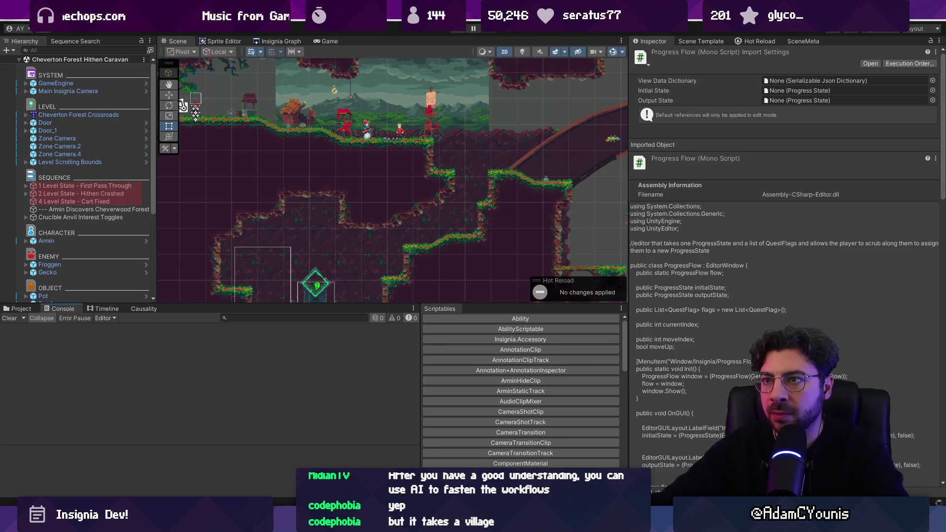
- Open Window > Insignia > Progress Flow twice while the scripts reload
left_click(345, 18)
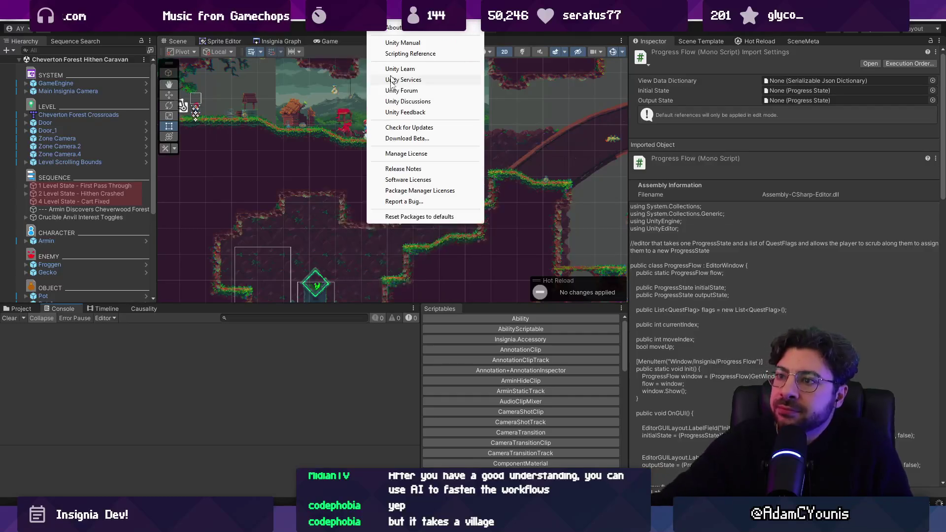
mouse_move(455, 107)
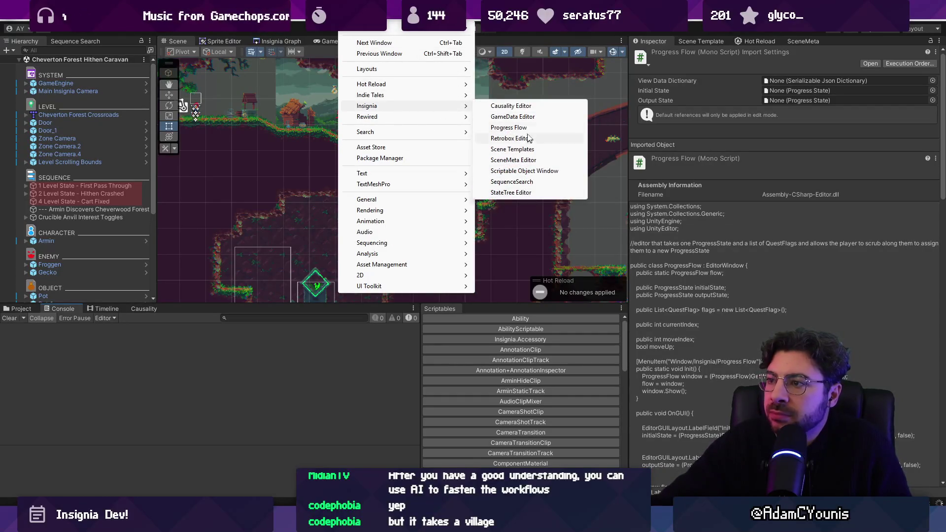
left_click(510, 128)
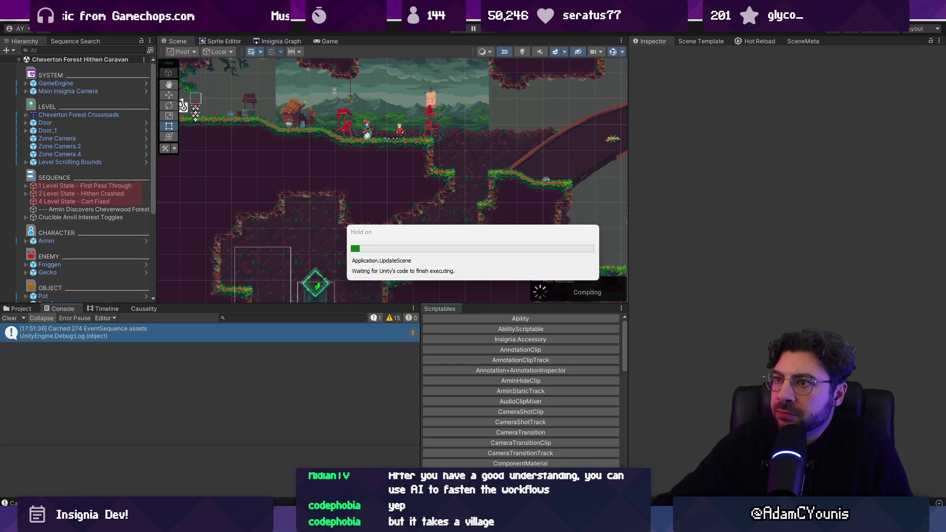
left_click(351, 15)
mouse_move(404, 106)
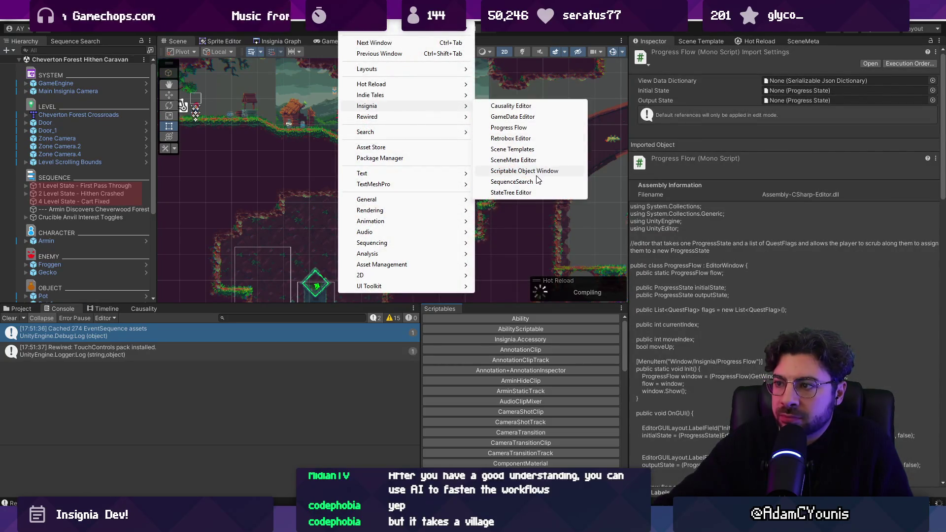
left_click(525, 128)
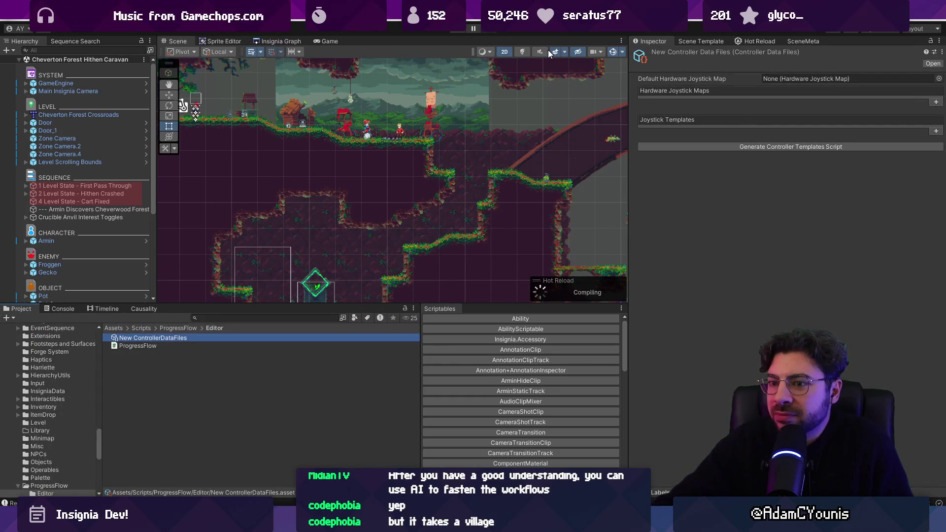
- Inspect the ProgressFlow script and New ControllerDataFiles asset, then switch to Fork
left_click(215, 344)
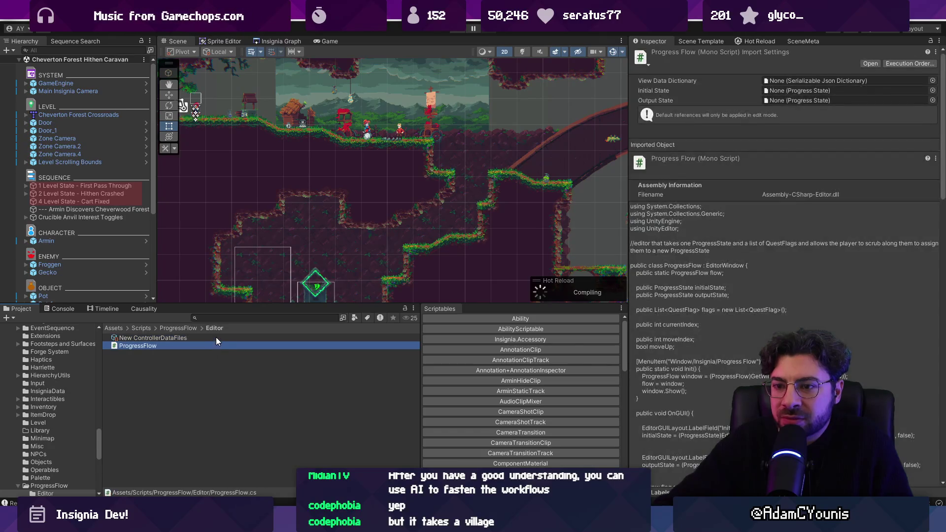
left_click(216, 337)
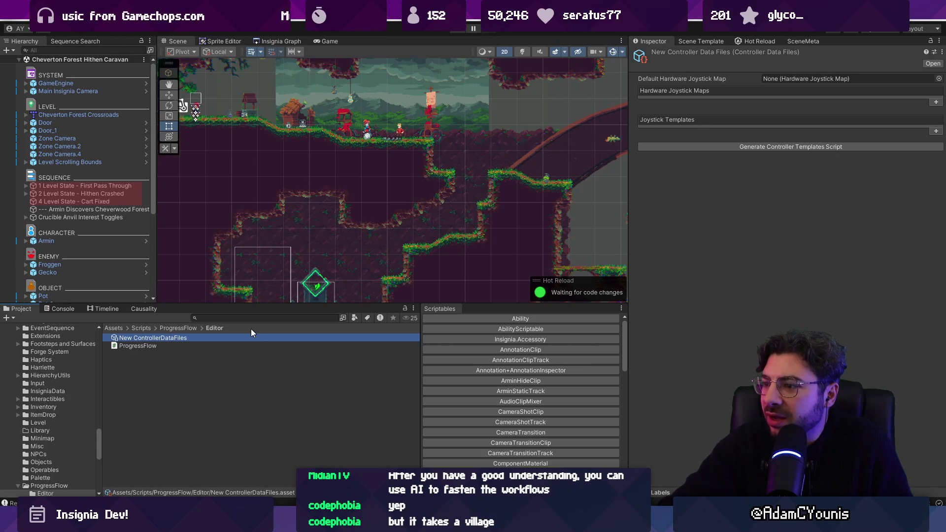
key("alt+Tab")
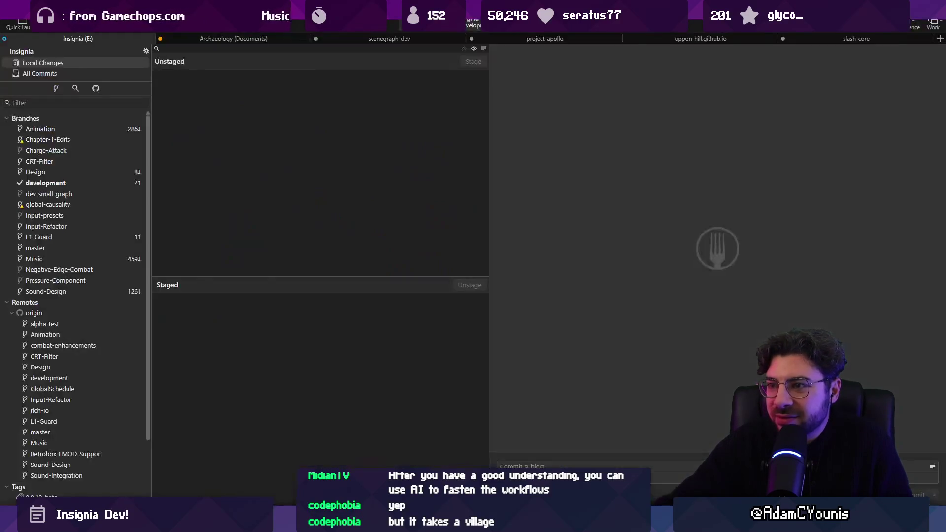
- Discard the 122 Standard Assets file changes in Fork
scroll(251, 133, "down", 2)
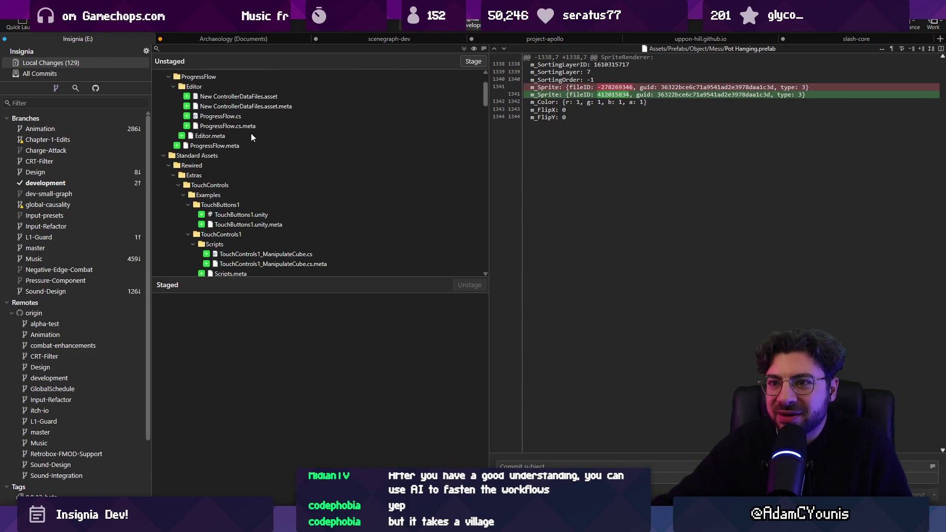
left_click(165, 158)
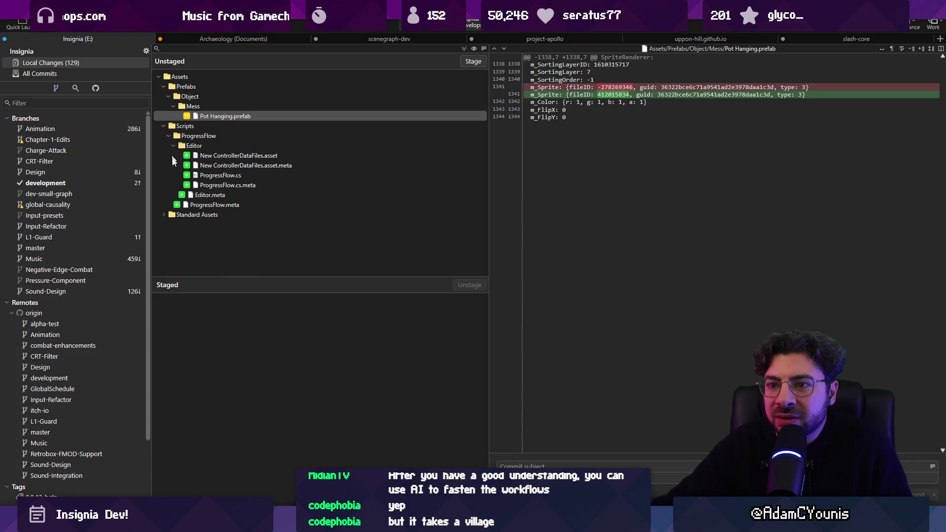
left_click(185, 213)
key("Delete")
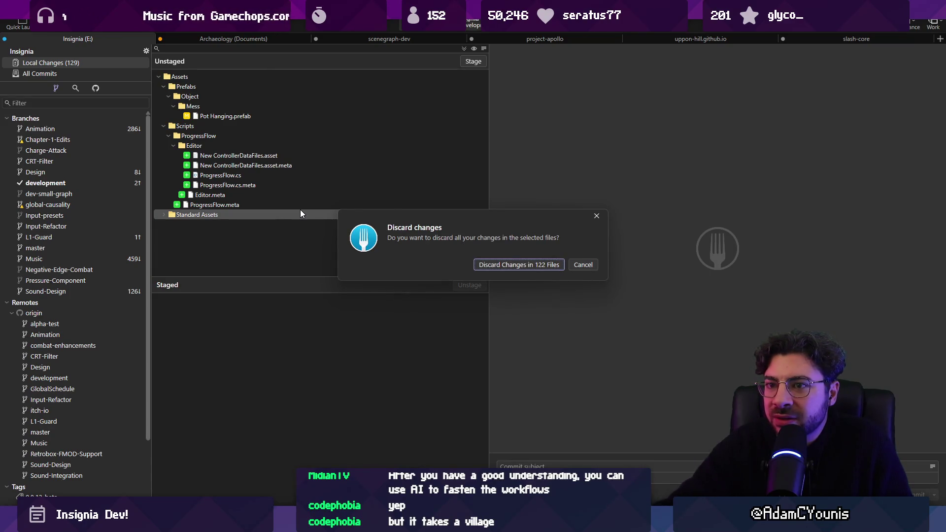
left_click(583, 265)
left_click(163, 214)
scroll(202, 188, "down", 10)
scroll(212, 182, "up", 10)
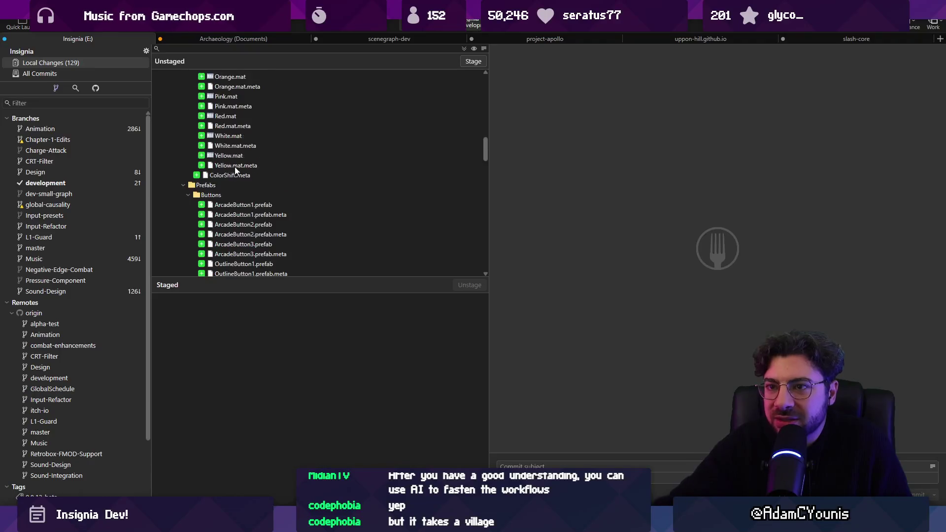
scroll(235, 170, "up", 5)
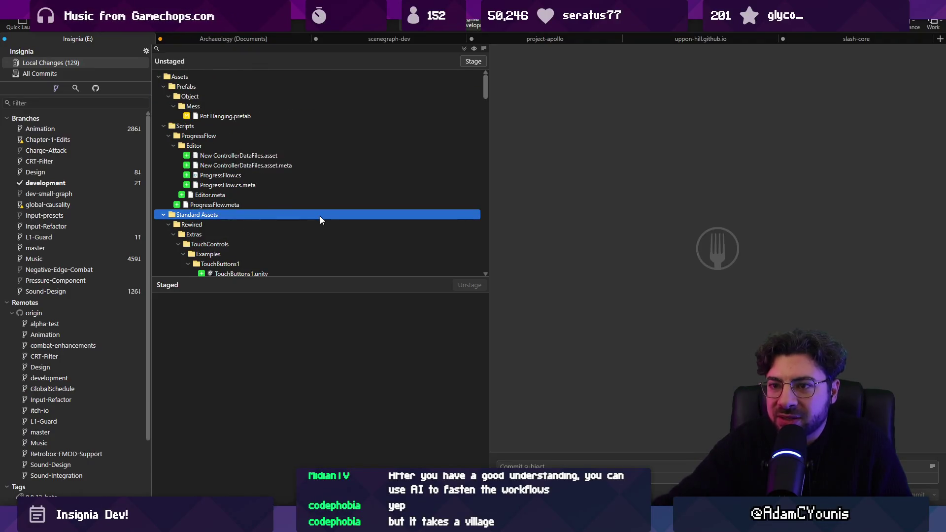
key("Delete")
key("Return")
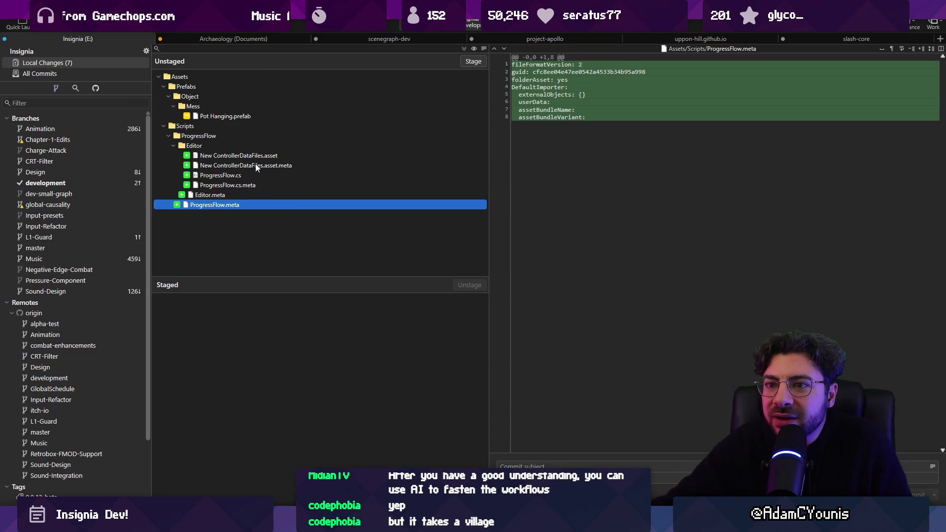
- Discard New ControllerDataFiles.asset and its .meta file, leaving five local changes
left_click(255, 165)
left_click(257, 155)
left_click(259, 164)
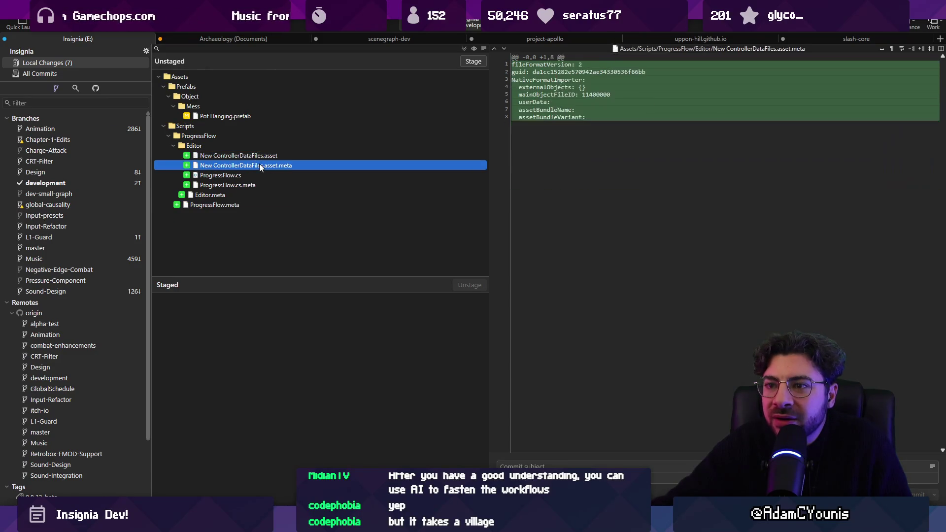
left_click(261, 157)
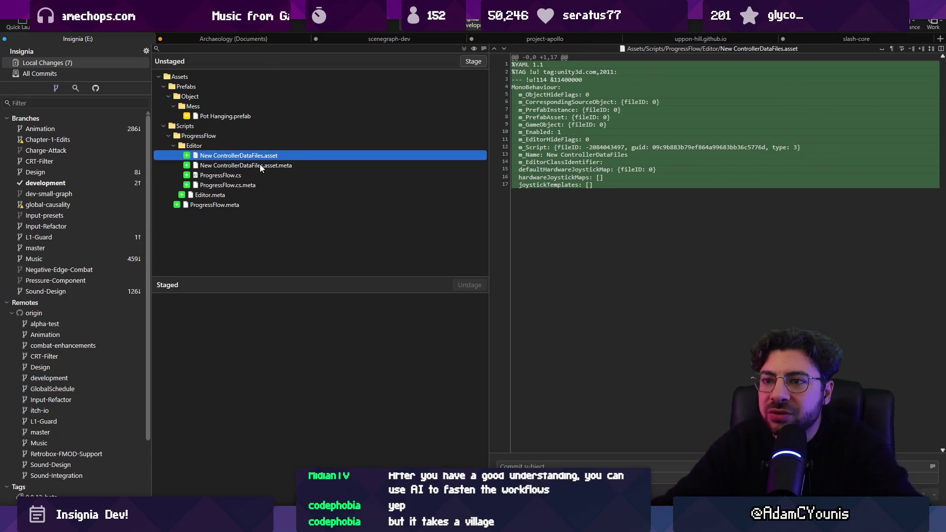
left_click(259, 164, "shift")
key("Delete")
key("Return")
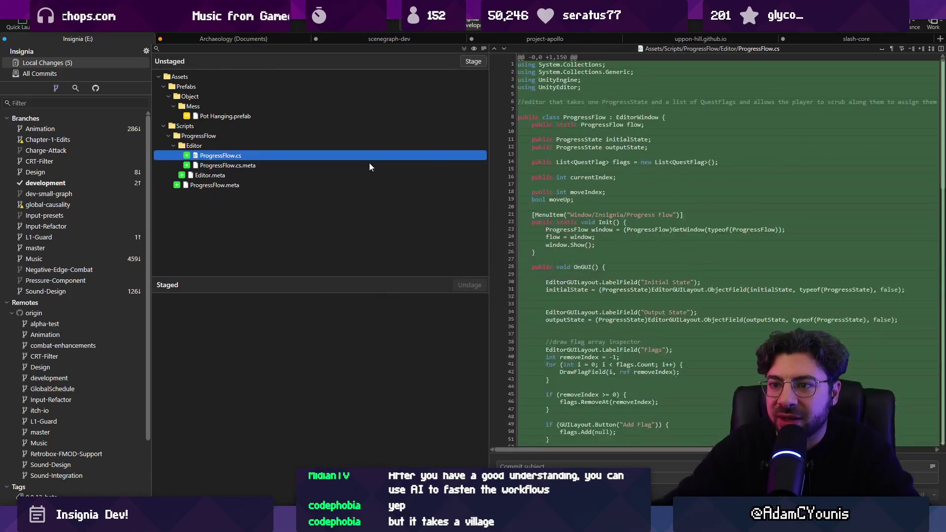
key("alt+Tab")
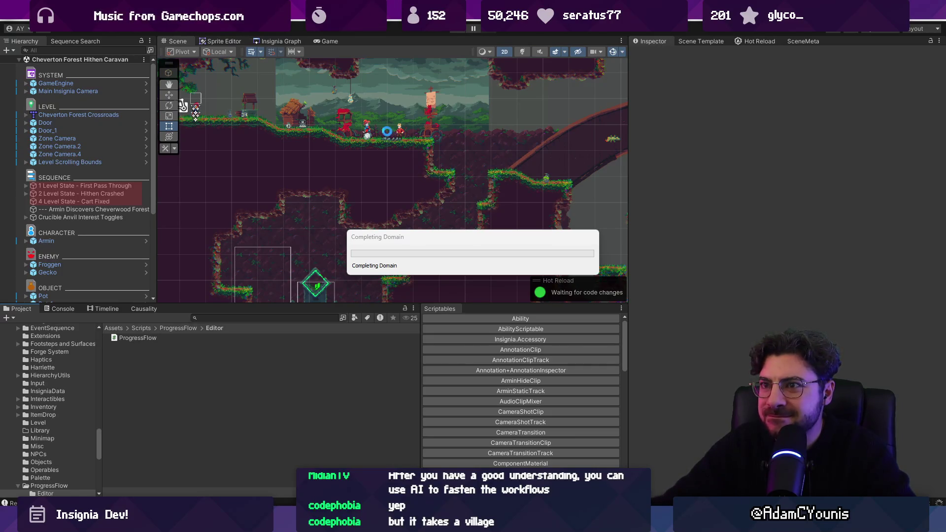
- Check the Window > Insignia menu for the Progress Flow entry after recompiling
left_click(347, 15)
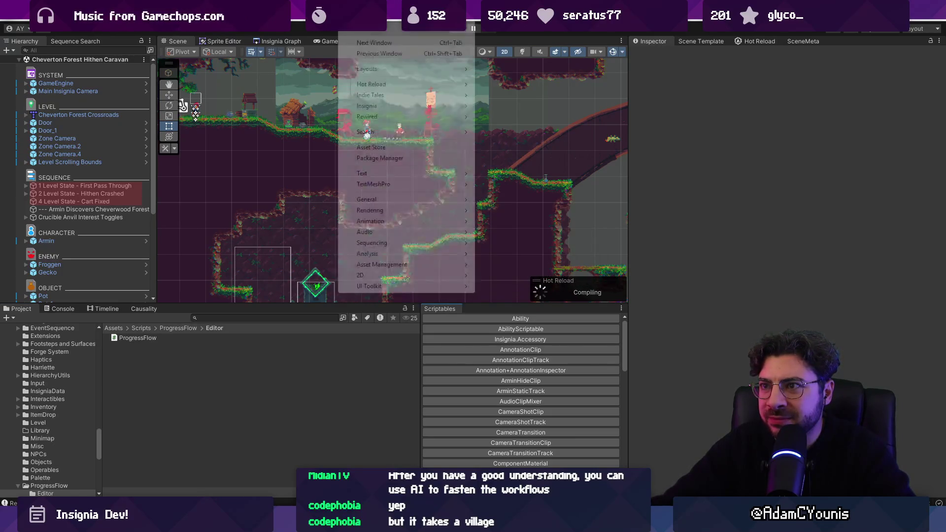
mouse_move(392, 106)
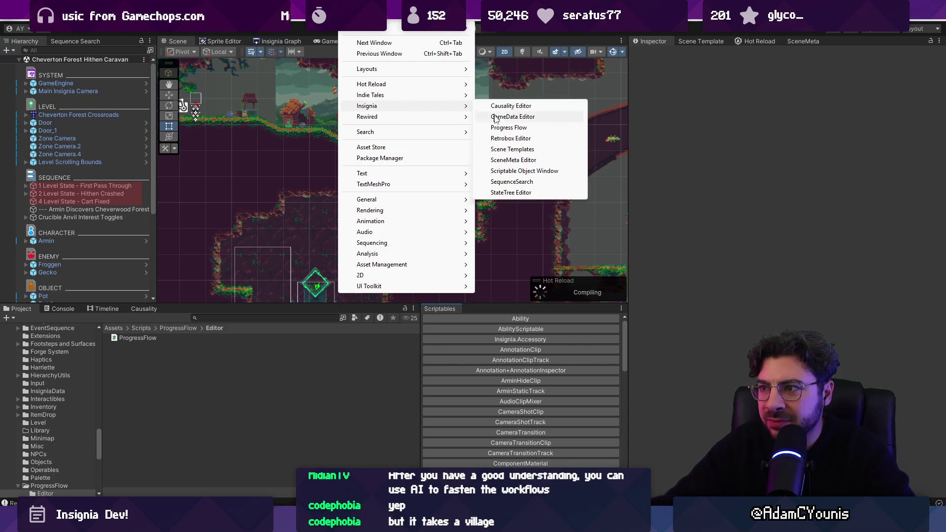
key("alt+Tab")
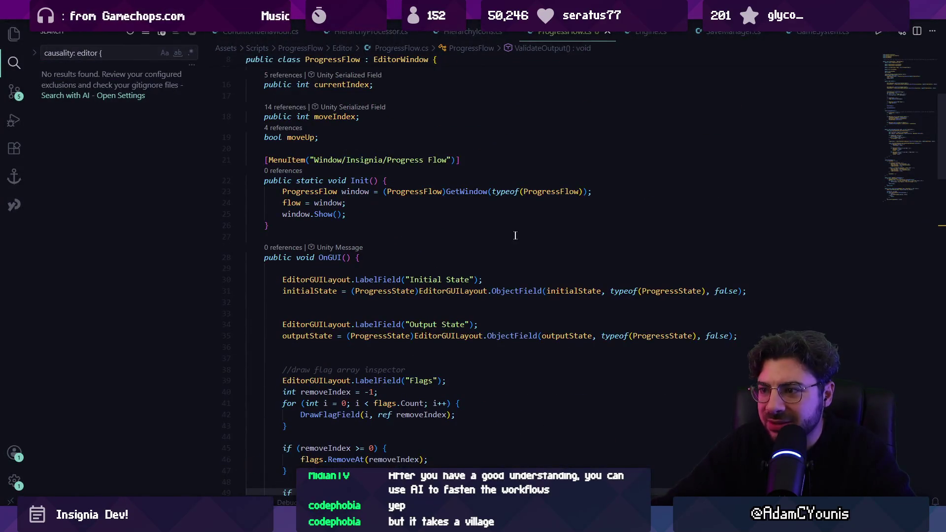
- Open the Progress Flow window from Window > Insignia and dock it beside Scriptables
scroll(514, 235, "up", 5)
scroll(532, 236, "down", 5)
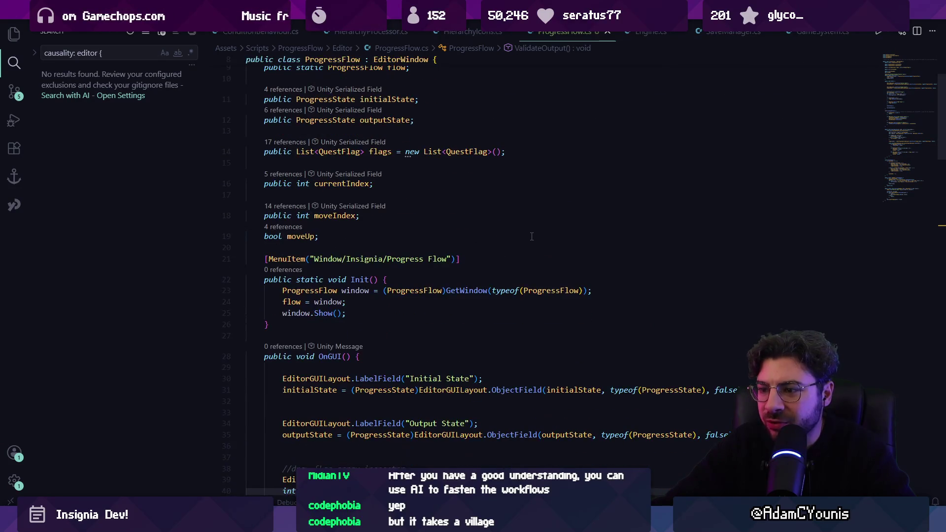
scroll(392, 255, "down", 3)
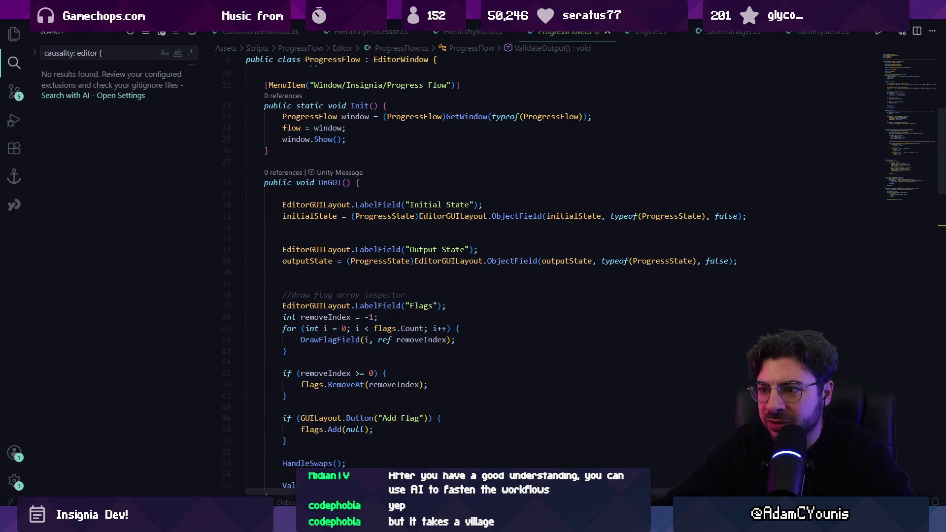
key("alt+Tab")
left_click(351, 16)
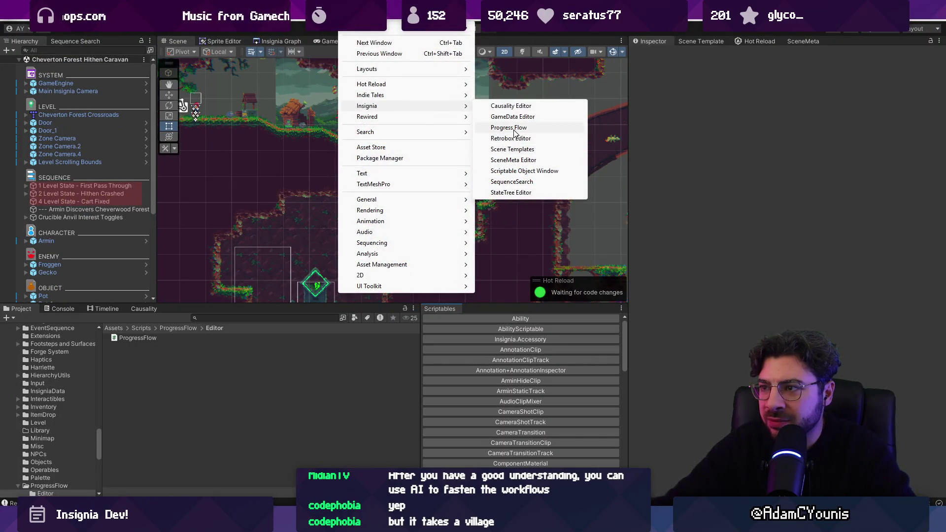
left_click(514, 128)
left_click_drag(525, 137, 480, 312)
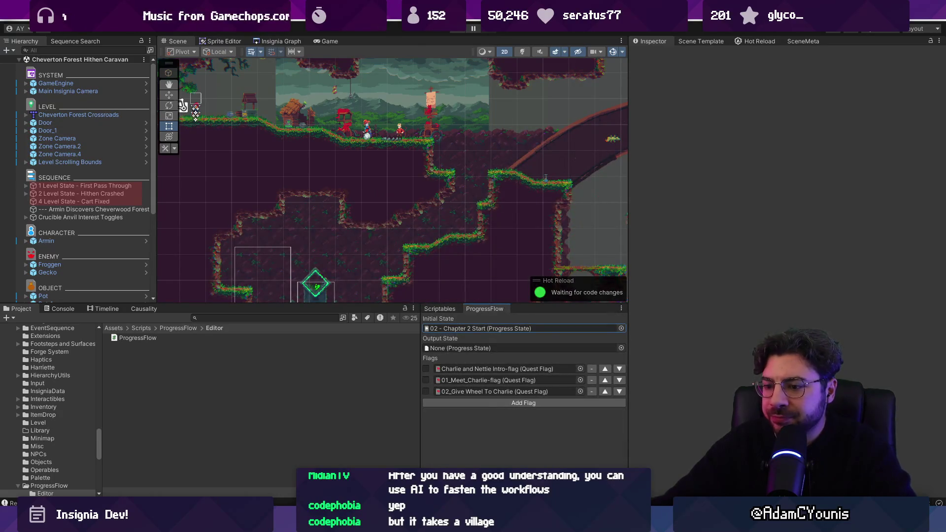
- Move the Output State label and field lines below the flag controls in ProgressFlow.cs
key("alt+Tab")
left_click_drag(351, 272, 249, 242)
key("ctrl+c")
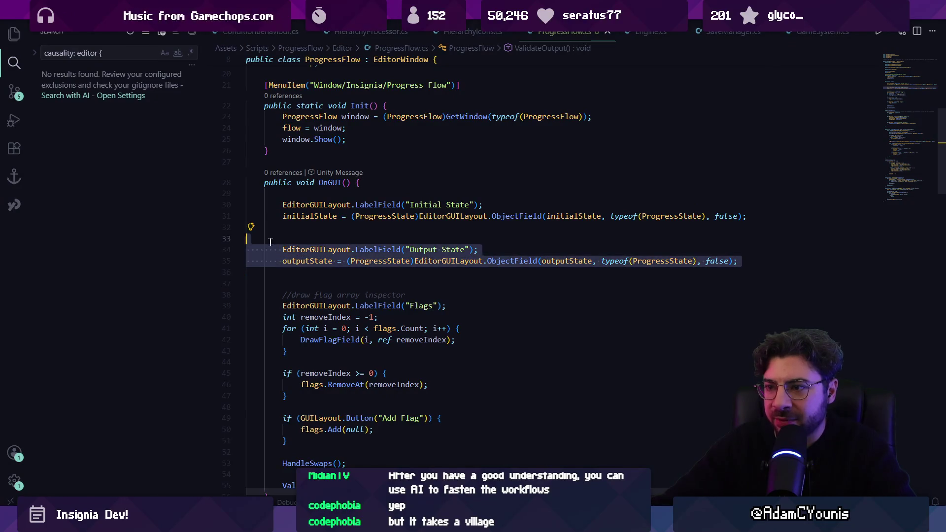
key("BackSpace")
key("BackSpace")
scroll(322, 285, "down", 5)
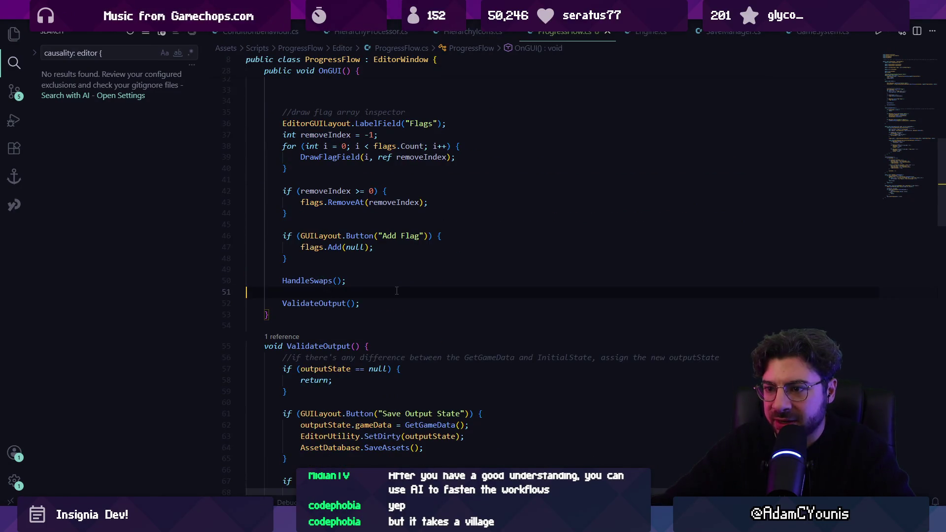
key("ctrl+v")
key("alt+Tab")
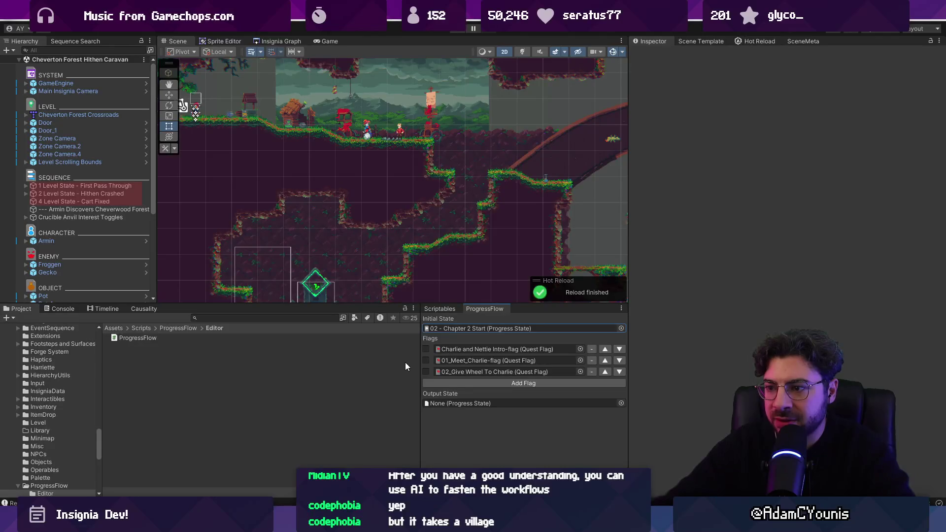
- Set Test Progress as the Output State and tick the three quest flags
left_click(478, 328)
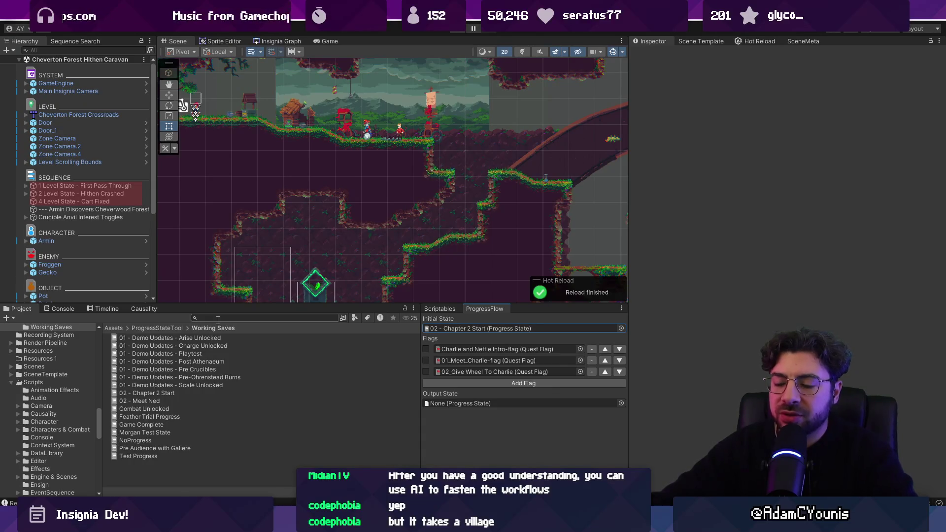
left_click_drag(143, 455, 480, 402)
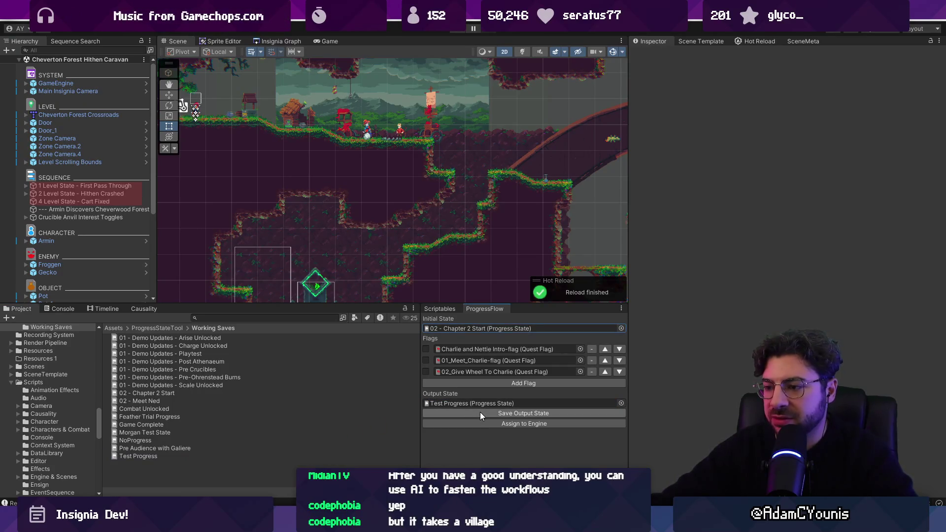
left_click(426, 371)
left_click(426, 360)
left_click(425, 348)
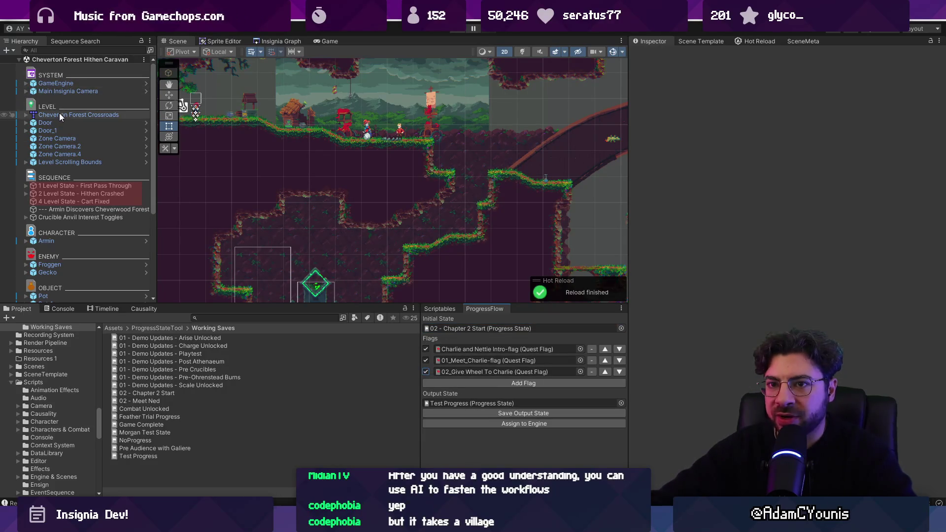
- Set the GameEngine's Progress State to Test Progress
left_click(56, 83)
left_click(931, 172)
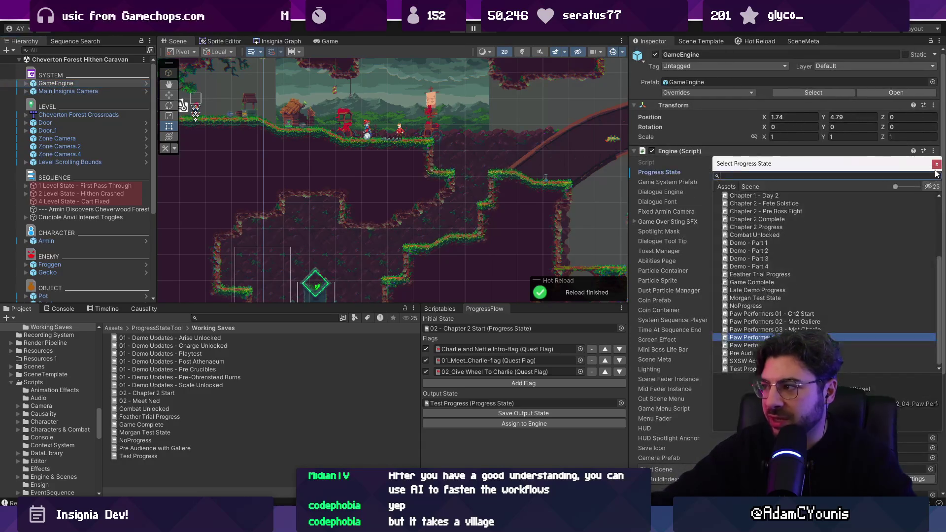
type("test")
double_click(754, 212)
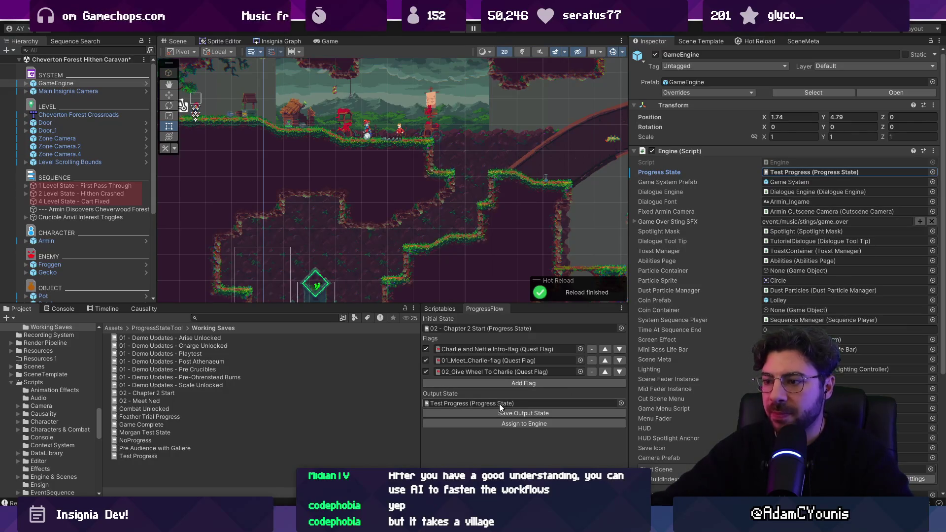
- Untick Charlie and Nettie Intro, save and assign the output state to the engine, then play
left_click(426, 349)
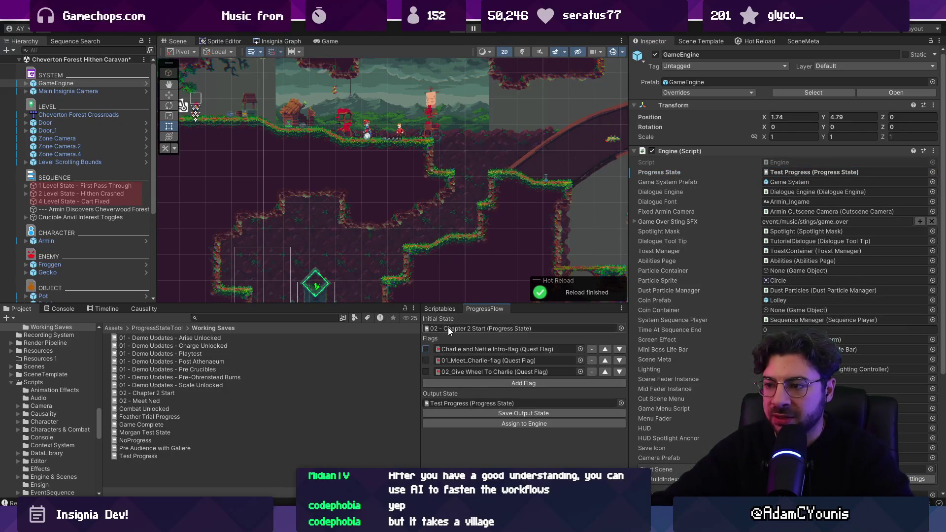
left_click(492, 413)
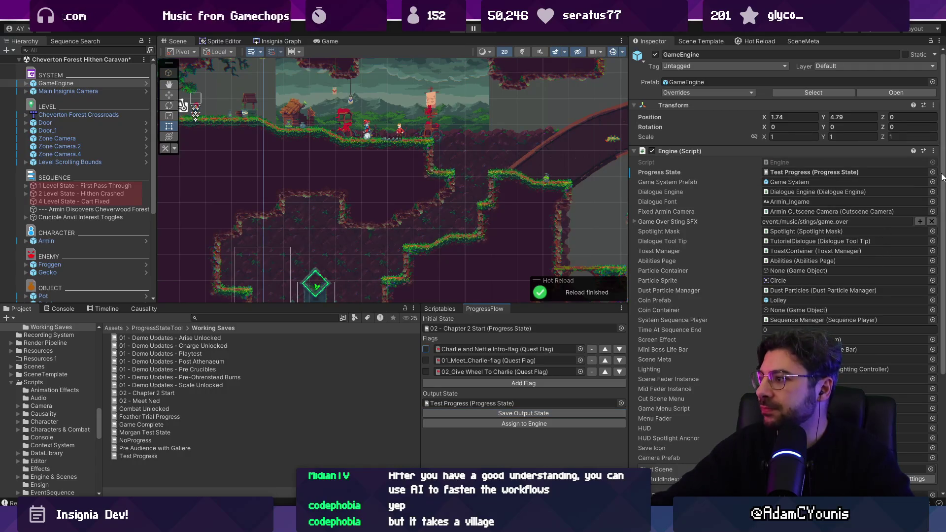
left_click(932, 172)
key("Escape")
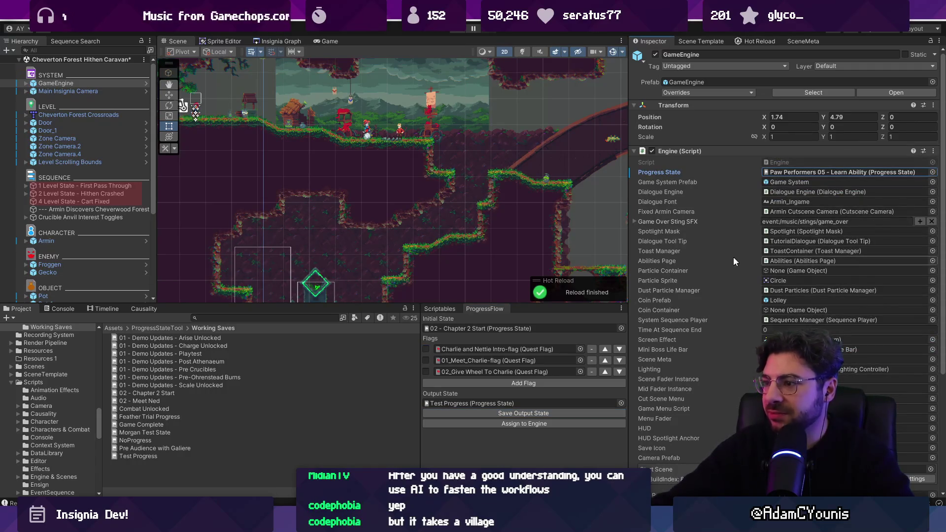
left_click(501, 423)
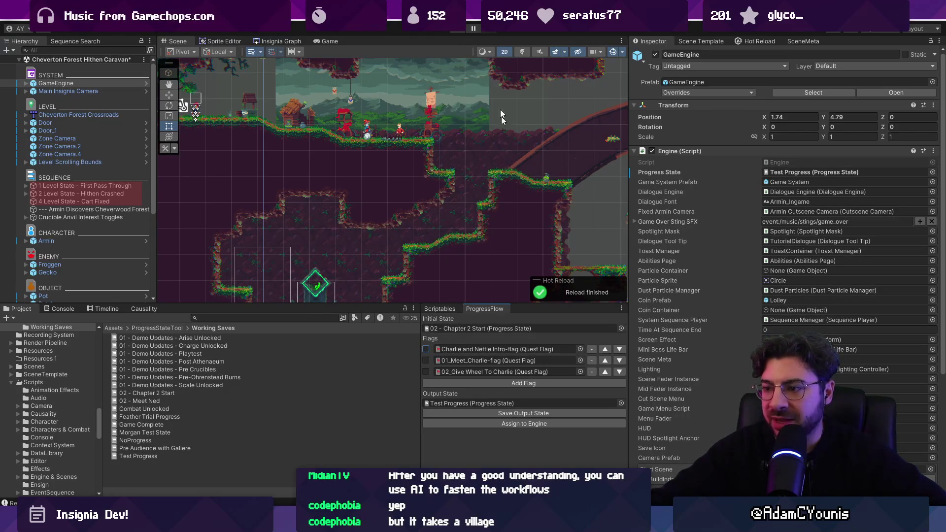
left_click(457, 31)
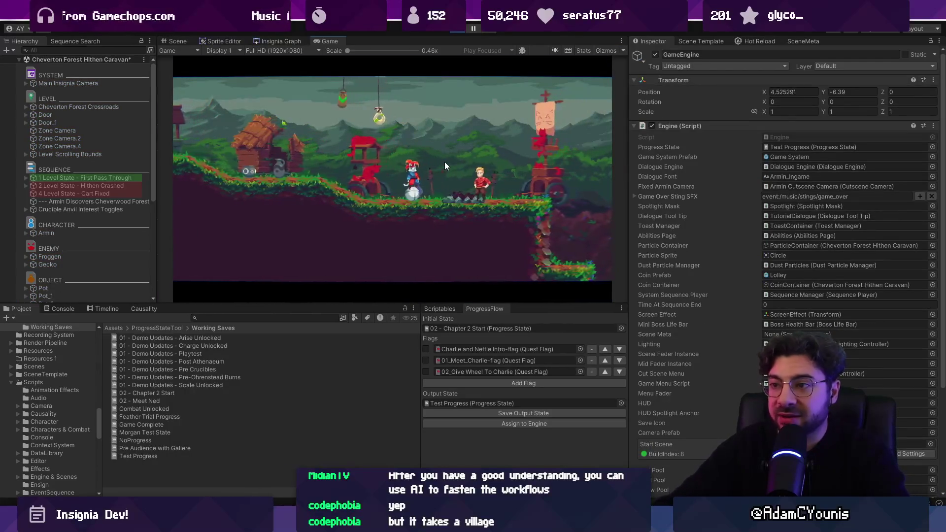
- Skip the opening cutscene and stop play mode
key("Escape")
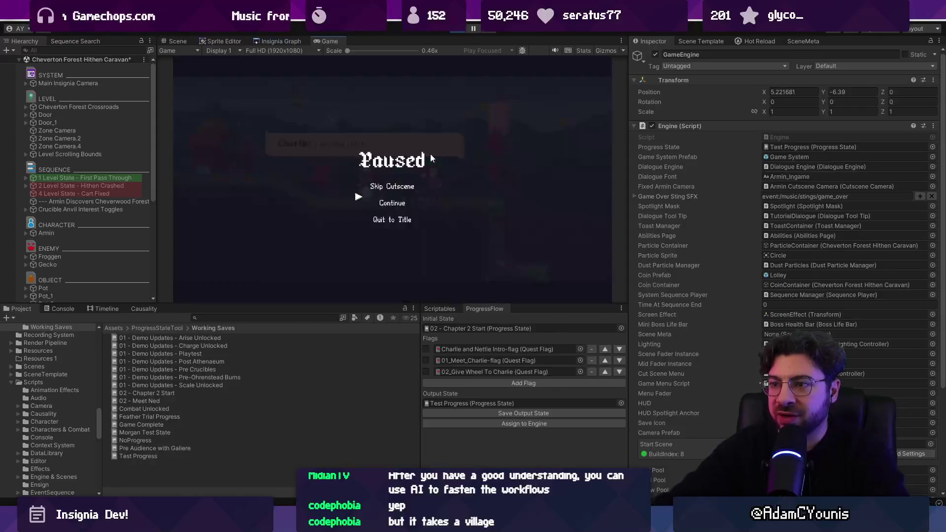
key("Return")
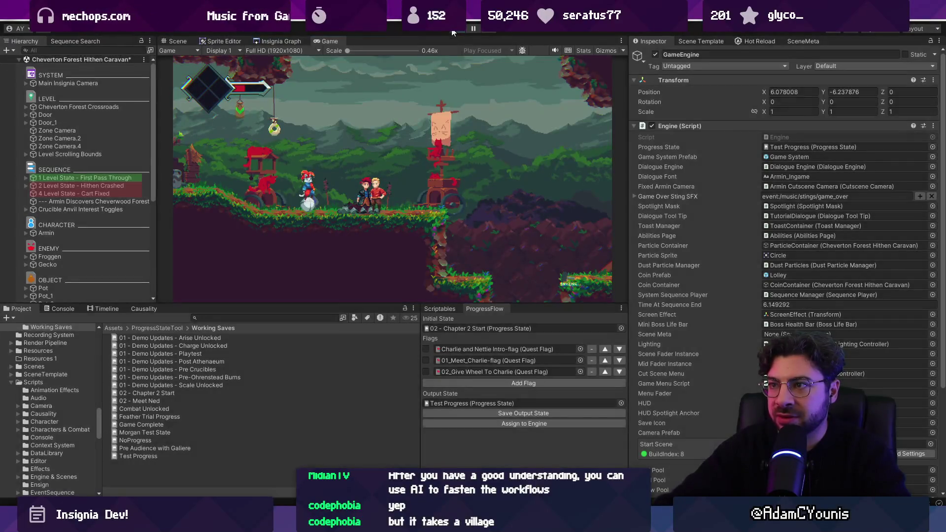
left_click(453, 31)
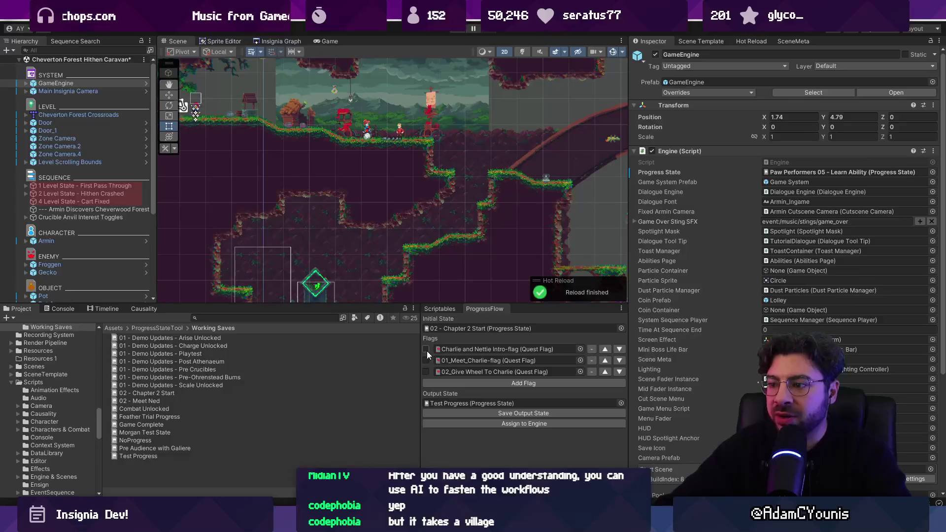
- Save the ticked flag into Test Progress, assign it to the engine, and test-run it
left_click(456, 413)
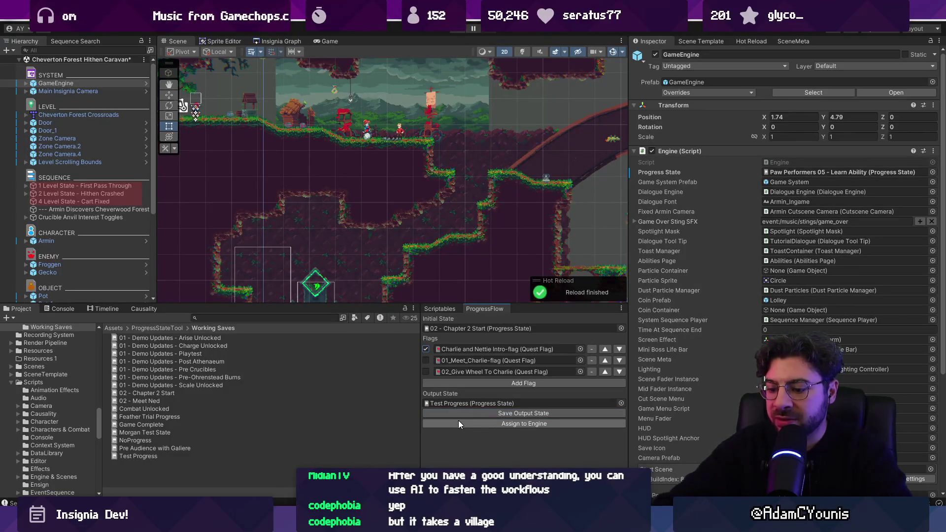
left_click(458, 422)
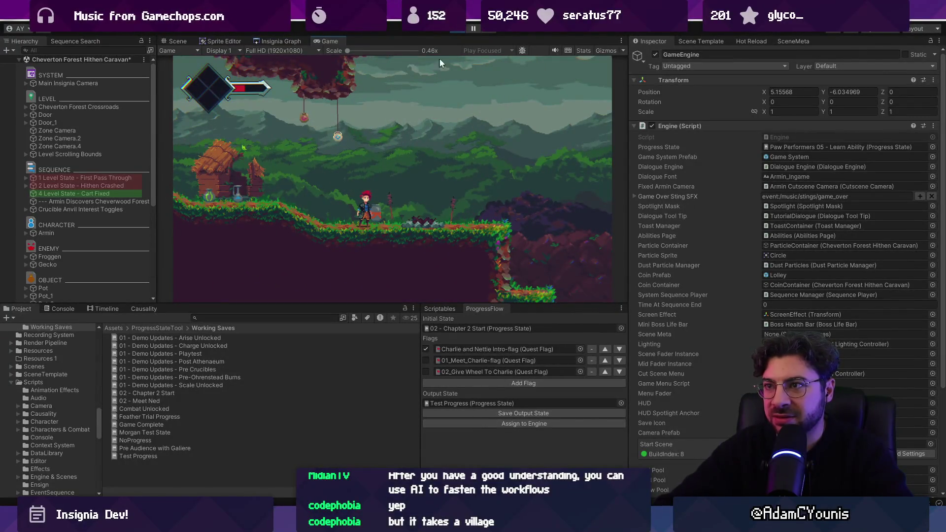
left_click(454, 30)
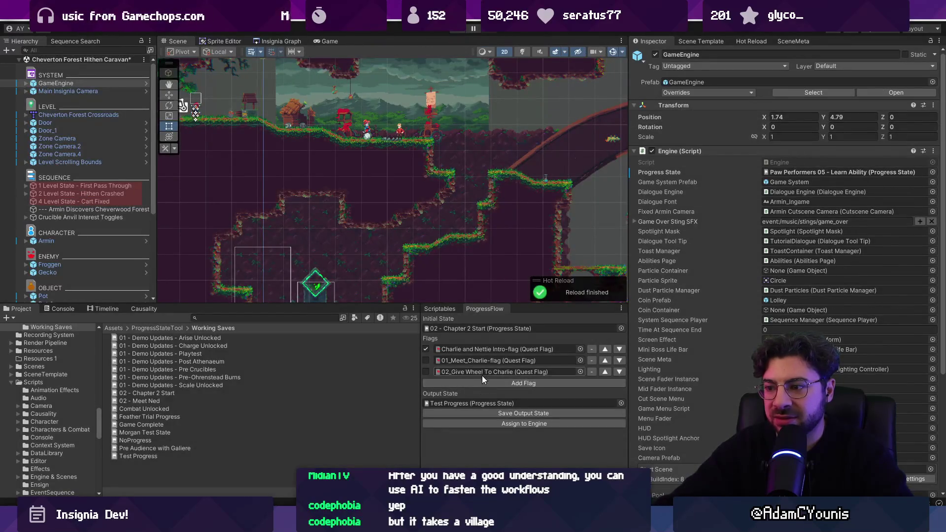
- Open Test Progress, untick Charlie and Nettie Intro, and save the flags to it
double_click(475, 403)
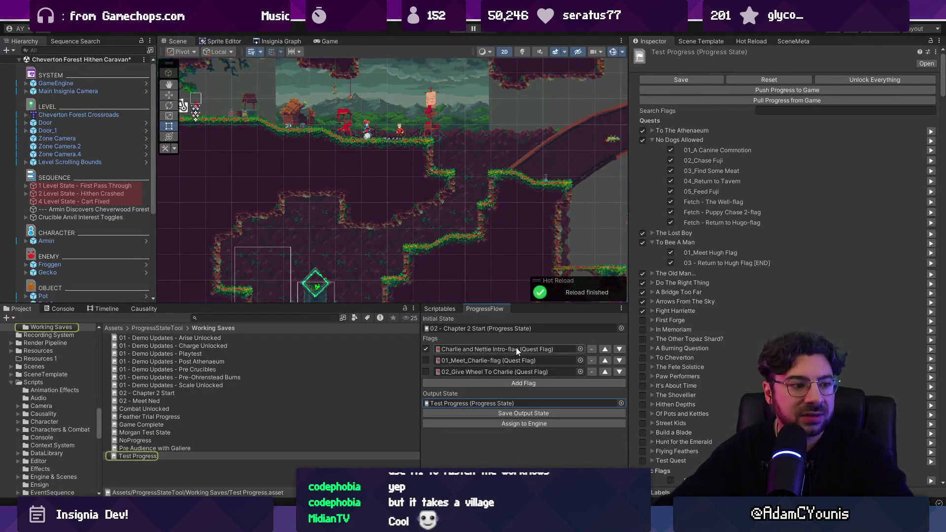
left_click(426, 349)
left_click(457, 413)
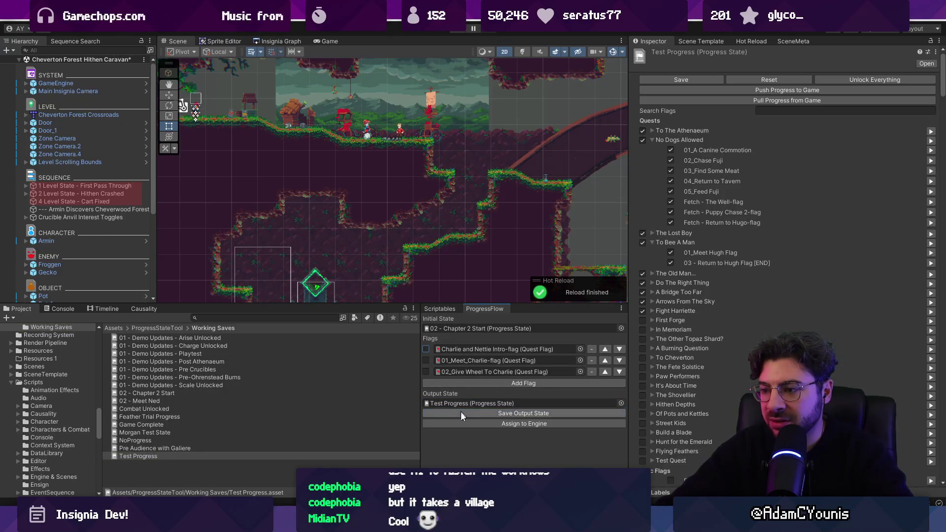
- Rename the 'Save Output State' button label to 'Write Output State' in ProgressFlow.cs and save
key("alt+Tab")
key("ctrl+f")
type("save out")
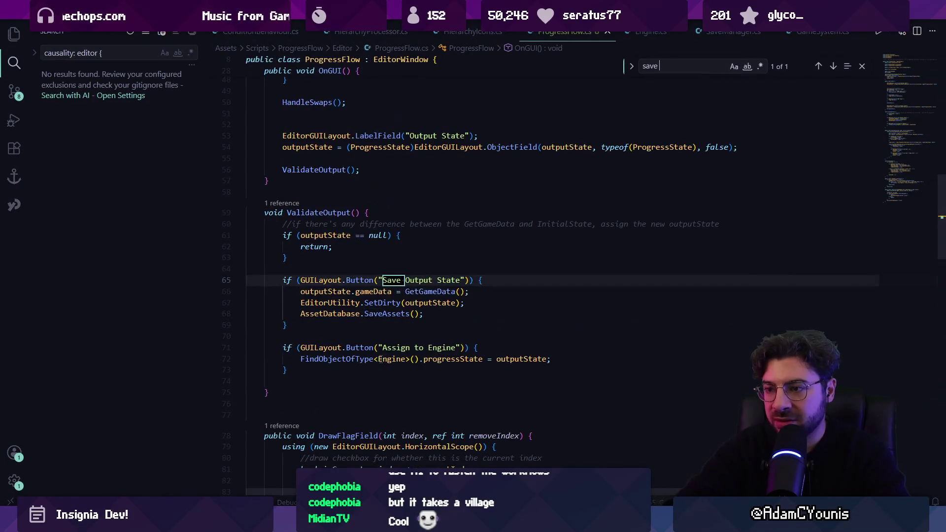
key("Escape")
double_click(391, 280)
type("Write")
key("ctrl+s")
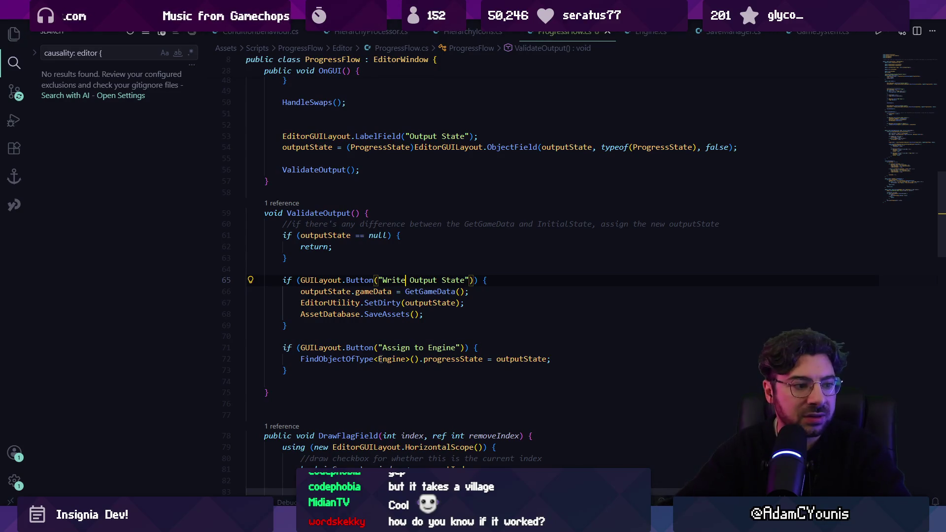
- Compare the Test Progress output state with the Chapter 2 Start initial state in the Inspector
key("alt+Tab")
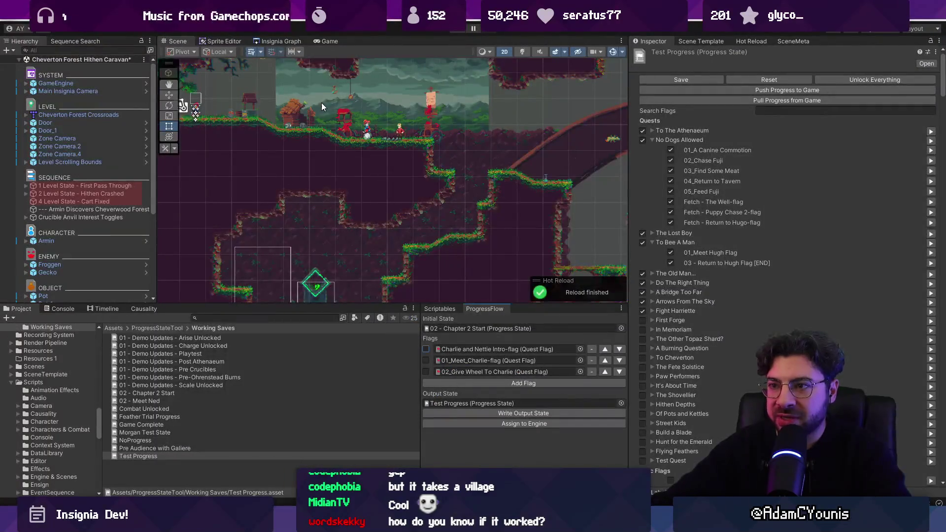
left_click(474, 401)
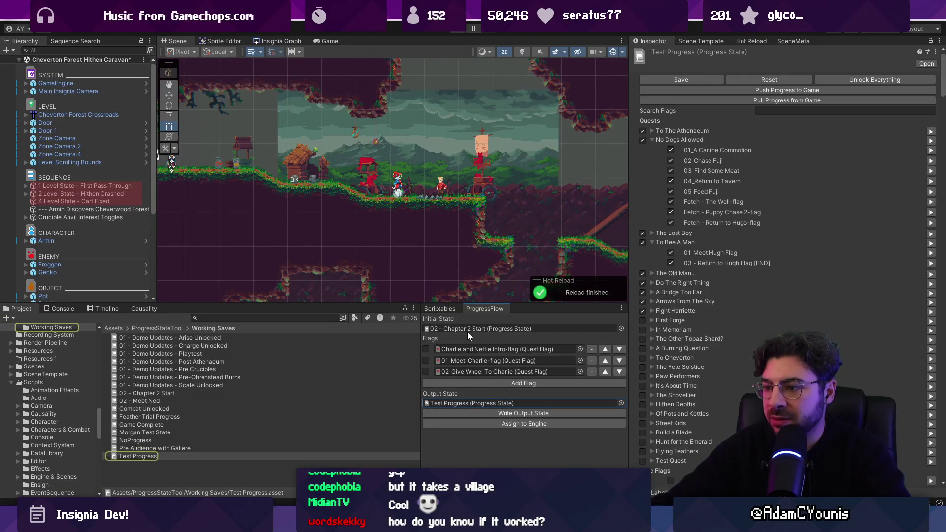
left_click(467, 332)
left_click(491, 401)
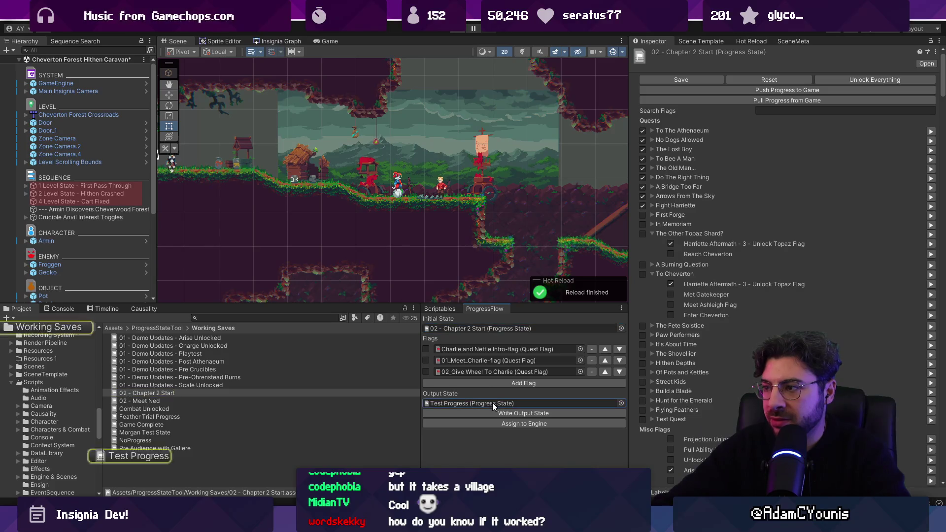
left_click(491, 328)
left_click(497, 401)
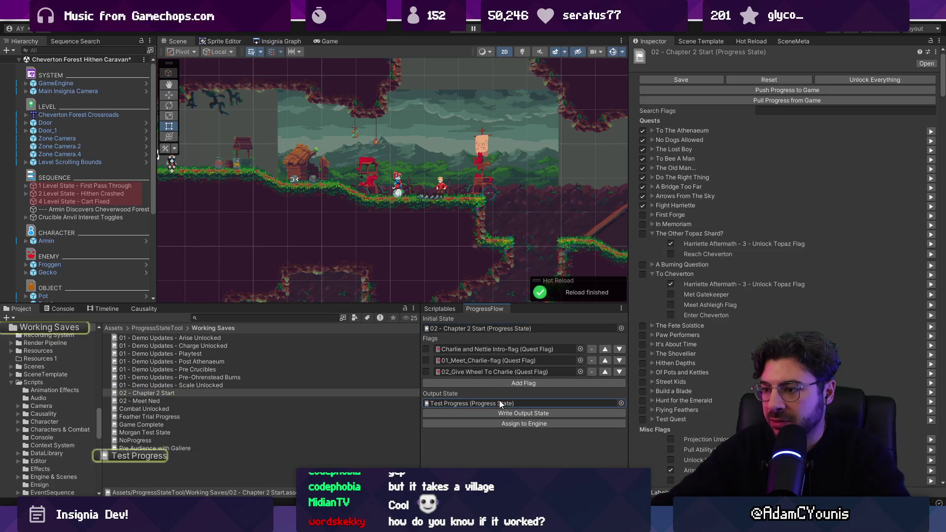
left_click(652, 140)
left_click(491, 328)
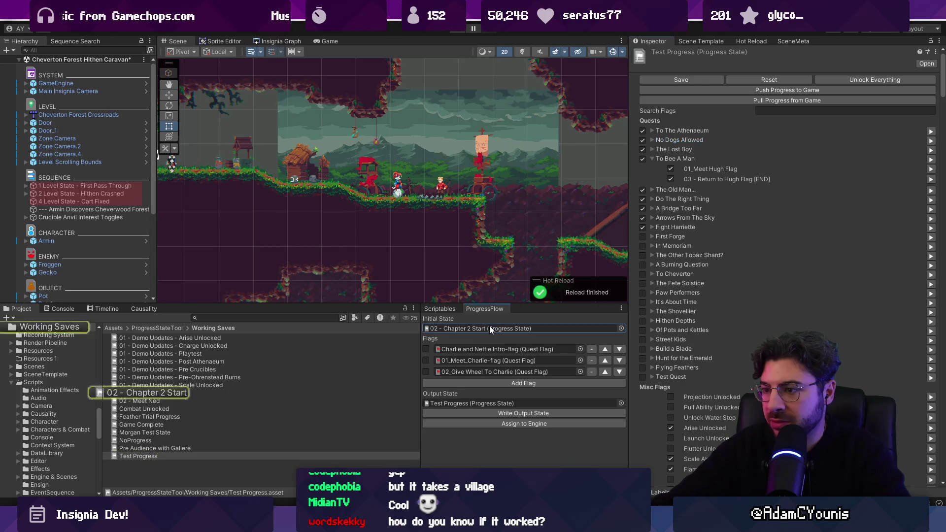
left_click(488, 402)
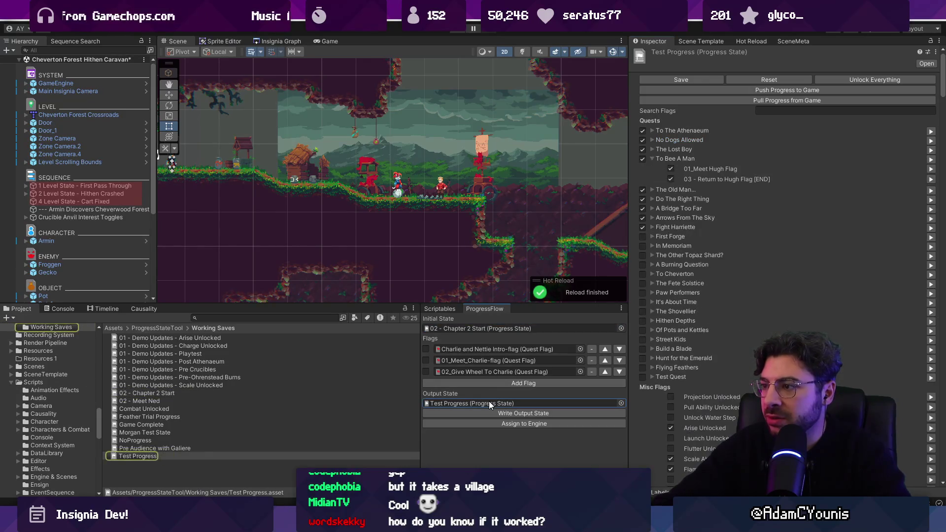
left_click(483, 327)
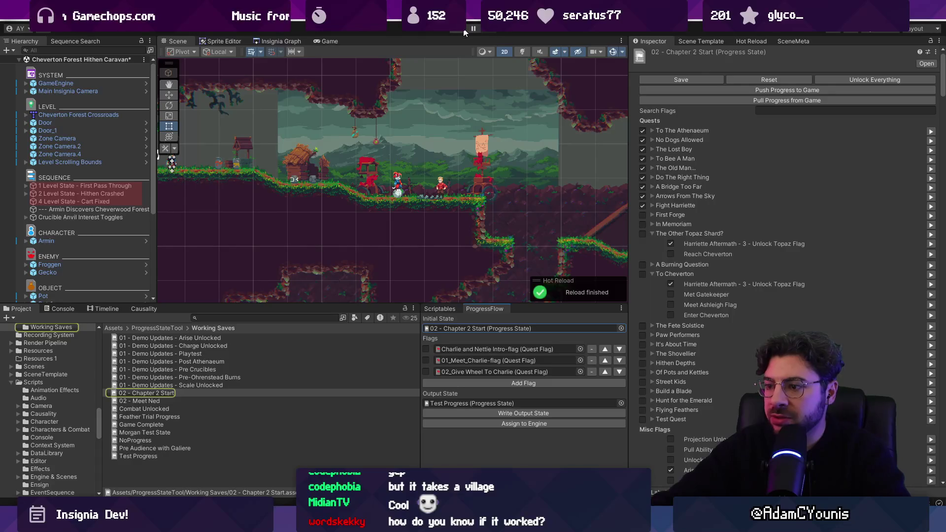
- Enter play mode and write the current flags into the Test Progress output state
left_click(460, 31)
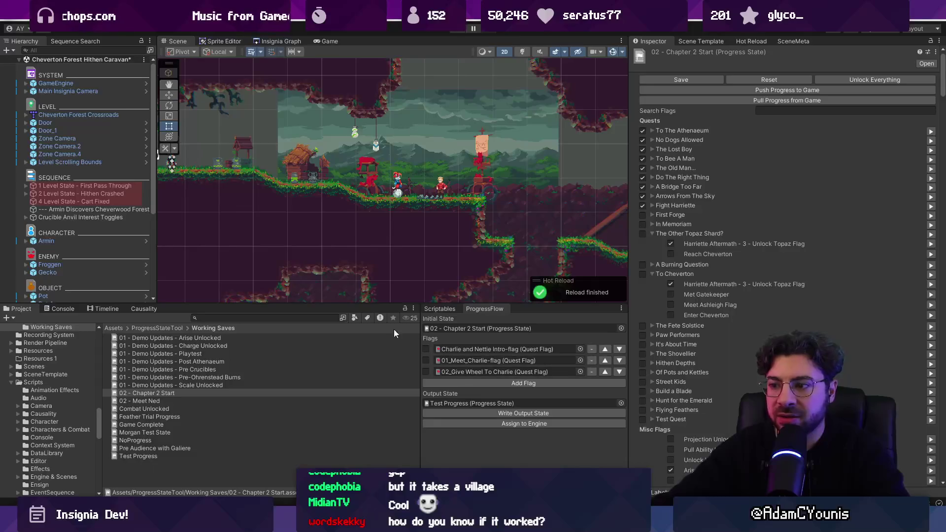
left_click(446, 327)
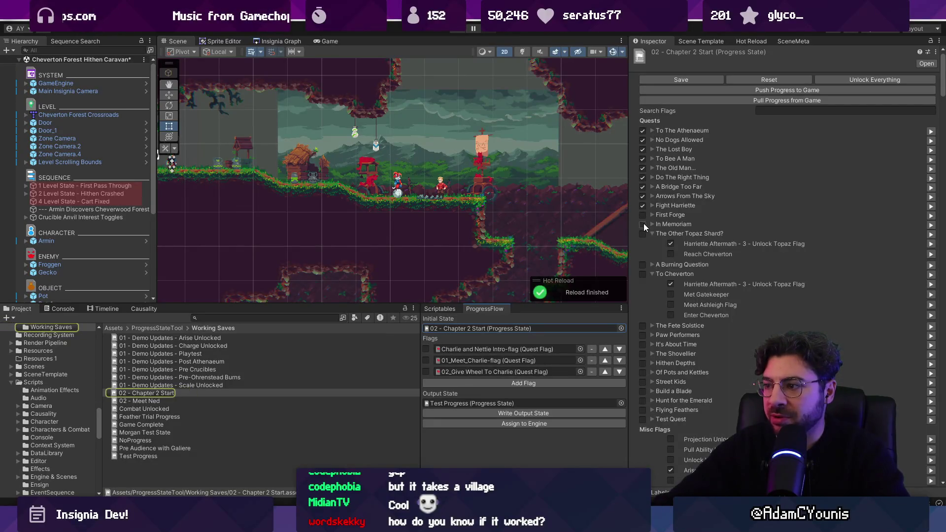
left_click(499, 414)
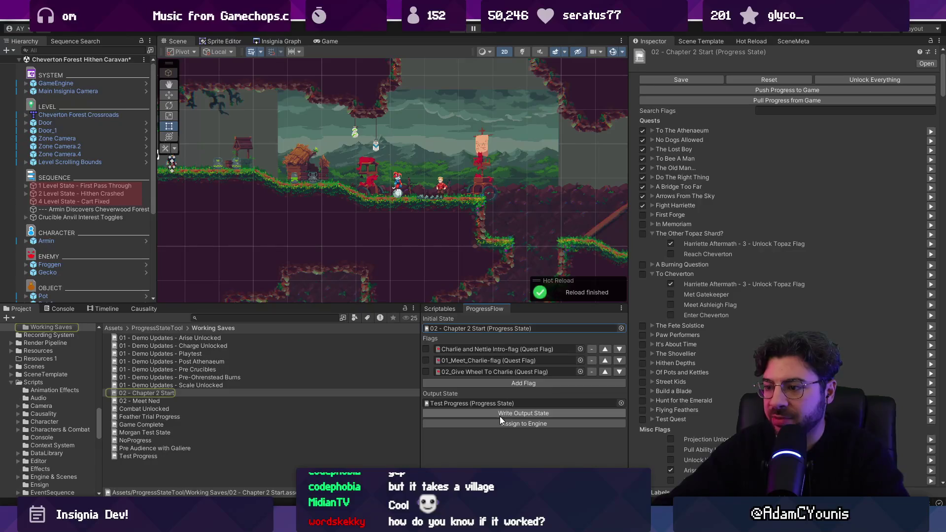
left_click(500, 423)
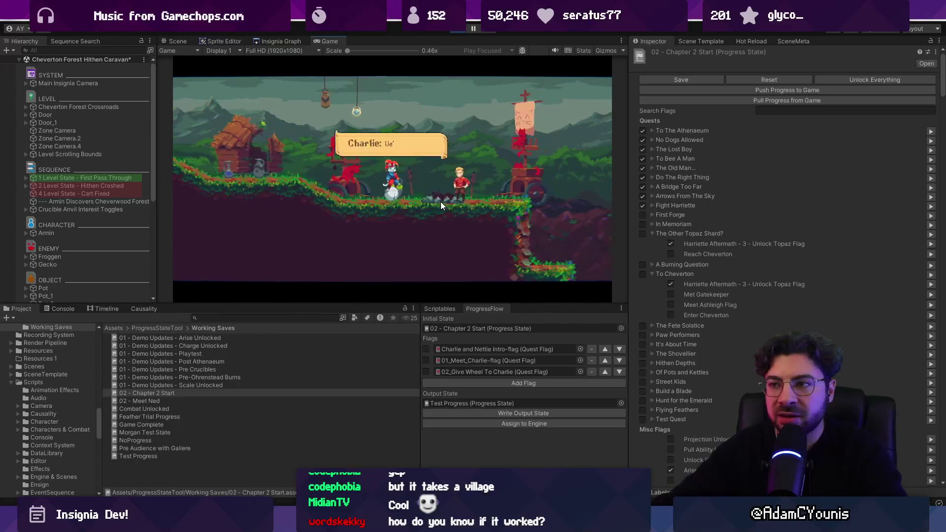
- Stop play, tick Charlie and Nettie Intro-flag, write it to Test Progress, and test-run
key("Escape")
left_click(453, 30)
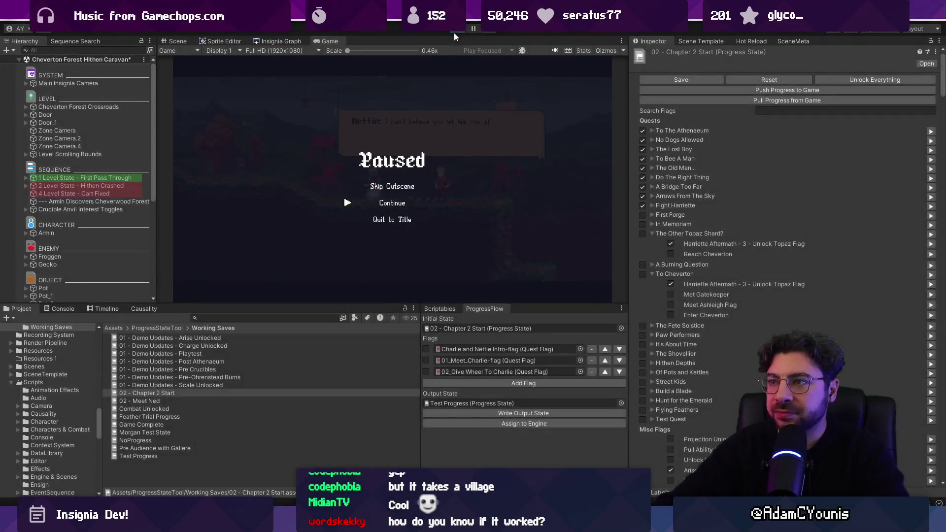
left_click(426, 348)
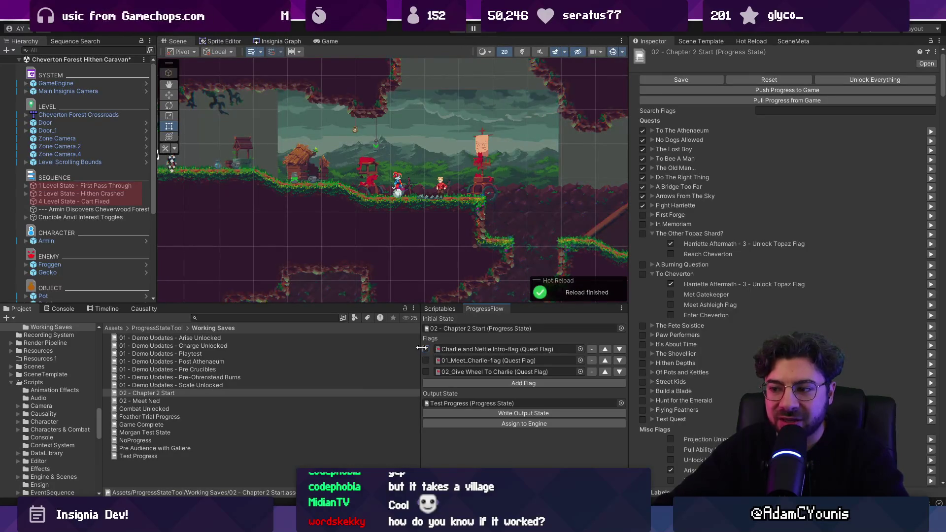
left_click(454, 414)
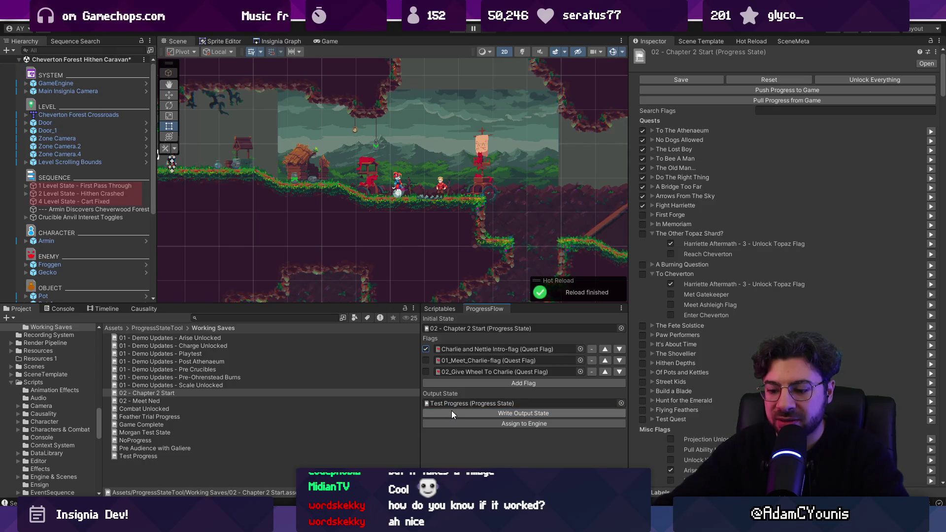
key("ctrl+p")
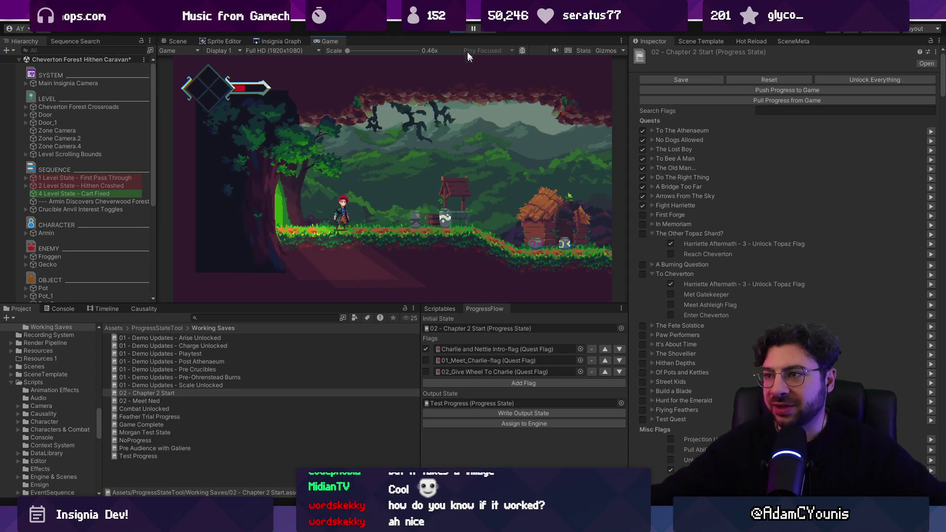
left_click(460, 30)
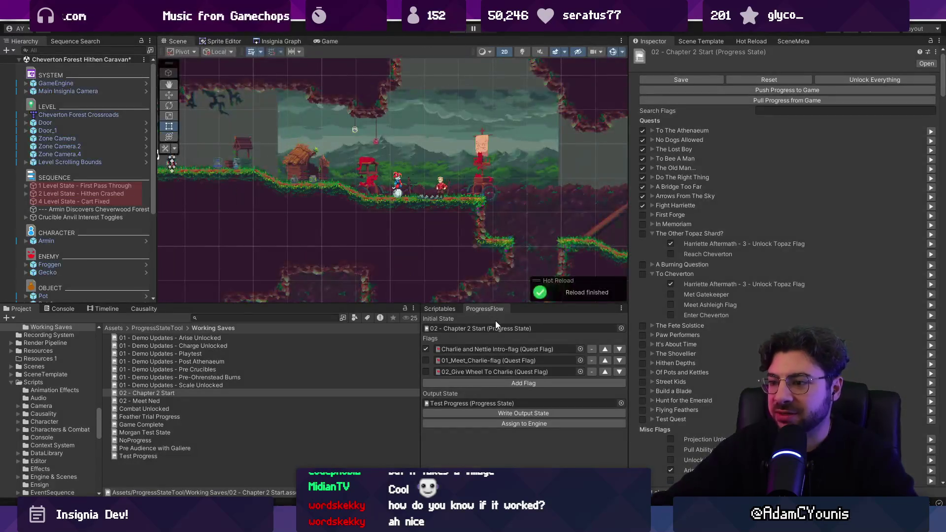
left_click(512, 328)
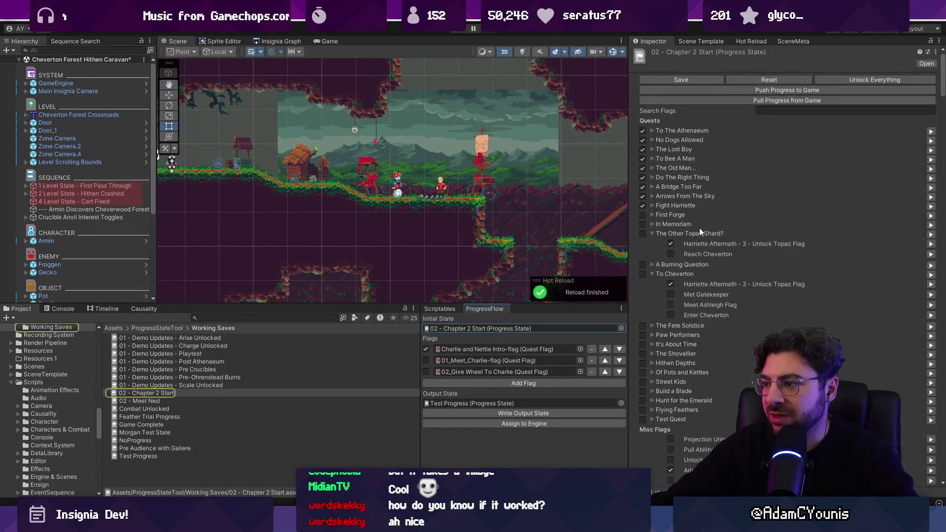
- Filter the flag list for 'unlock' flags
scroll(694, 233, "down", 5)
scroll(847, 248, "down", 10)
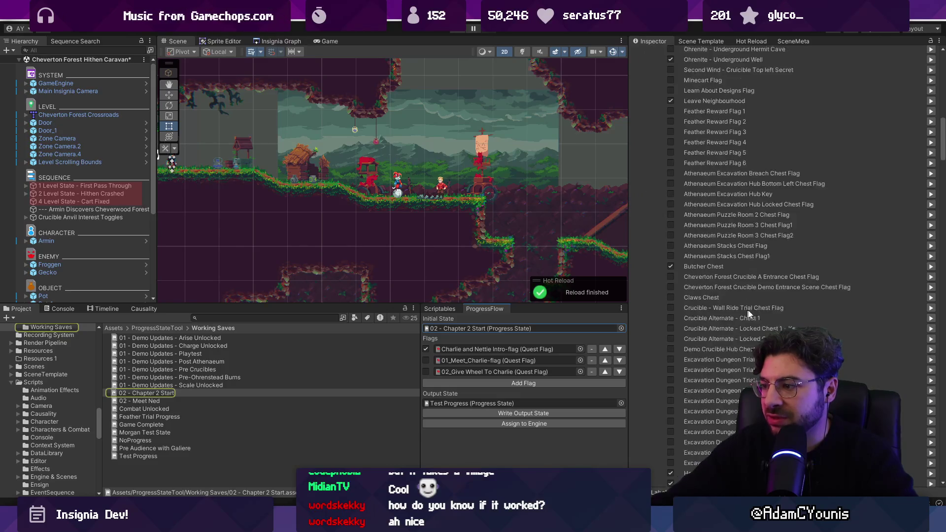
scroll(931, 166, "down", 3)
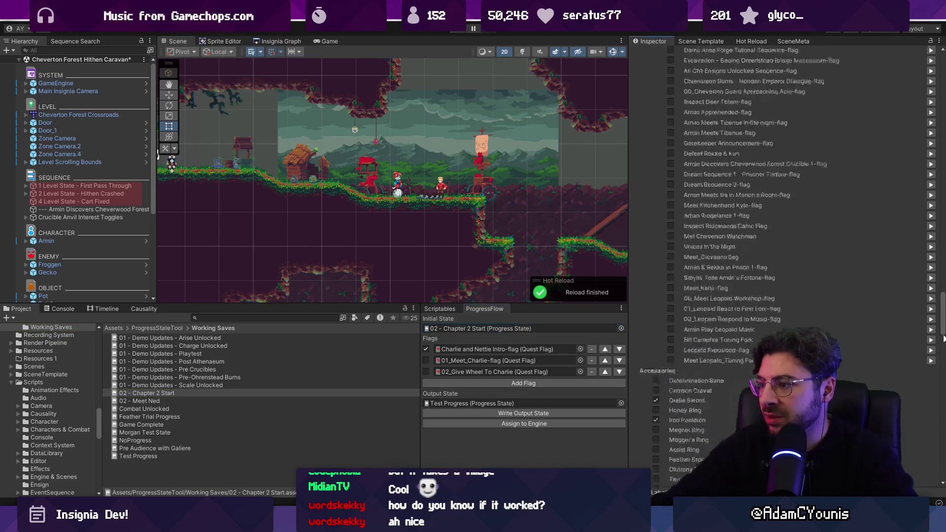
scroll(934, 123, "up", 15)
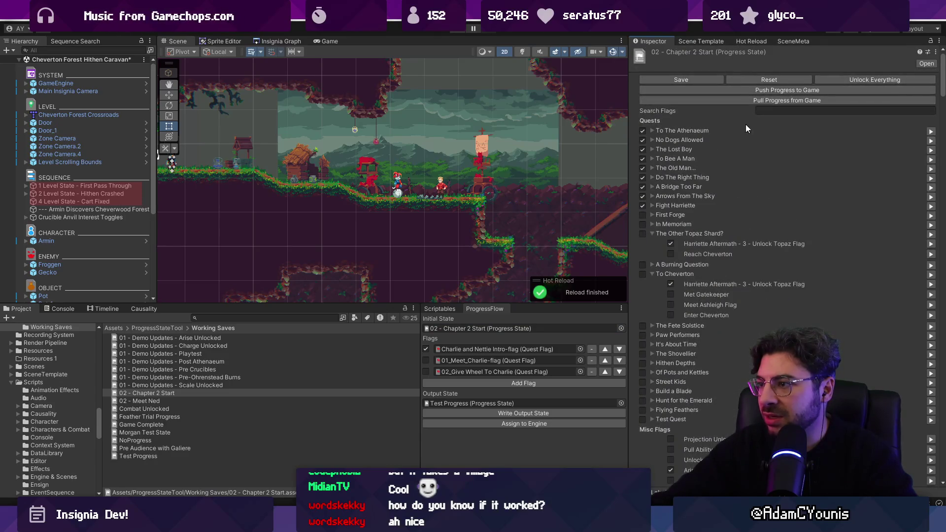
left_click(778, 112)
type("unlock")
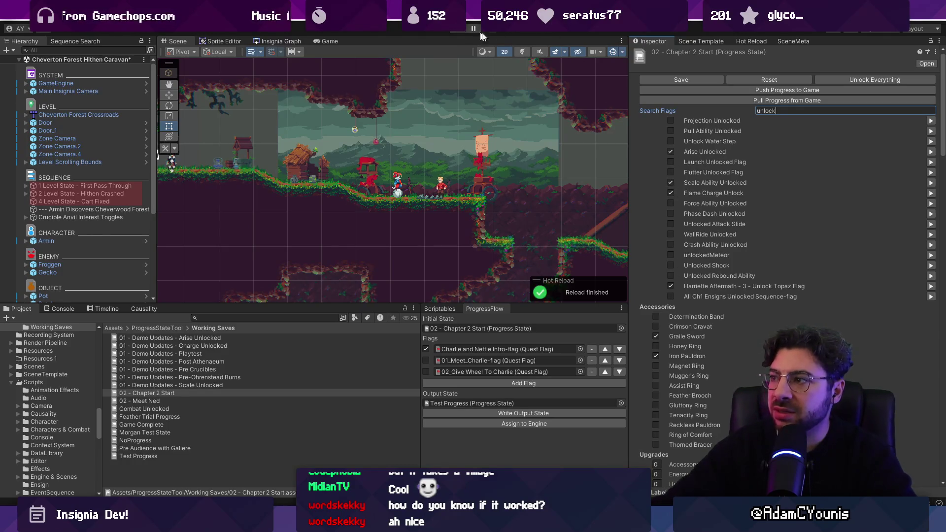
- Open Test Progress and search its flags for 'unlock', 'cart' and 'whee'
double_click(458, 402)
left_click(774, 110)
type("unlock")
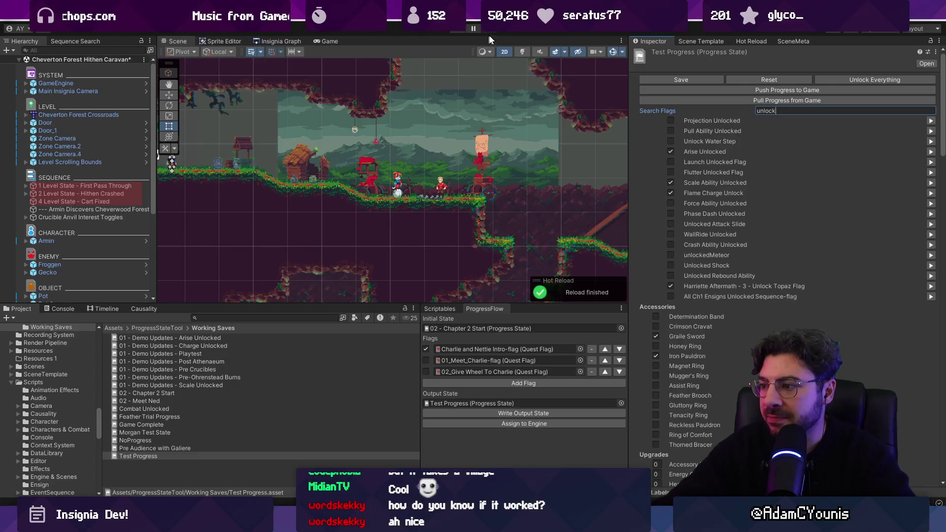
key("BackSpace")
key("BackSpace")
key("BackSpace")
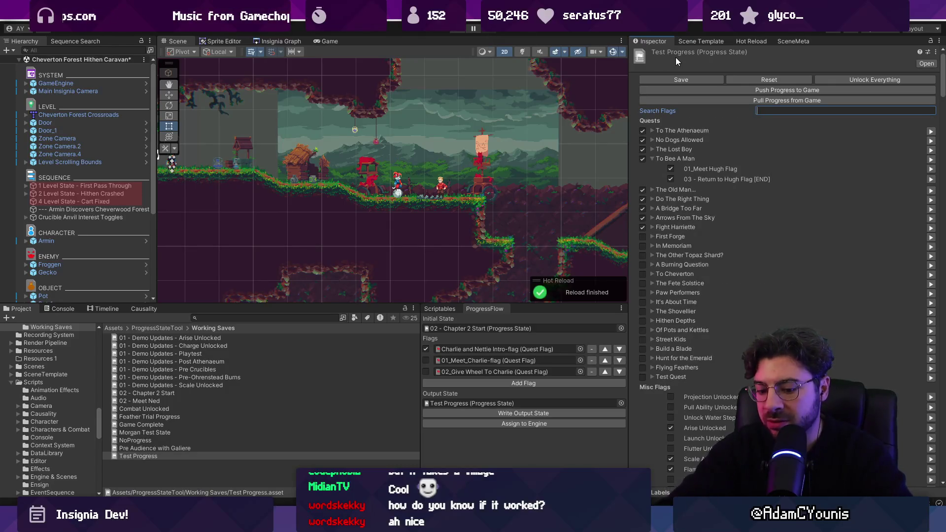
type("cart")
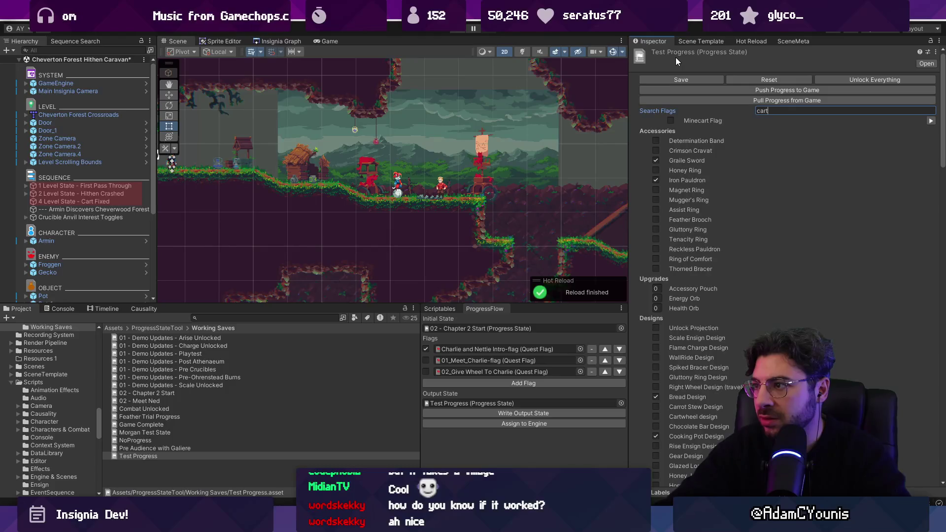
key("ctrl+a")
type("whee")
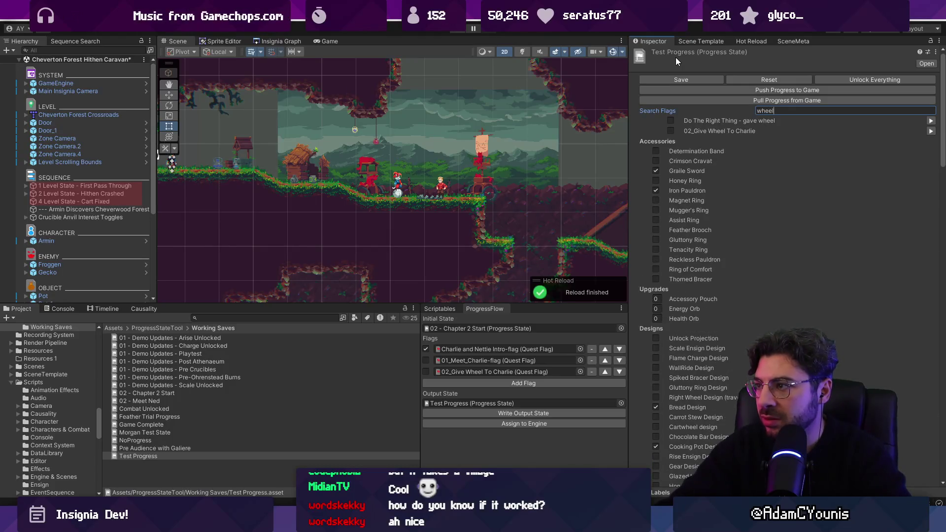
scroll(652, 247, "down", 10)
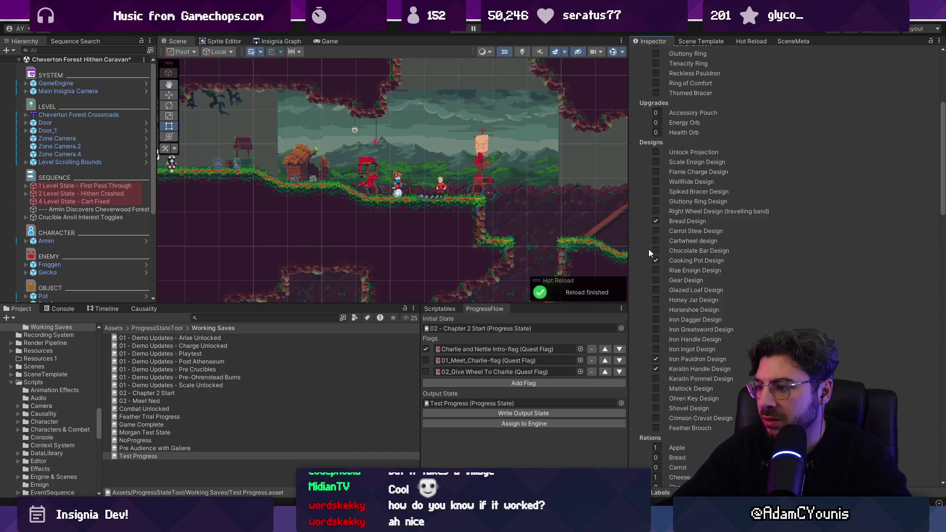
scroll(689, 243, "up", 2)
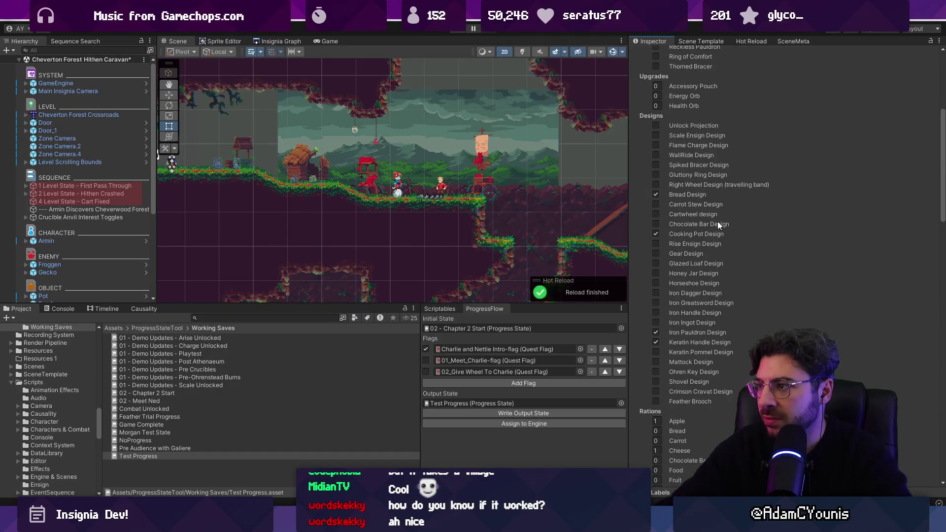
scroll(717, 218, "up", 8)
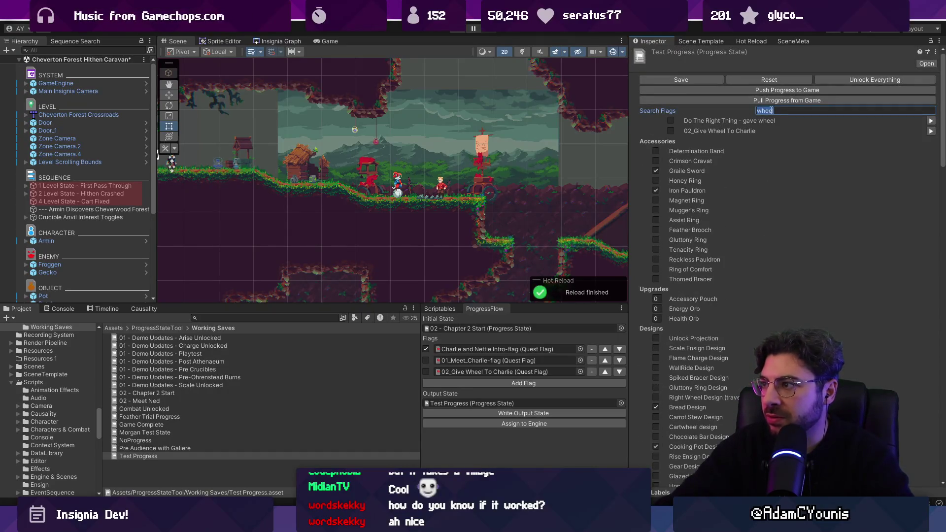
key("BackSpace")
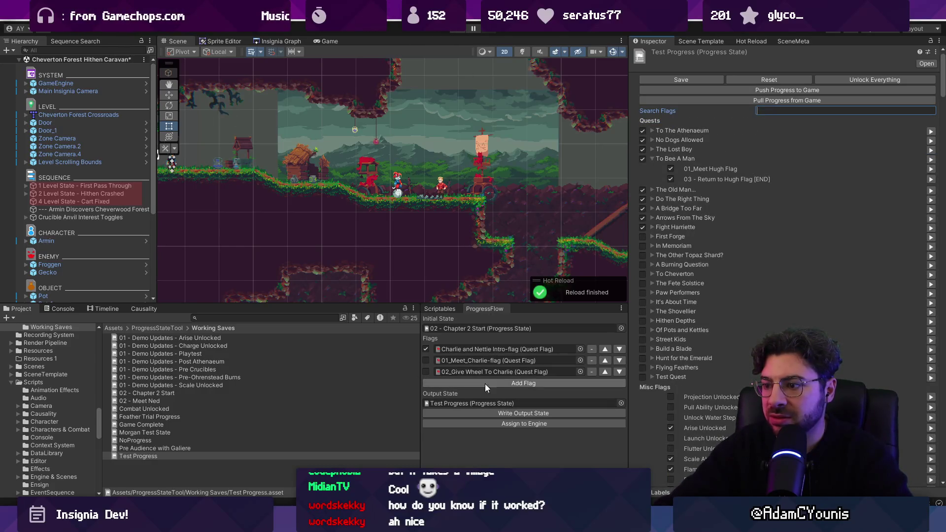
- Tick 01_Meet_Charlie-flag in the ProgressFlow flag list
left_click(489, 403)
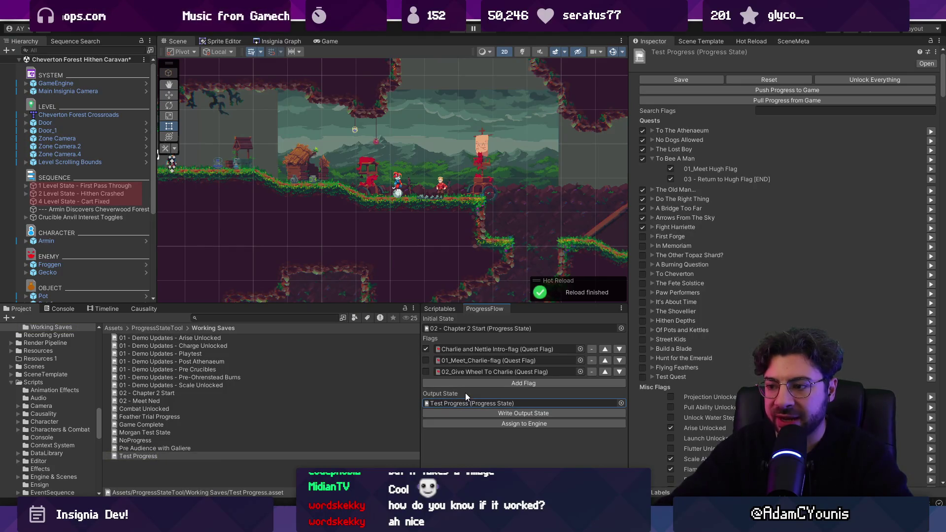
left_click(426, 360)
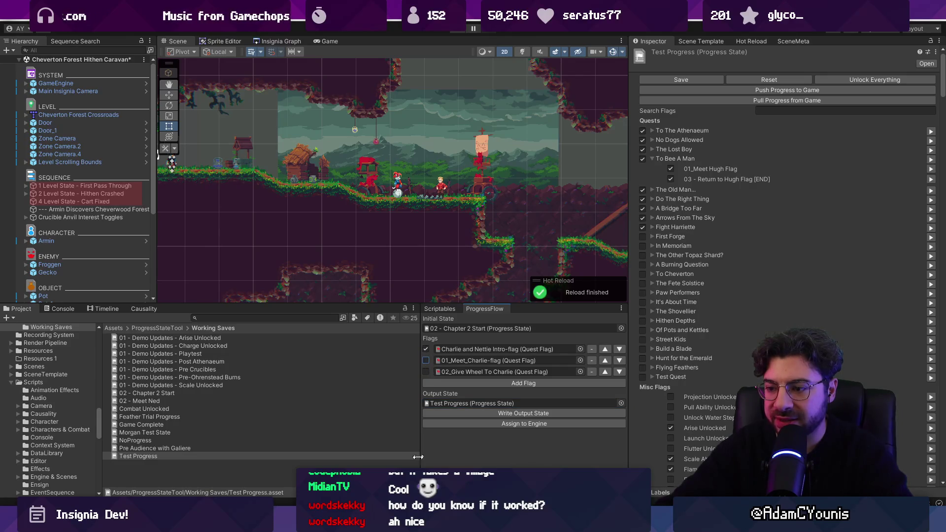
key("alt+Tab")
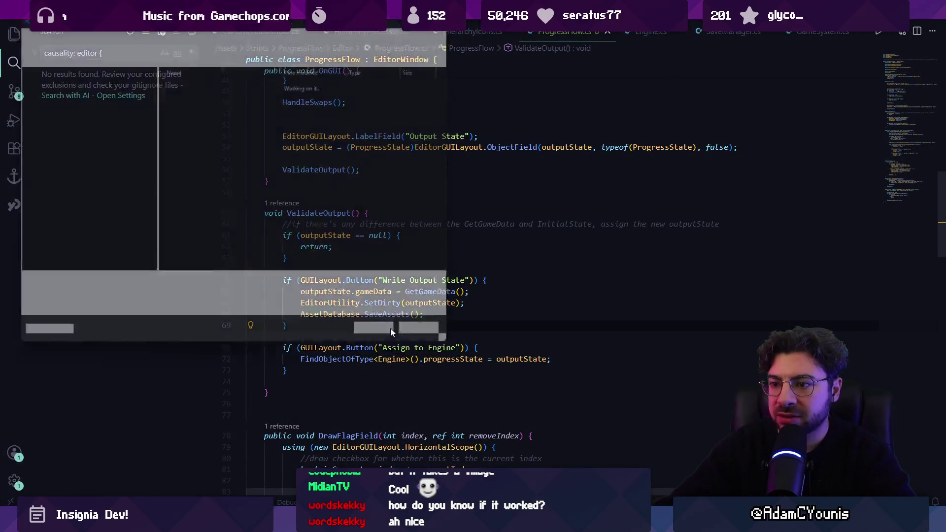
- Add a comment in ValidateOutput describing the green-if-flags-are-set colouring
left_click(391, 329)
left_click(475, 269)
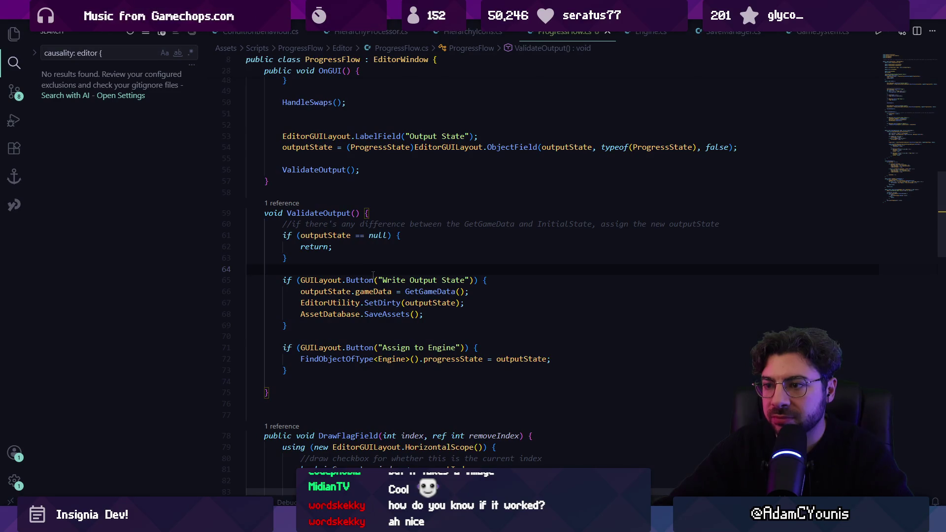
key("Return")
key("Return")
key("Up")
key("Tab")
type("//set t")
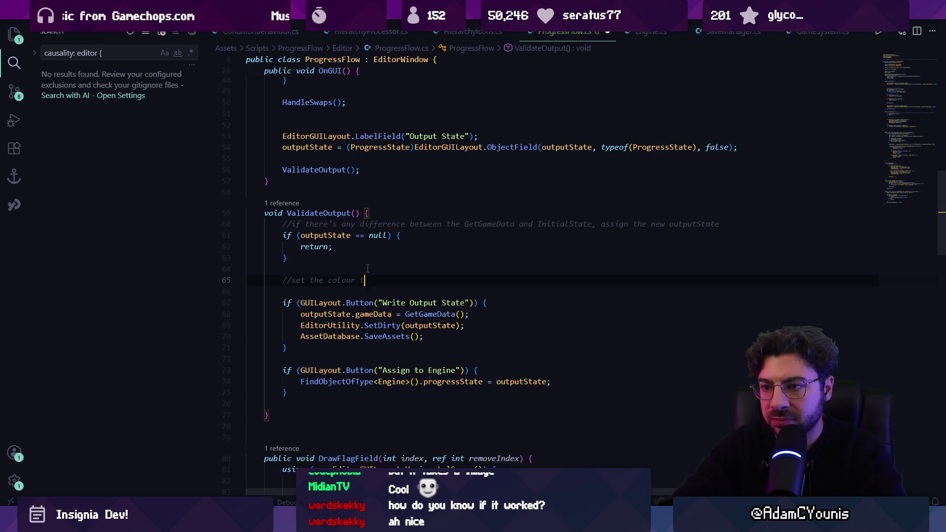
type(" the flags aren't alrea")
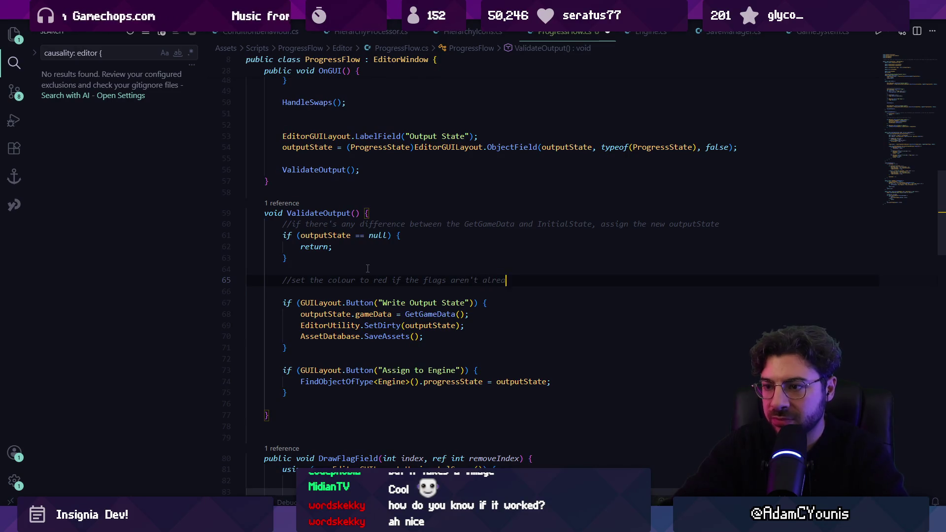
type("o")
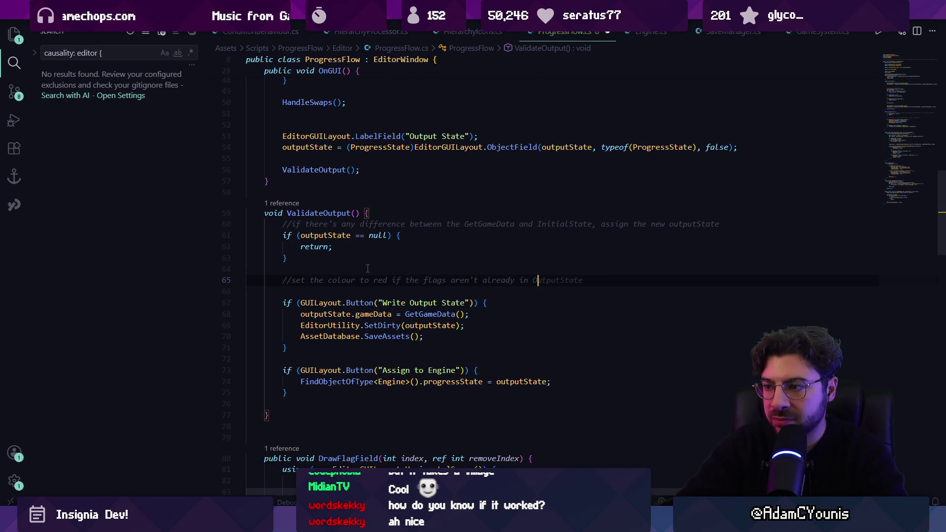
type("utpate.questl")
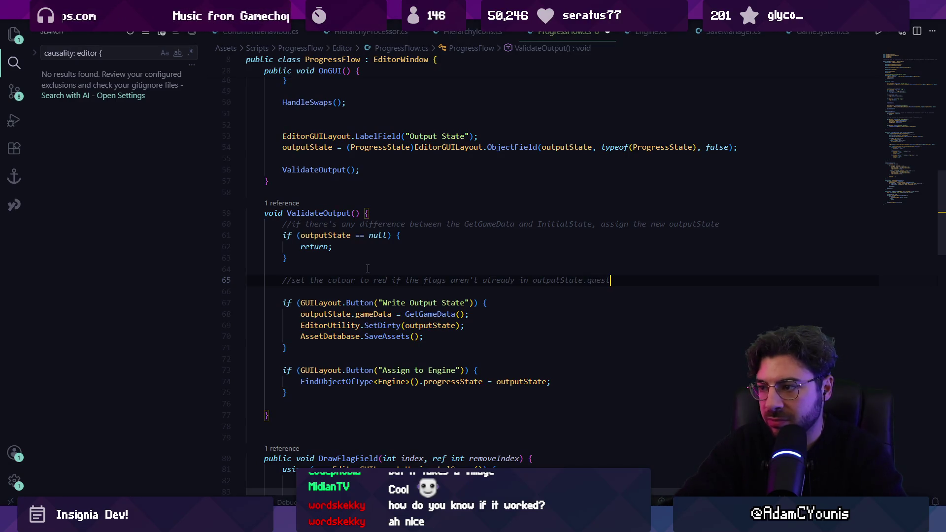
key("BackSpace")
type("FlagLog, green if they are")
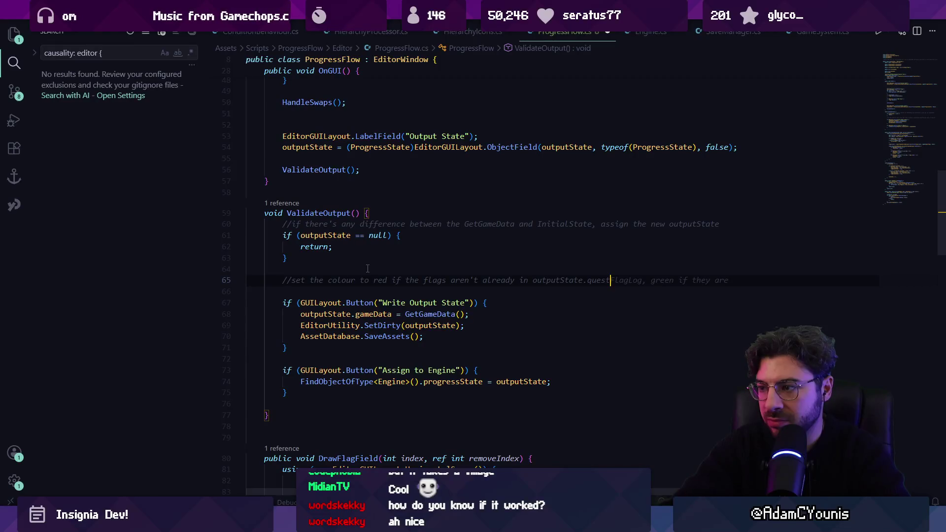
- Add bool allMatch = true and a foreach over flags checking outputState.gameData.questFlagLog, then save
key("Return")
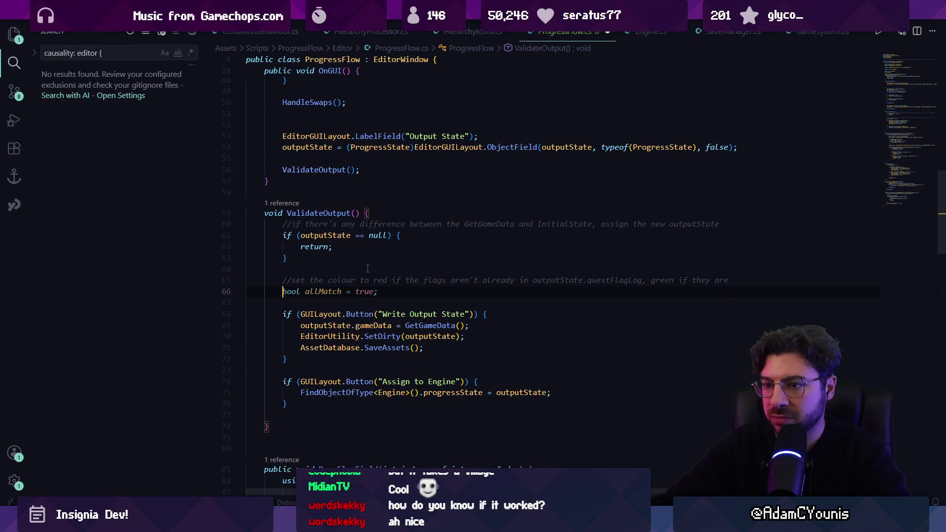
key("Tab")
key("Return")
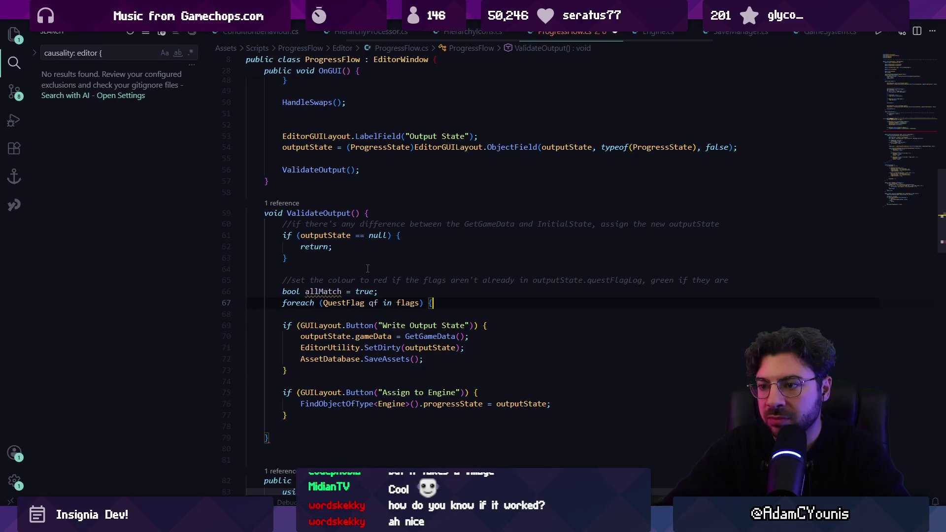
key("Tab")
key("Tab")
key("Up")
key("Up")
key("Up")
key("ctrl+Right")
key("ctrl+Right")
key("ctrl+Right")
type("dat")
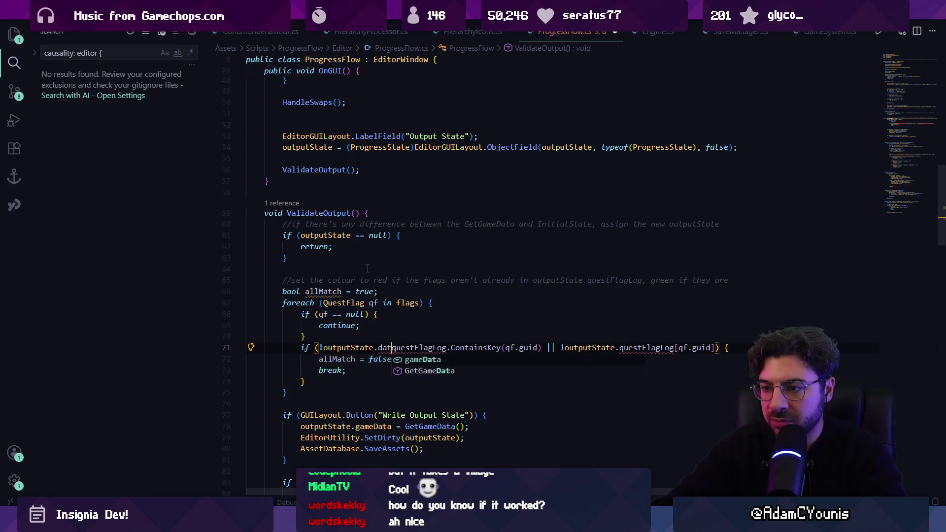
key("BackSpace")
key("BackSpace")
key("BackSpace")
type("gameData")
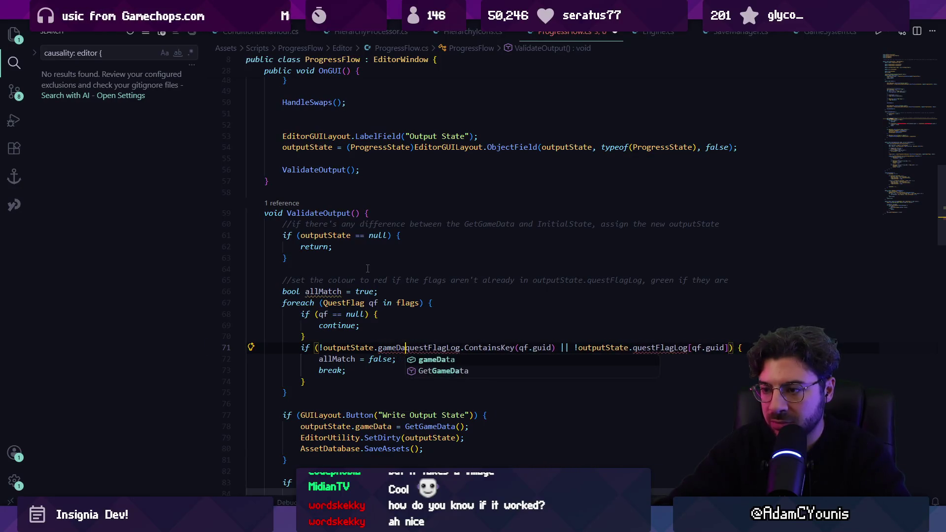
type(".")
key("Escape")
key("Tab")
key("ctrl+s")
- Clear Unity's console to check for compile errors, then resume editing after the loop
mouse_move(309, 522)
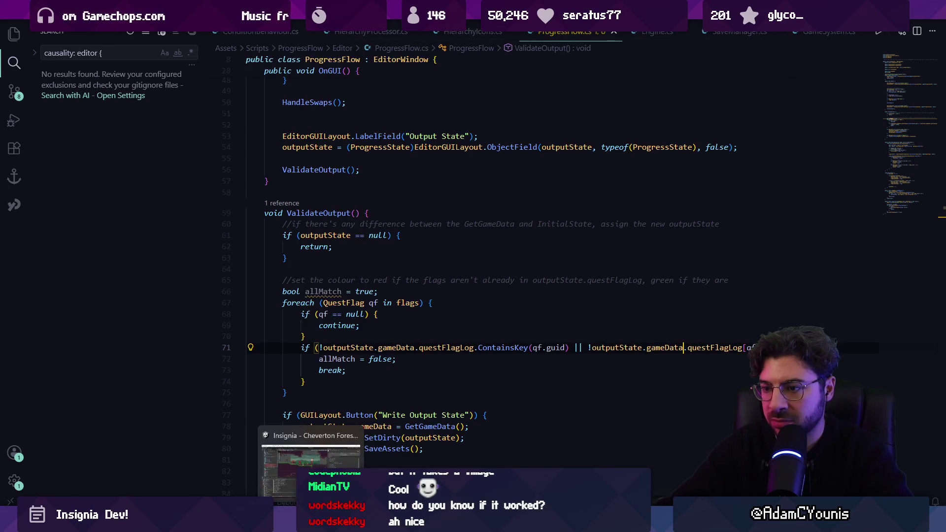
left_click(310, 468)
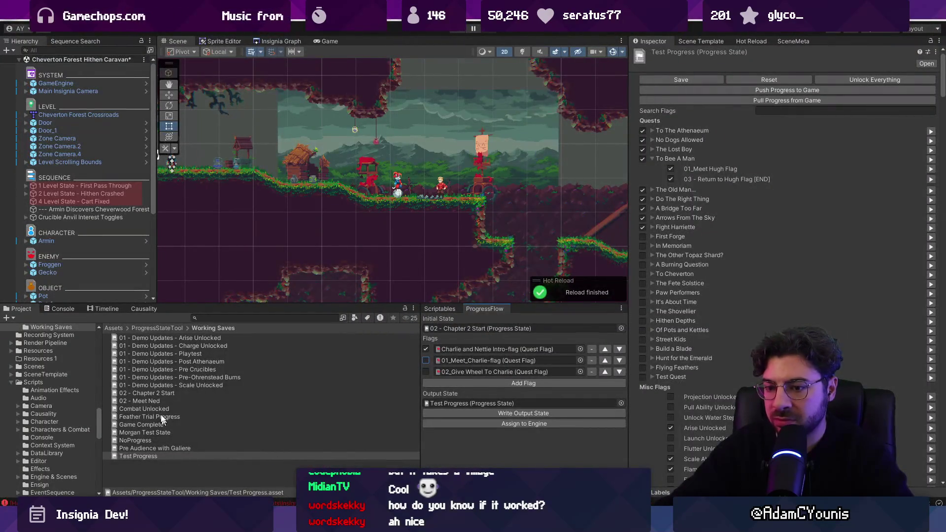
left_click(67, 309)
left_click(16, 317)
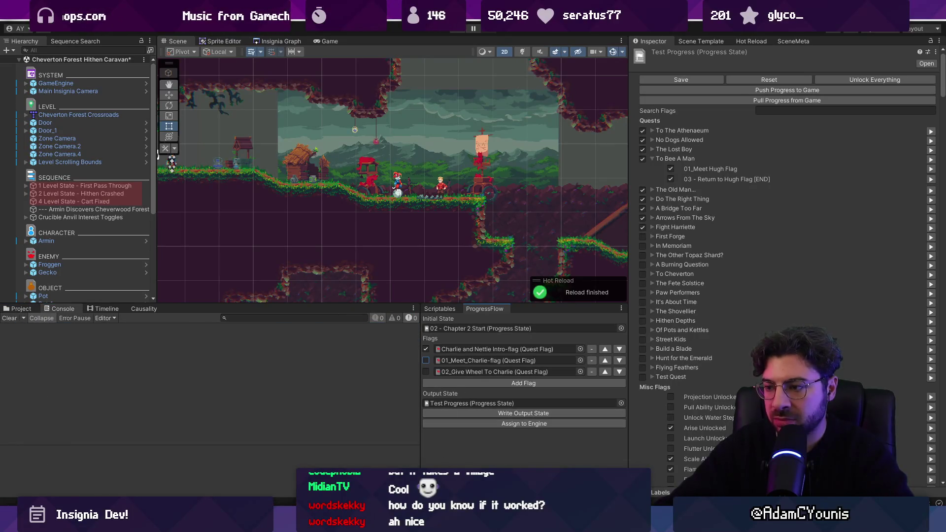
key("alt+Tab")
scroll(394, 369, "down", 2)
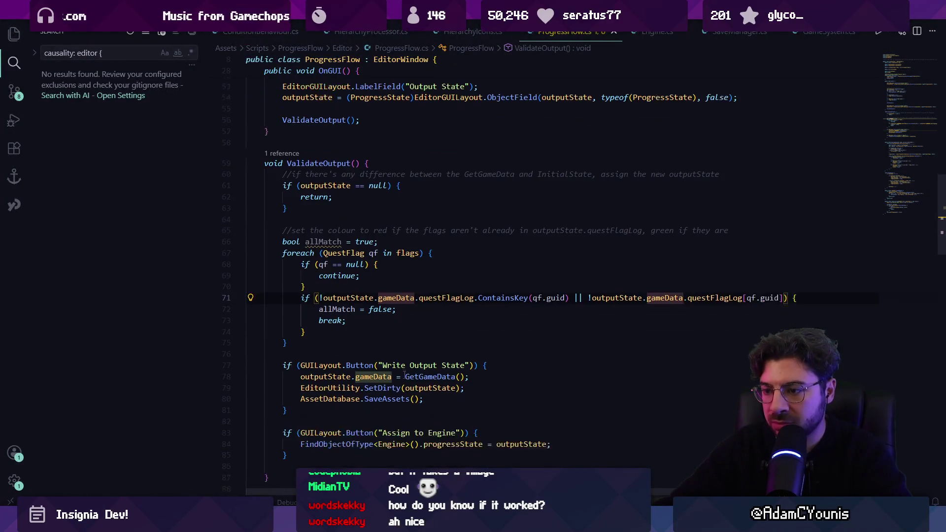
left_click(402, 355)
- Below the loop, add a '//set colour' comment and Copilot's EditorGUI.DrawRect full-window line: green if allMatch, otherwise red
key("Return")
key("Return")
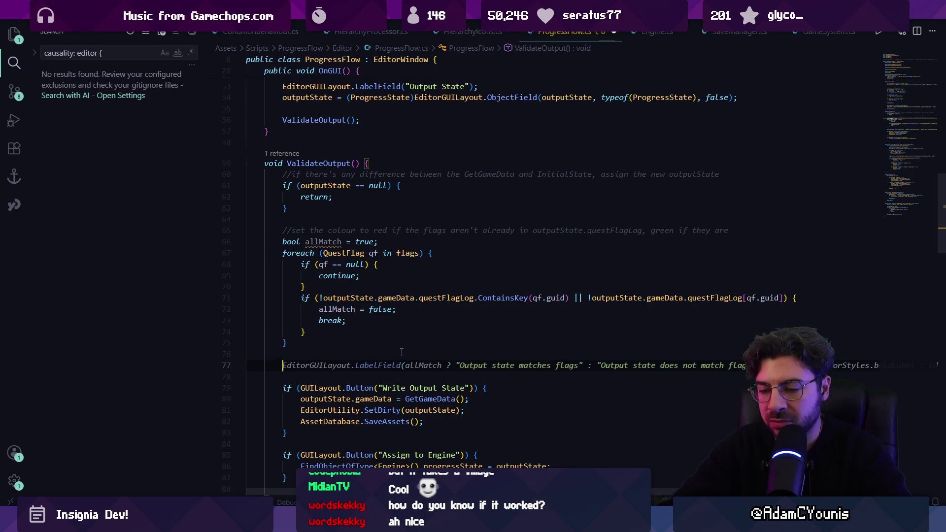
type("//co")
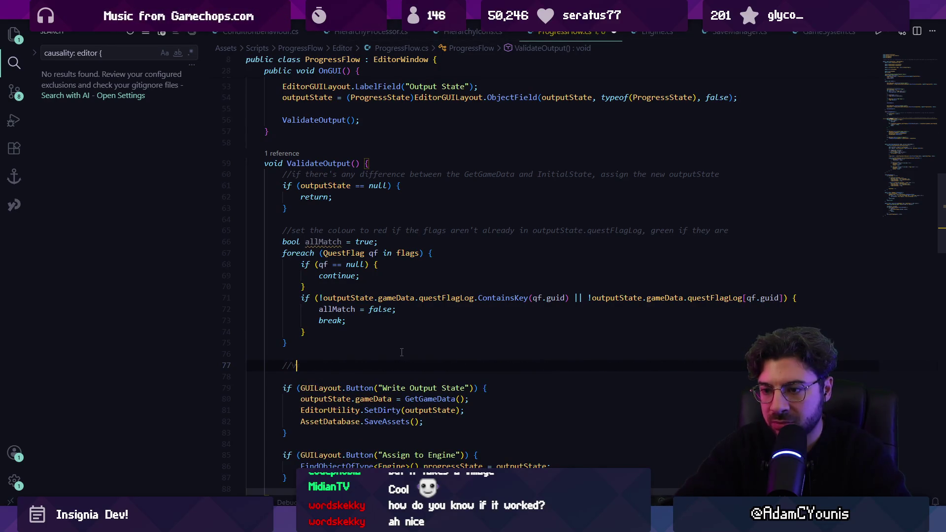
key("BackSpace")
key("BackSpace")
key("BackSpace")
type("set colour")
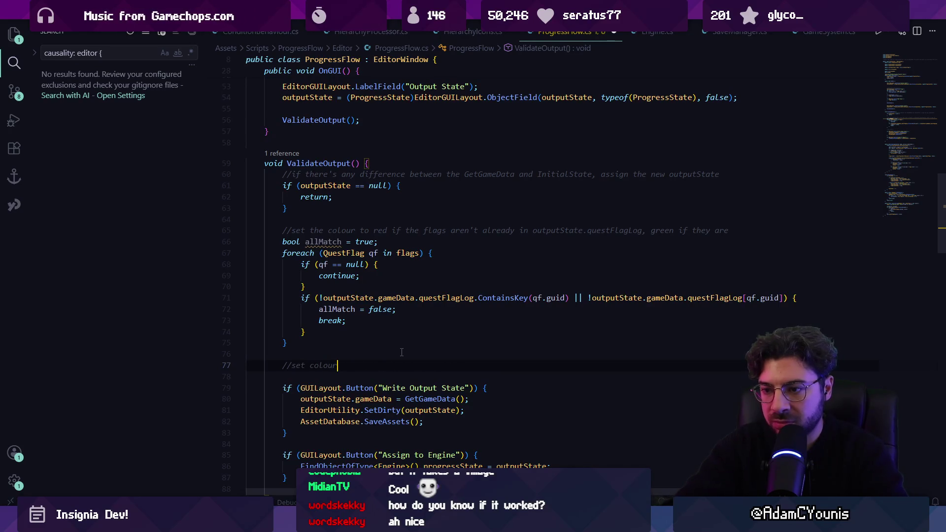
key("Return")
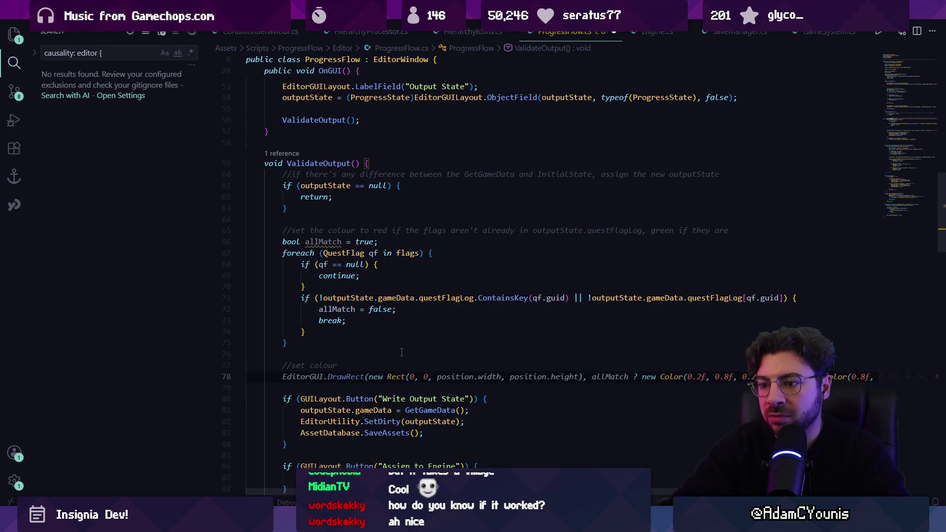
type("Edit")
key("Tab")
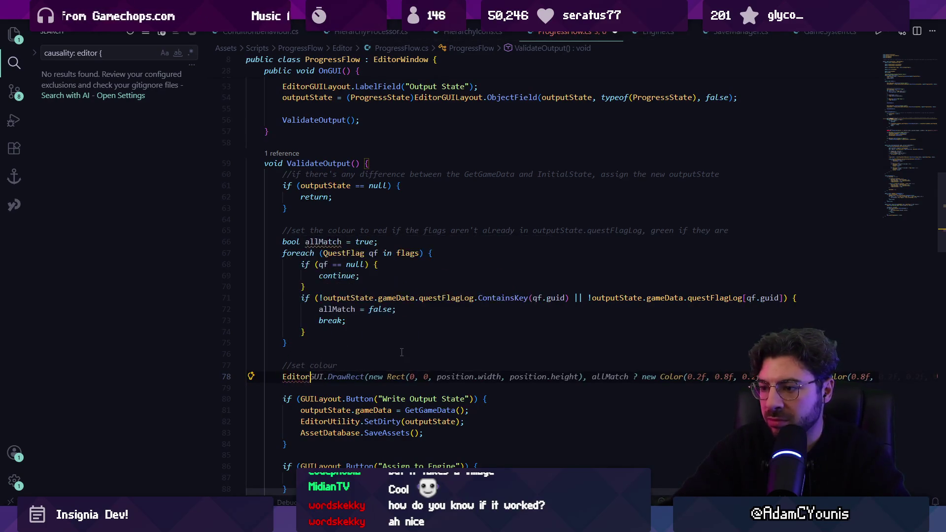
key("Tab")
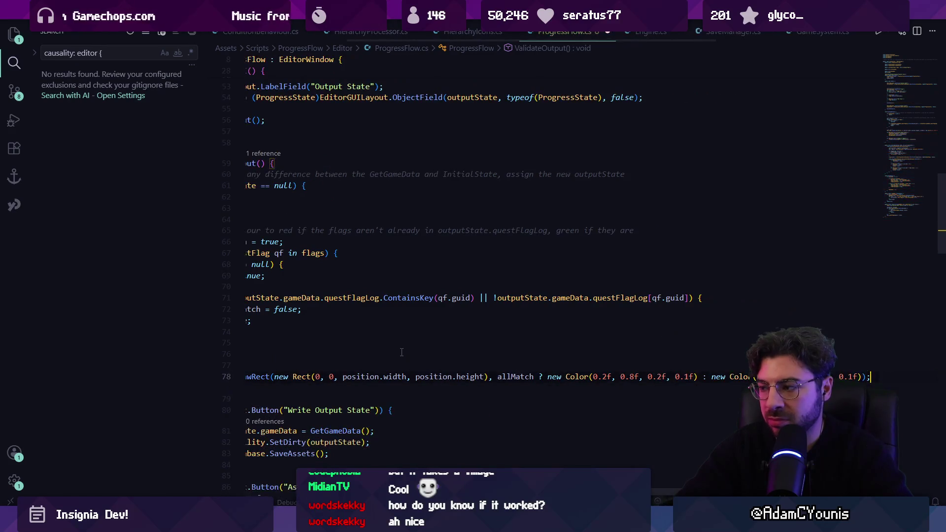
- Check the hot reload in Unity, then return to blank line 76 of the ProgressFlow script
key("alt+Tab")
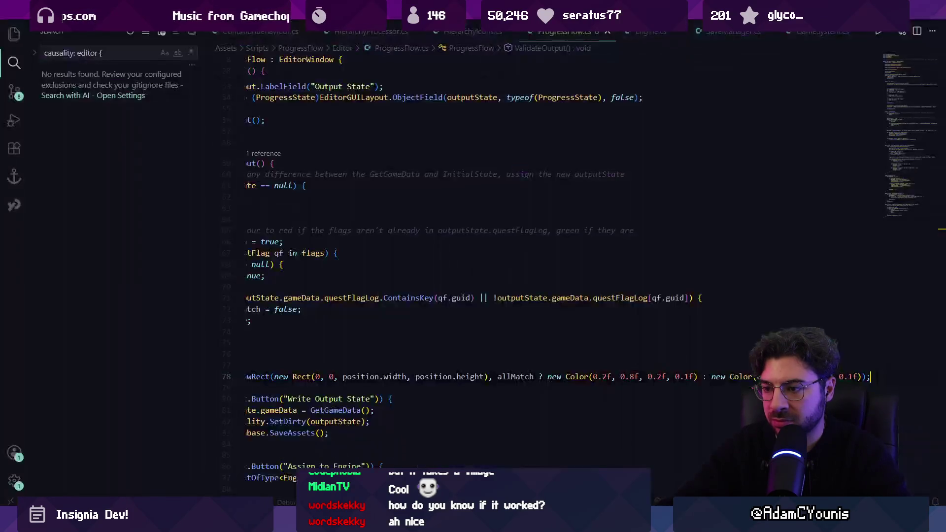
key("alt+Tab")
left_click(340, 355)
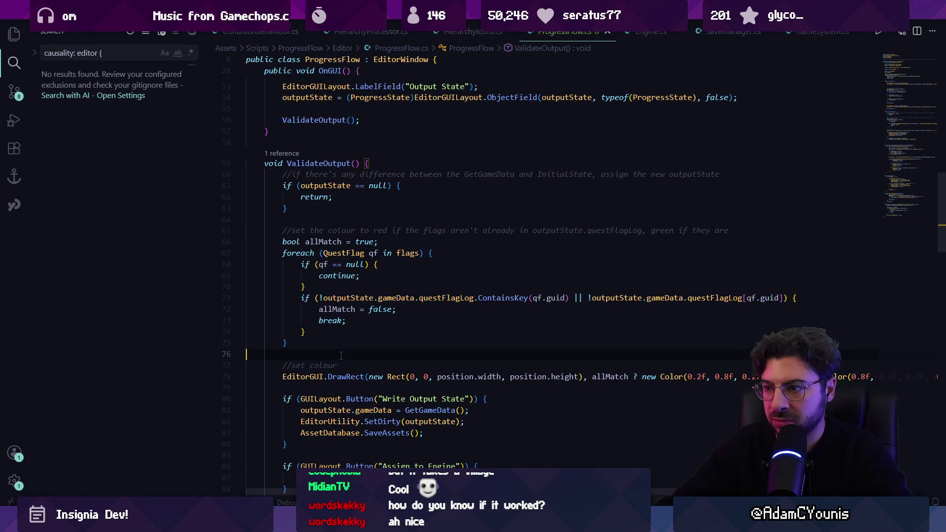
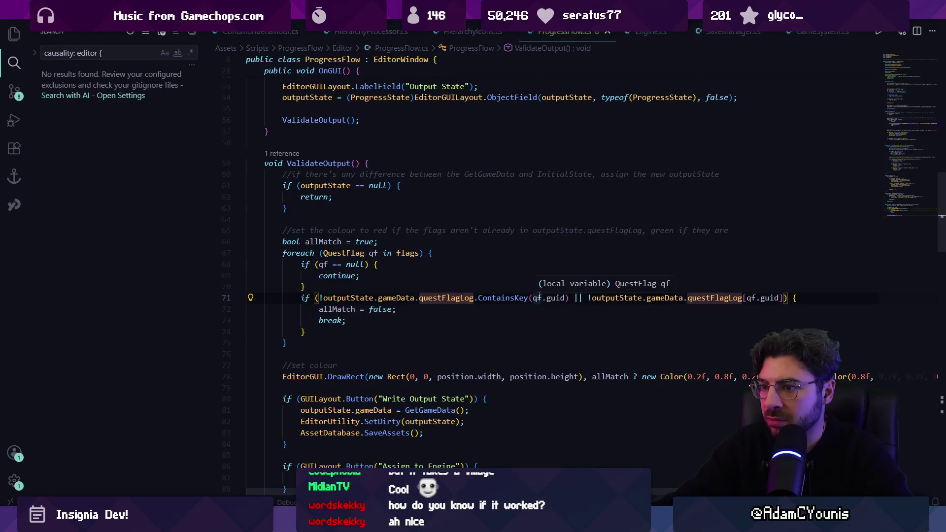
- Add 'bool isChecked = flags.IndexOf(qf) <= currentIndex;' above the flag check and save
key("ctrl+Left")
key("ctrl+Left")
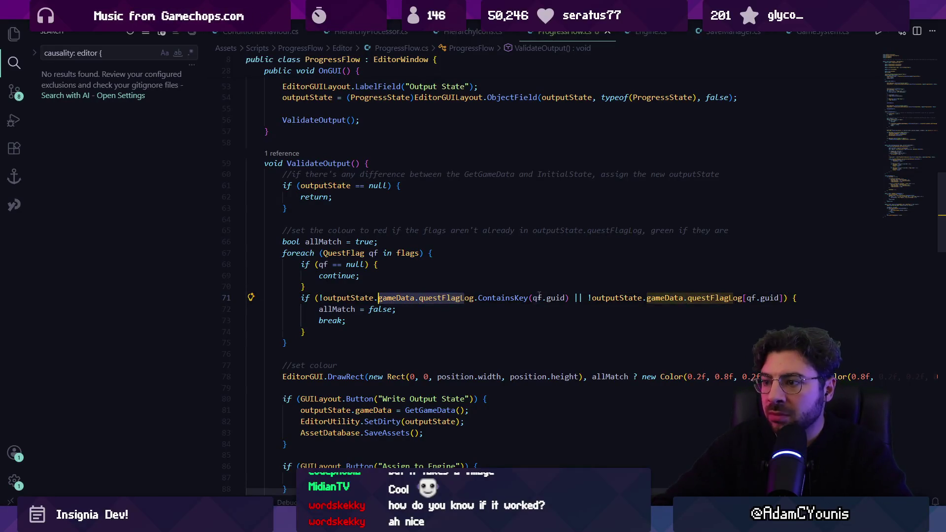
key("Left")
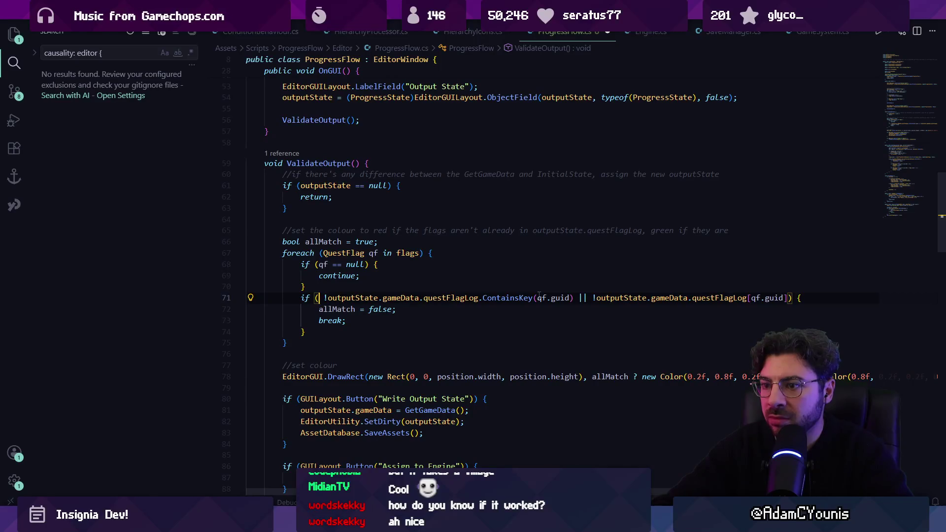
key("BackSpace")
key("ctrl+shift+Return")
type("bool is")
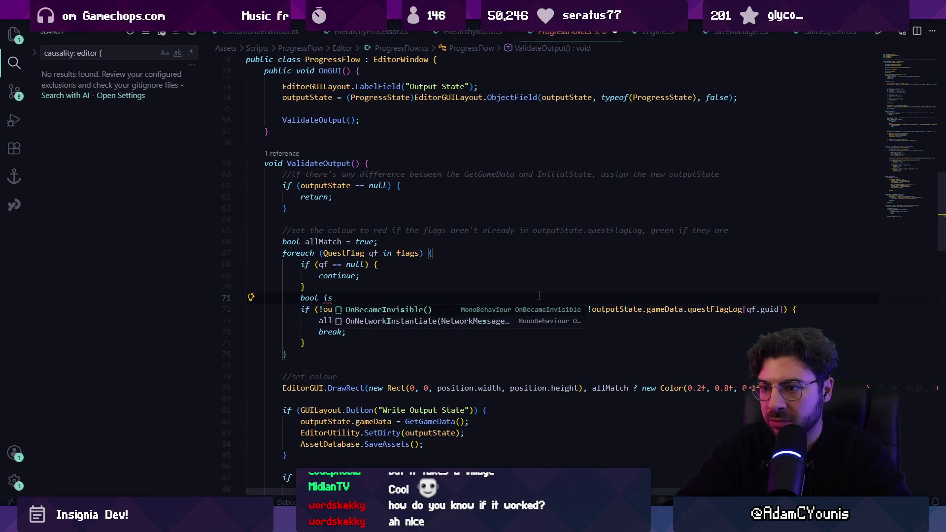
type("Checked = ")
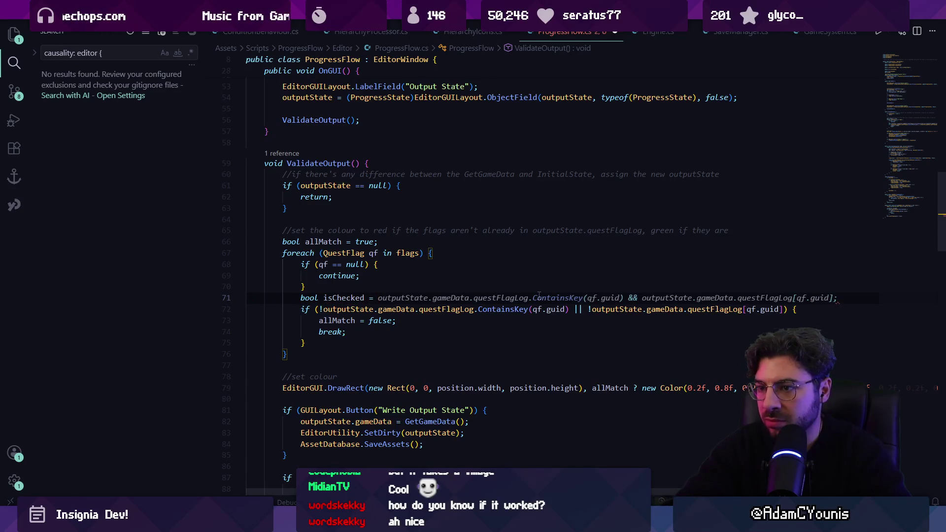
type("qf.")
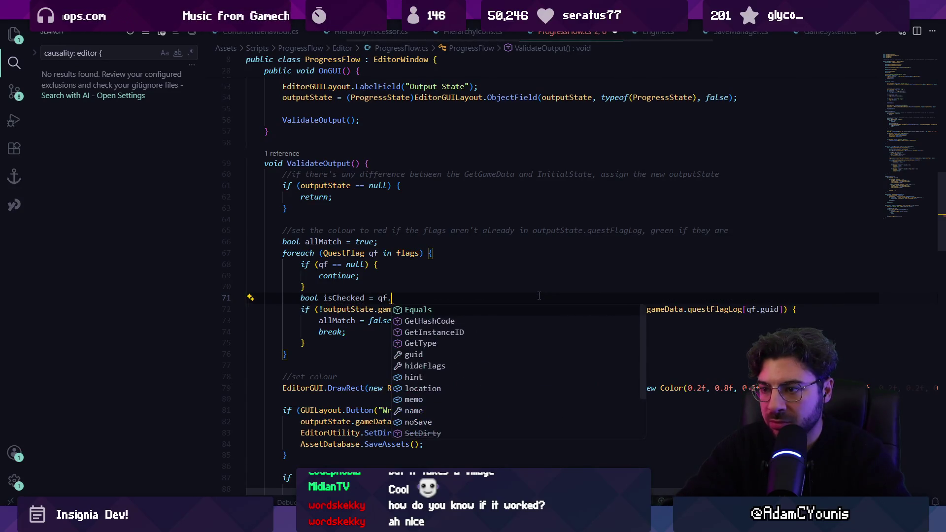
type("index")
key("BackSpace")
key("BackSpace")
key("BackSpace")
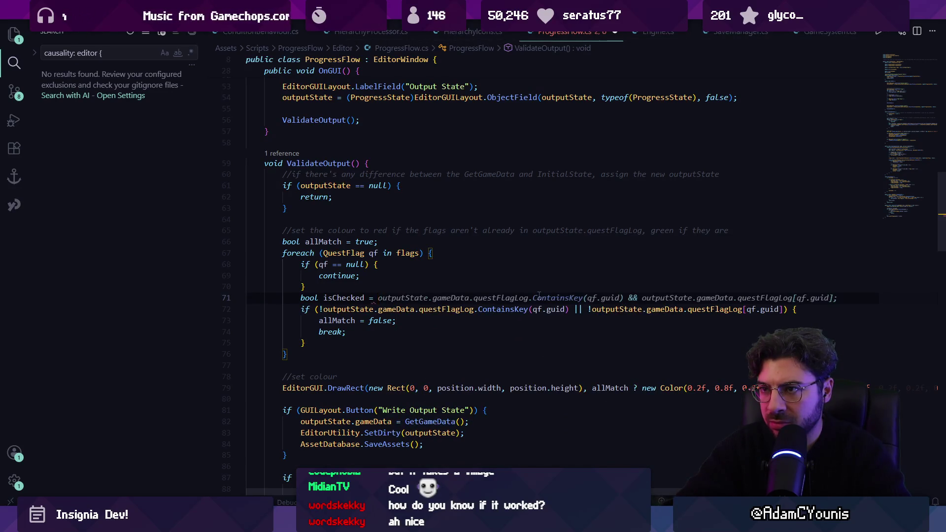
type("flags.inde")
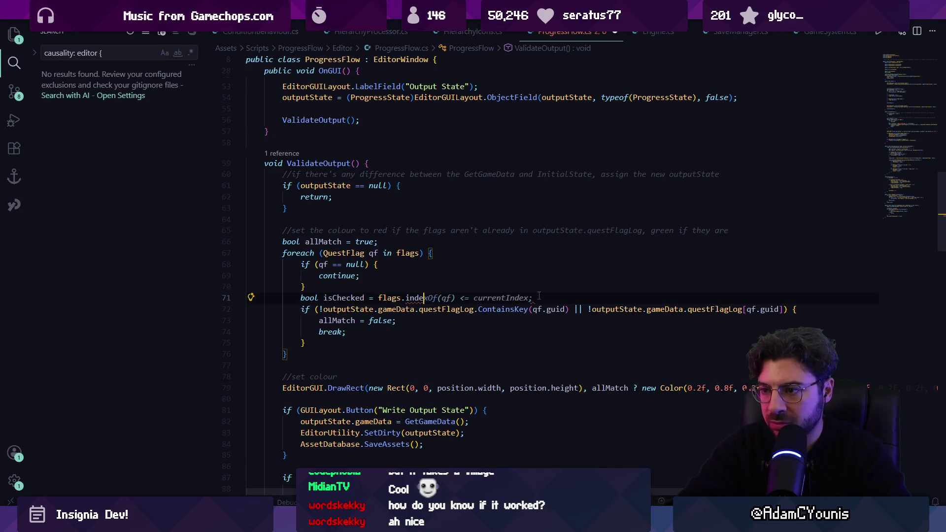
key("Tab")
key("ctrl+z")
key("BackSpace")
key("BackSpace")
key("BackSpace")
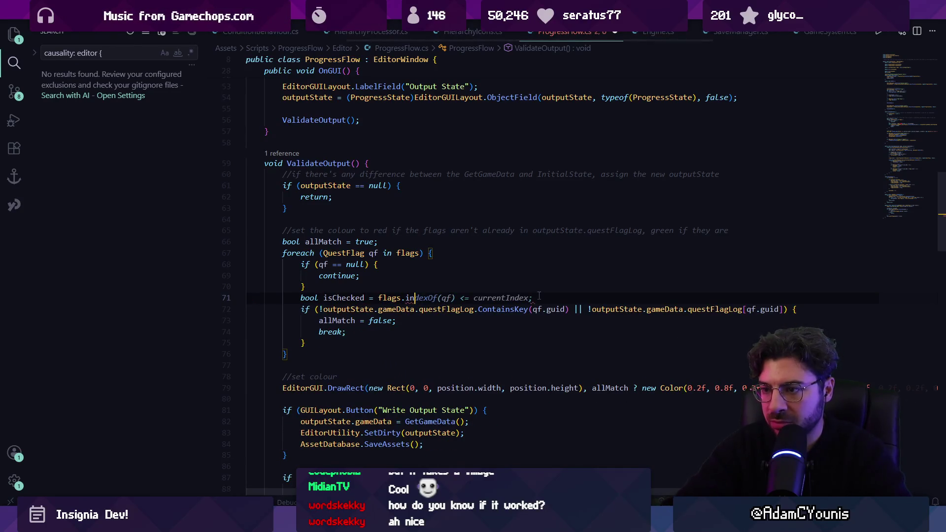
type("Index")
key("Tab")
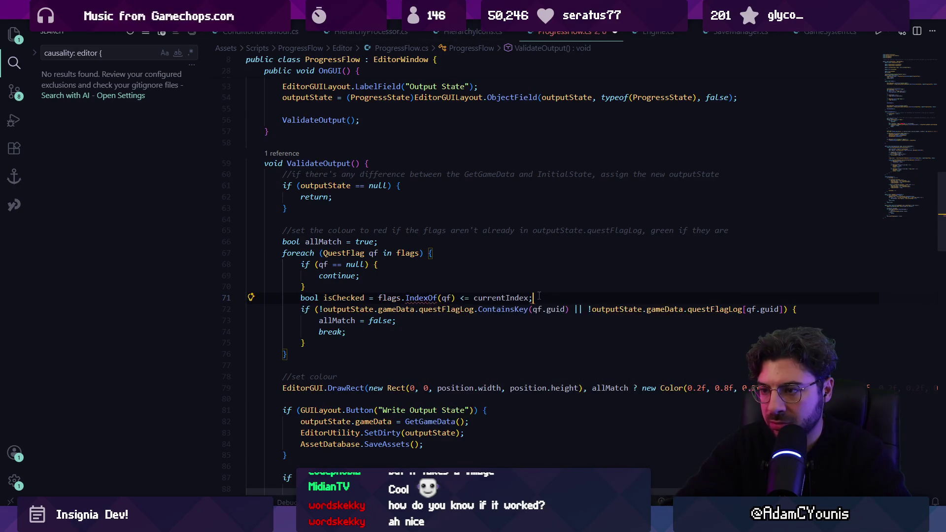
key("ctrl+s")
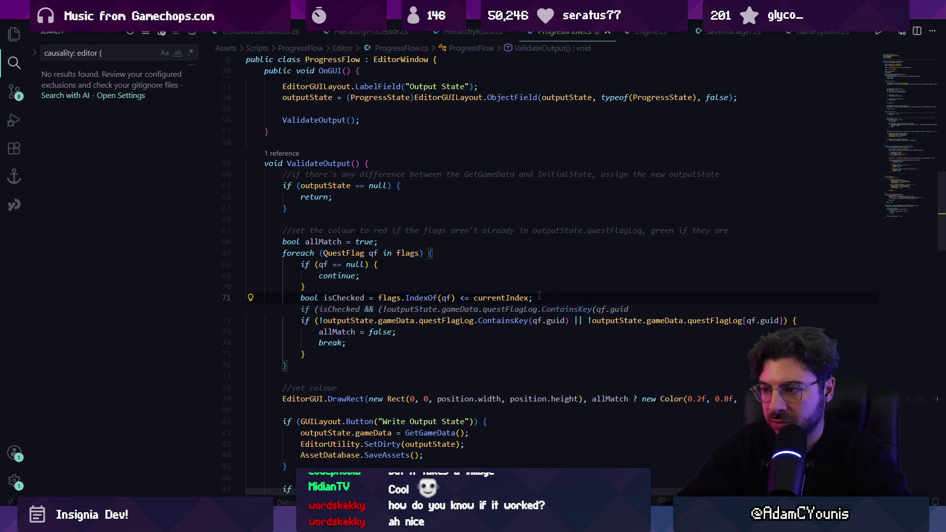
- Accept the isChecked if-block, delete the old duplicate block, save, and tick 01_Meet_Charlie-flag in Unity
key("Tab")
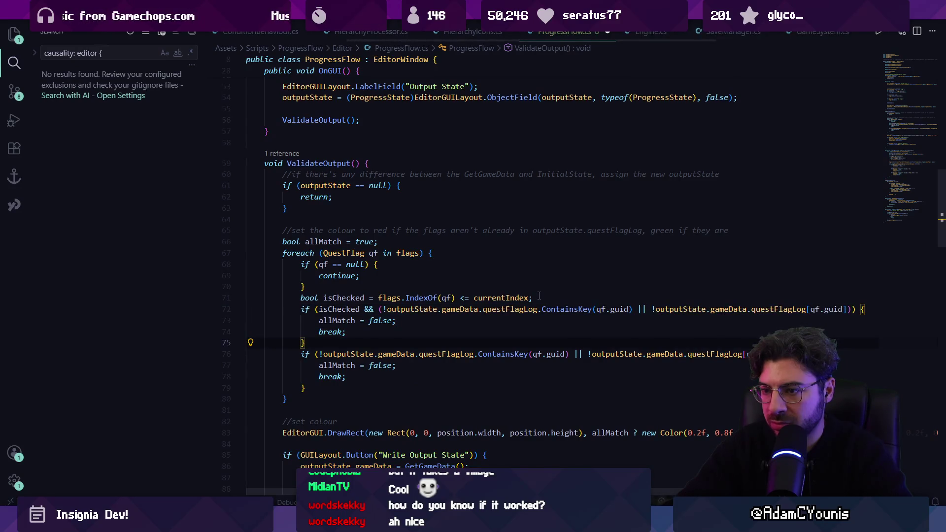
key("Down")
key("Home")
key("shift+Down")
key("shift+Down")
key("shift+Down")
key("BackSpace")
key("ctrl+s")
key("alt+Tab")
left_click(426, 361)
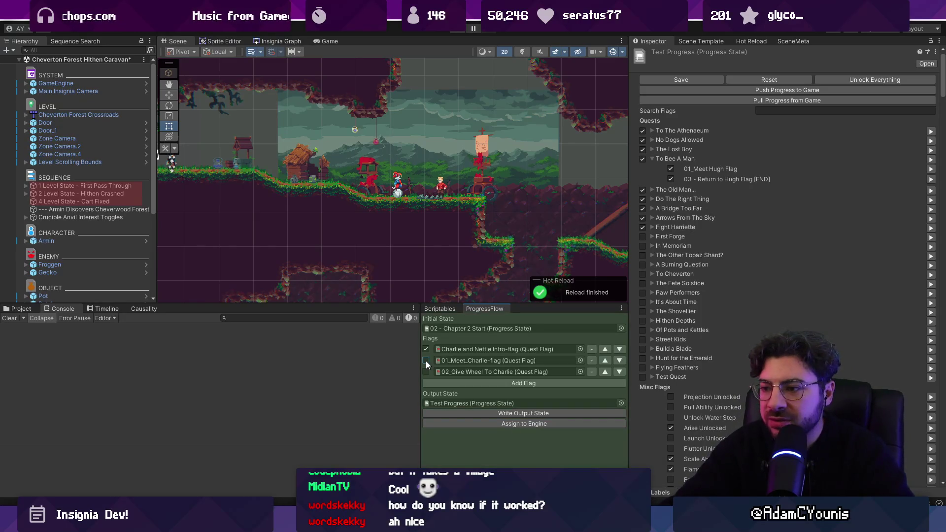
- Untick 01_Meet_Charlie-flag in the ProgressFlow panel and return to ProgressFlow.cs in VS Code
left_click(426, 360)
mouse_move(288, 499)
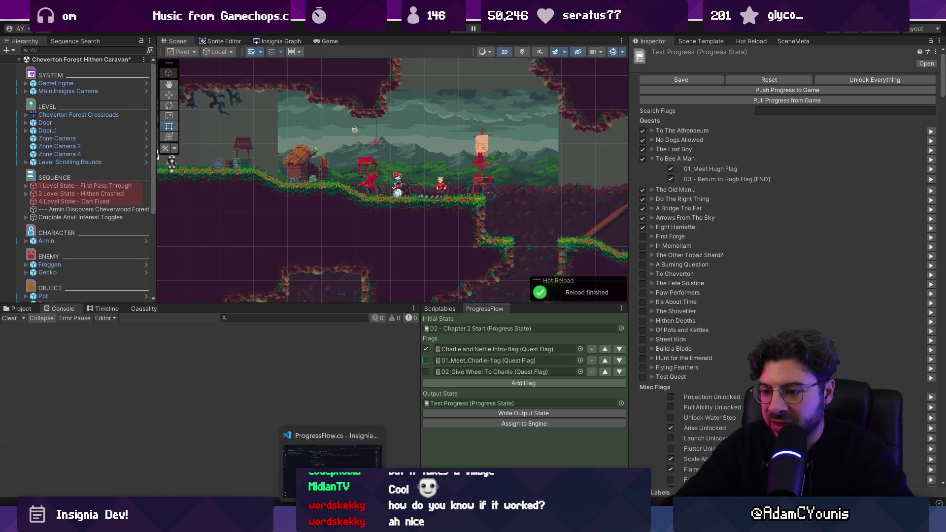
left_click(334, 445)
left_click(448, 378)
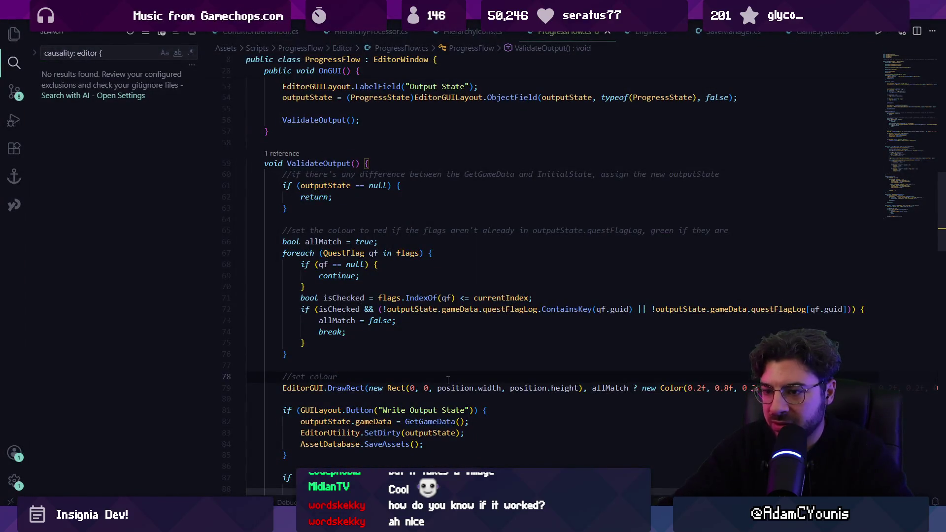
- Reword the comment about colouring the write button red and delete the old DrawRect line
type(" of")
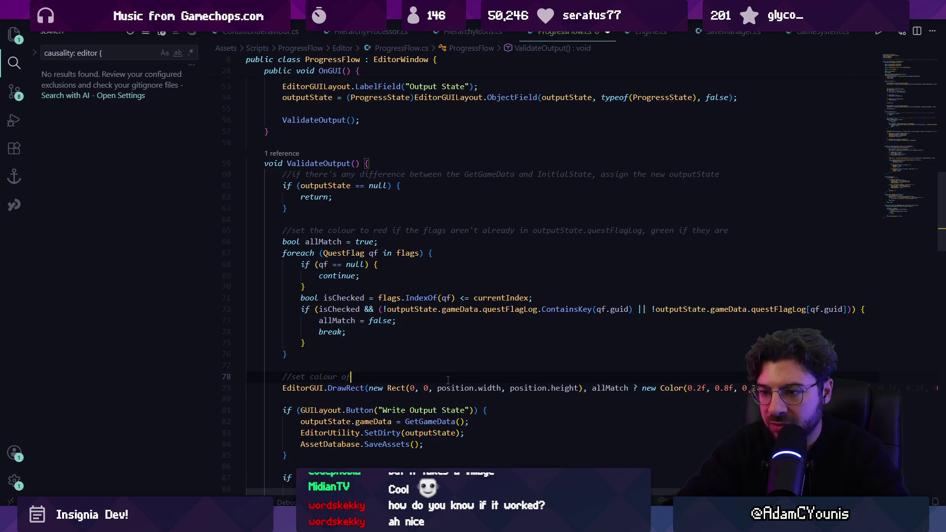
type(" the buttons")
key("BackSpace")
key("BackSpace")
key("BackSpace")
type("write button to redf ")
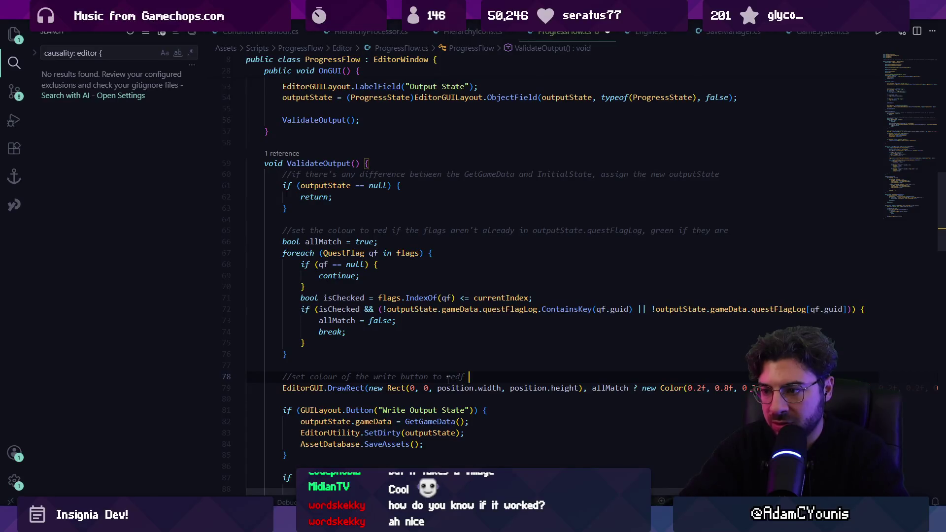
key("BackSpace")
key("BackSpace")
type(" or green")
key("Tab")
key("Down")
key("ctrl+l")
key("BackSpace")
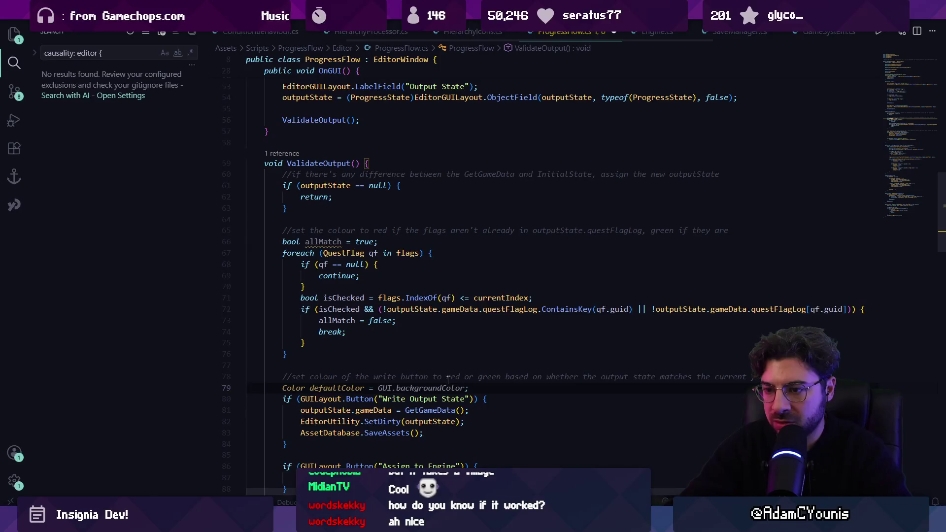
- Save defaultColor, set GUI.backgroundColor = allMatch ? Color.green : Color.red, and restore it after the button
key("Tab")
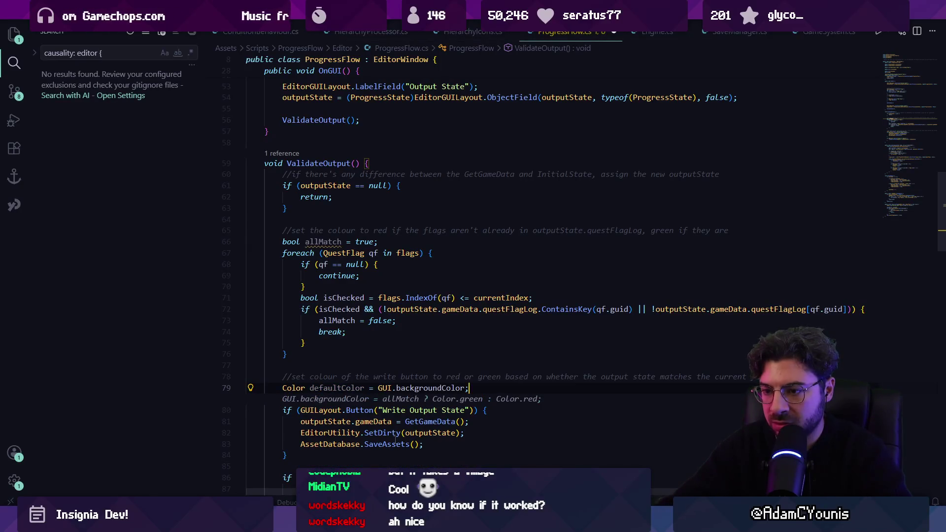
key("Tab")
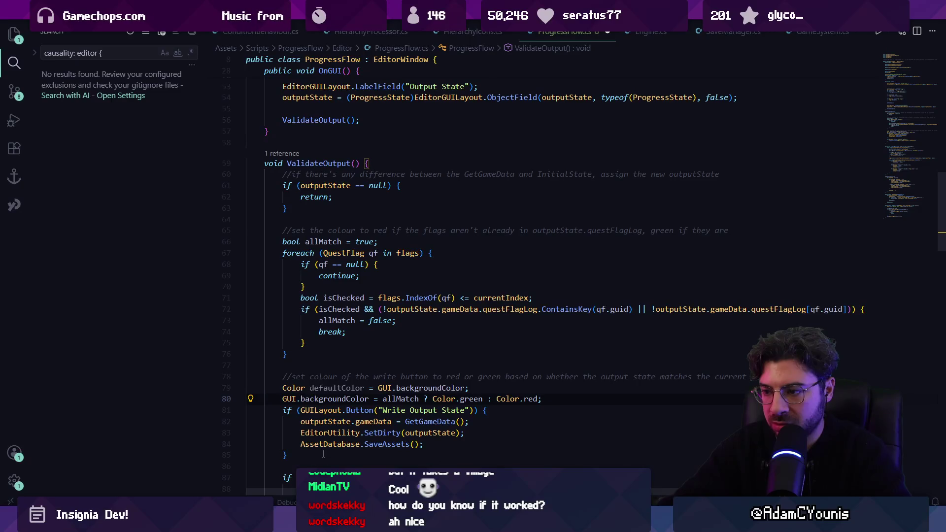
left_click(323, 453)
key("Return")
key("Tab")
key("alt+Tab")
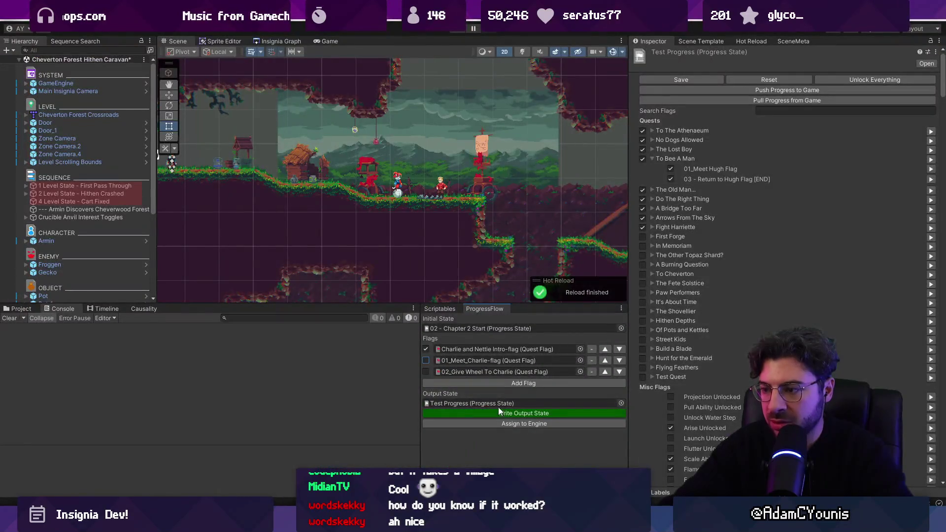
left_click(427, 360)
left_click(427, 360)
left_click(426, 360)
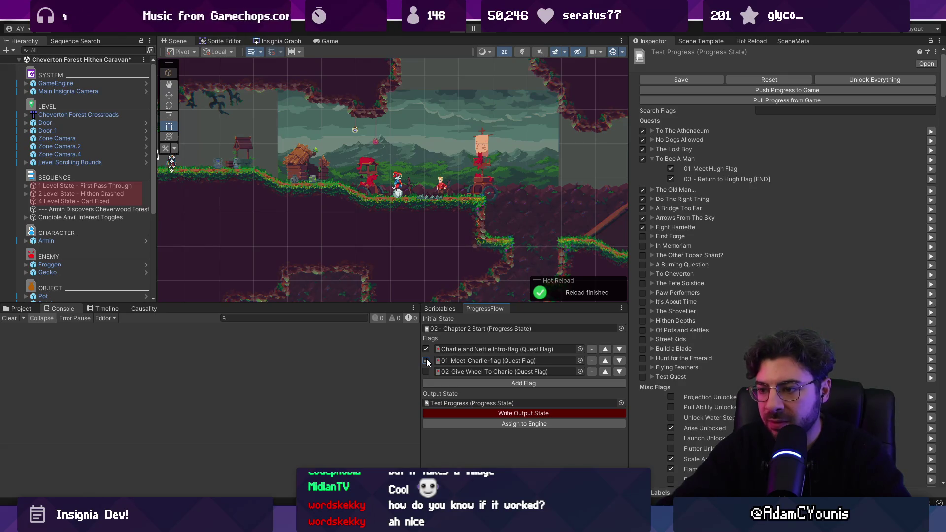
left_click(426, 361)
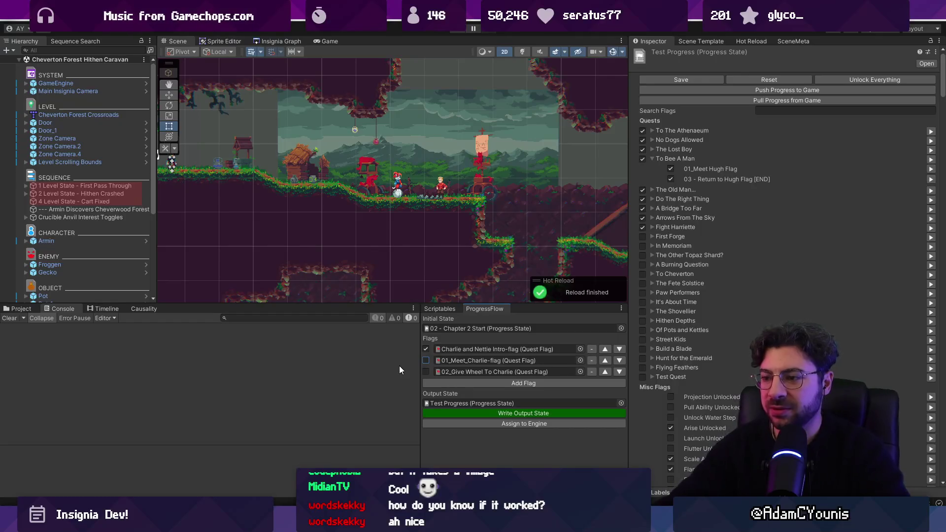
mouse_move(332, 523)
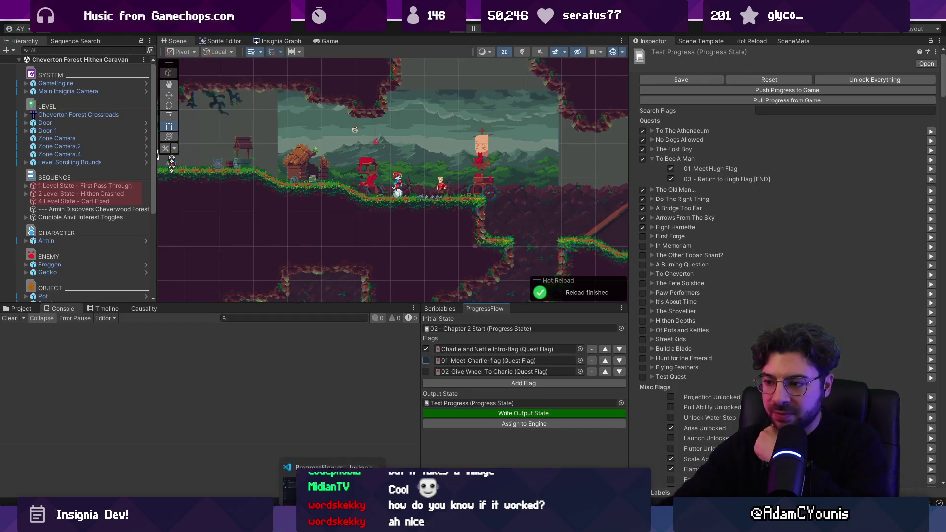
left_click(332, 458)
- Add a comment about setting the colour based on engine assignment below the colour reset
scroll(340, 319, "down", 5)
key("Return")
key("Return")
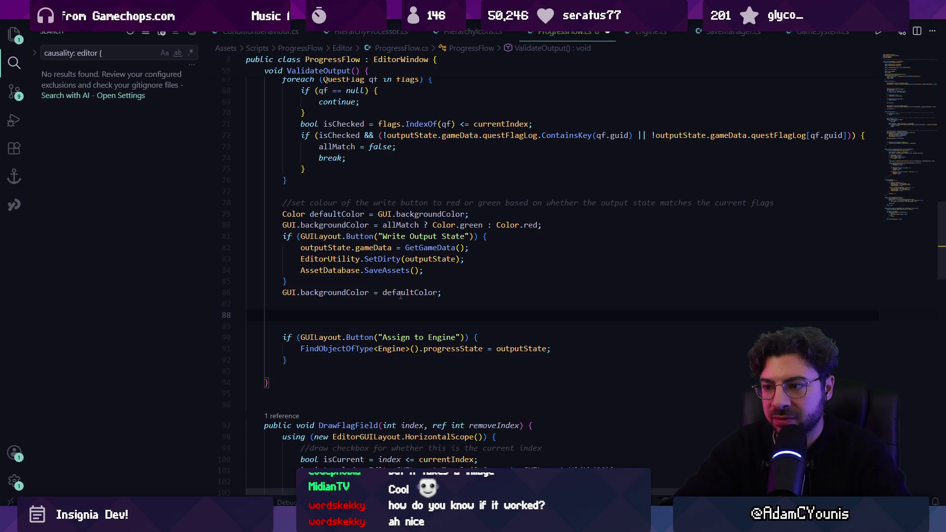
type("/set ")
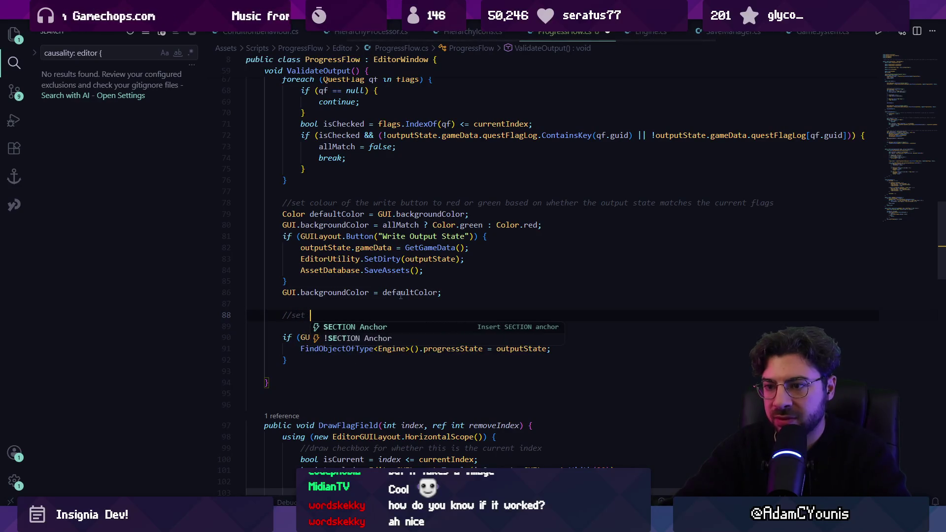
type("colour bnaseed on whe")
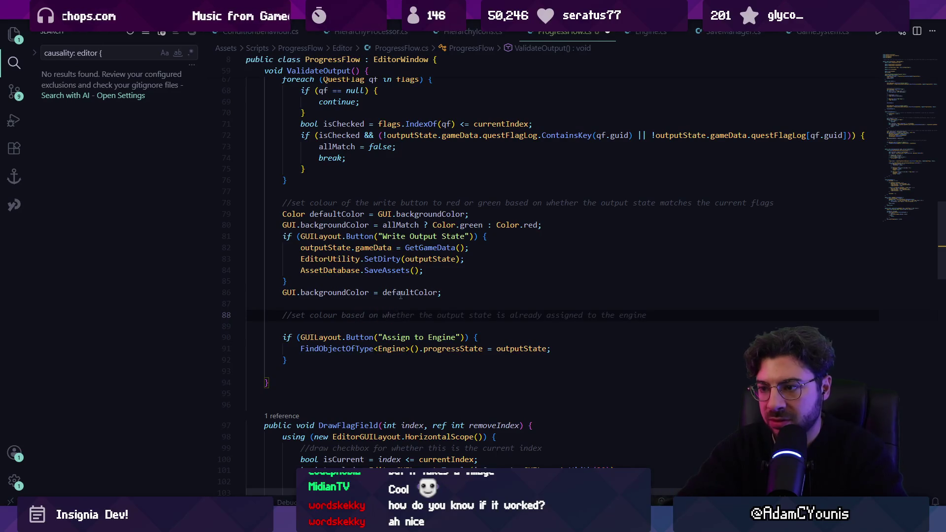
key("Tab")
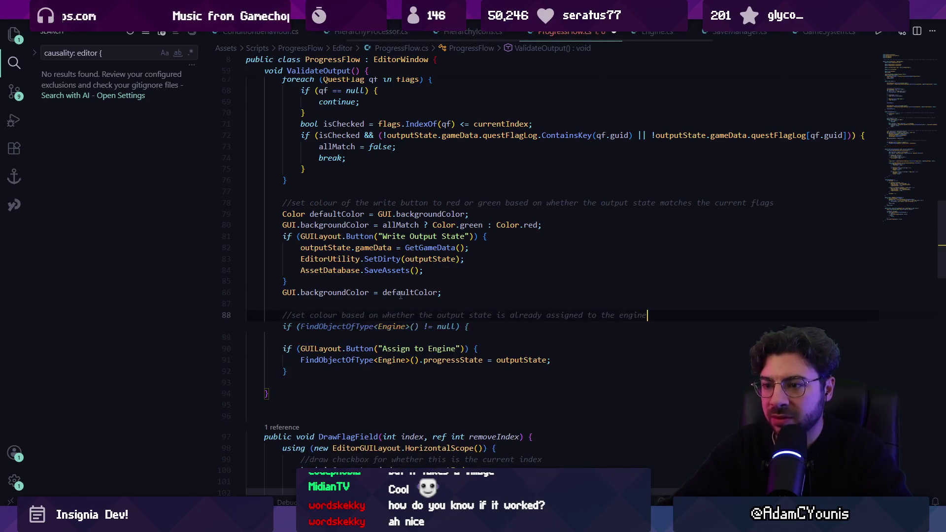
key("Escape")
- Declare an Engine variable via FindObjectOfType and add the green/red engine-assigned colour block
key("Return")
type("Engine e")
key("Tab")
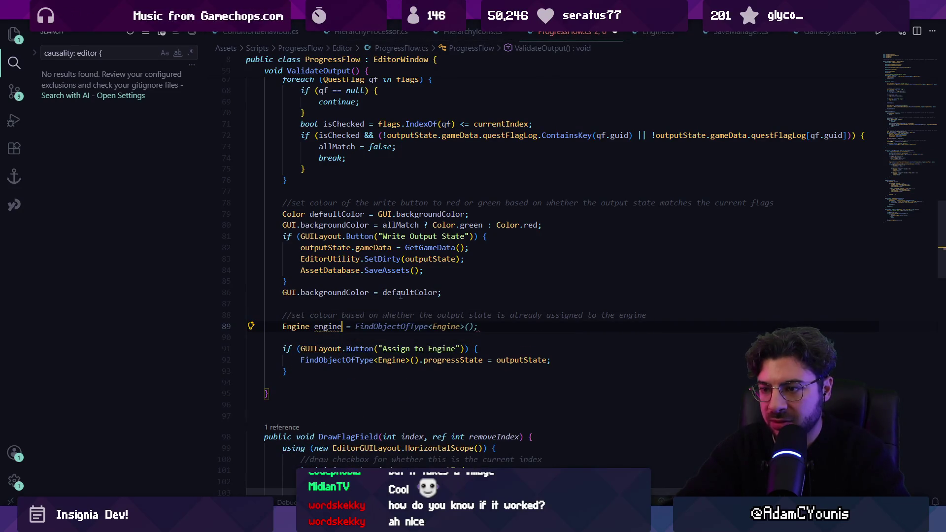
key("Tab")
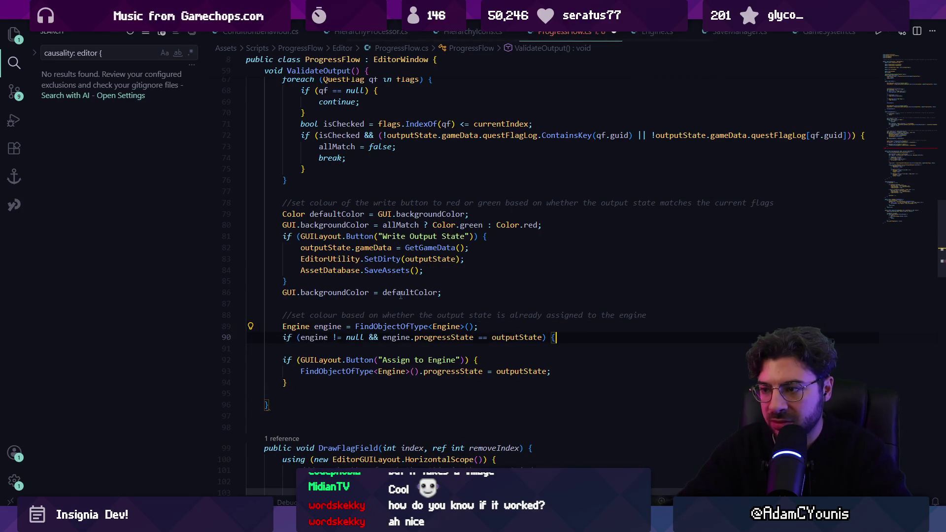
key("Tab")
key("Tab")
key("Down")
key("Down")
key("Down")
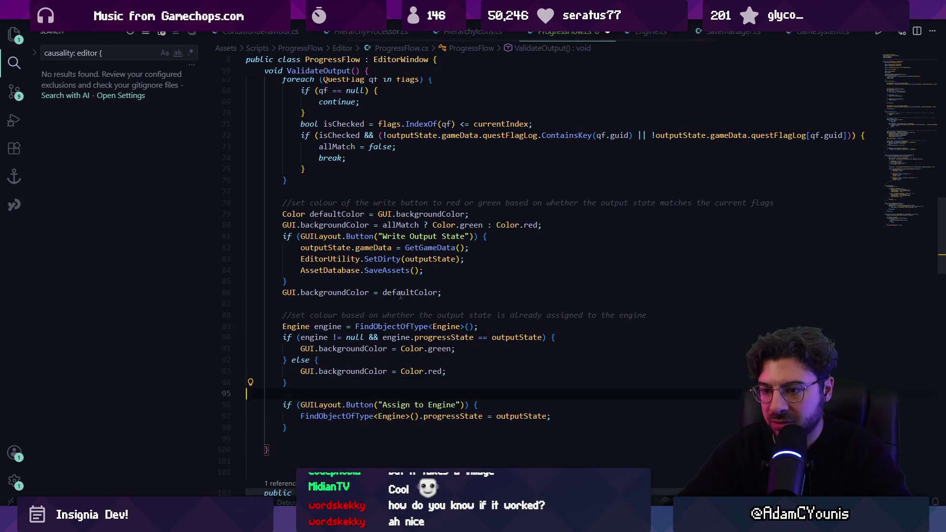
key("Return")
- Replace the repeated FindObjectOfType<Engine>() lookup with engine and add the default colour reset line
key("Tab")
key("Up")
key("Up")
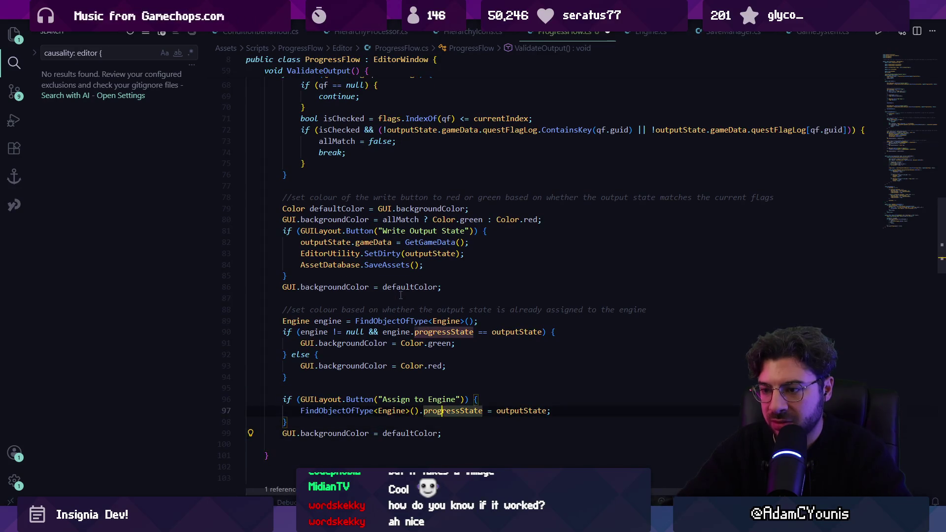
key("ctrl+Left")
key("ctrl+Left")
key("ctrl+shift+Left")
key("ctrl+shift+Left")
key("ctrl+shift+Left")
type("engine")
key("Tab")
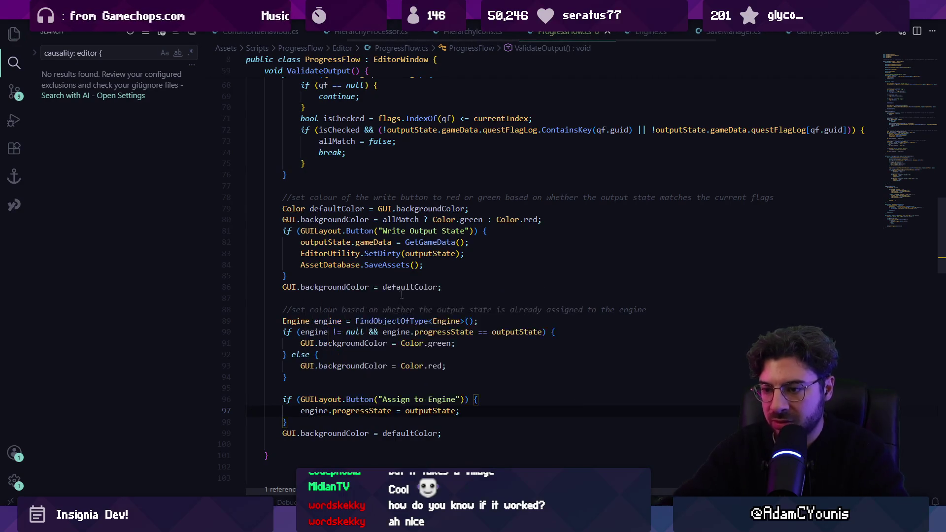
key("alt+Tab")
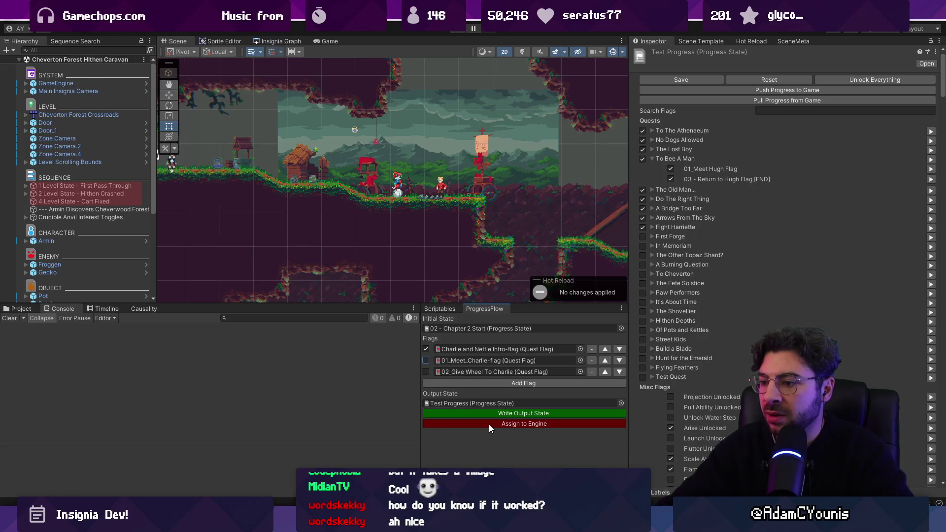
key("alt+Tab")
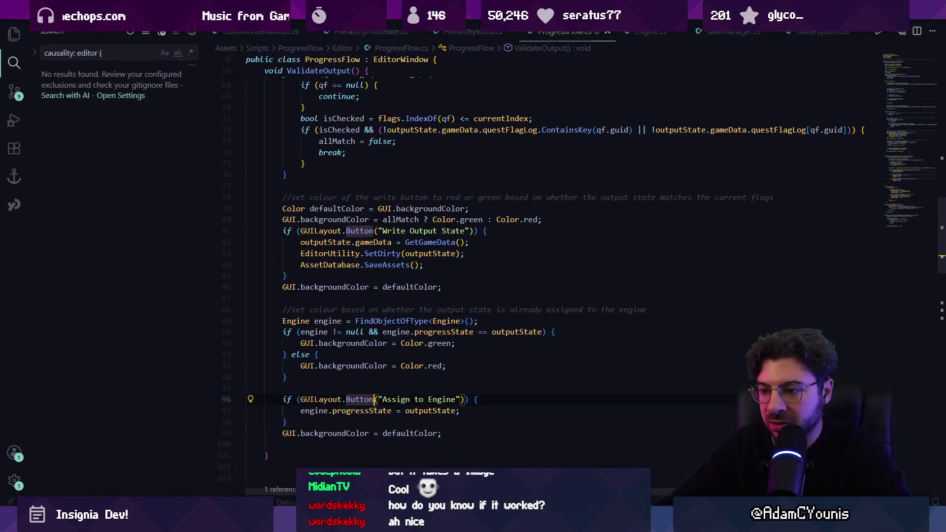
- Inspect the progressState and outputState references, then click Assign to Engine in Unity
left_click(378, 410, "ctrl")
key("alt+Left")
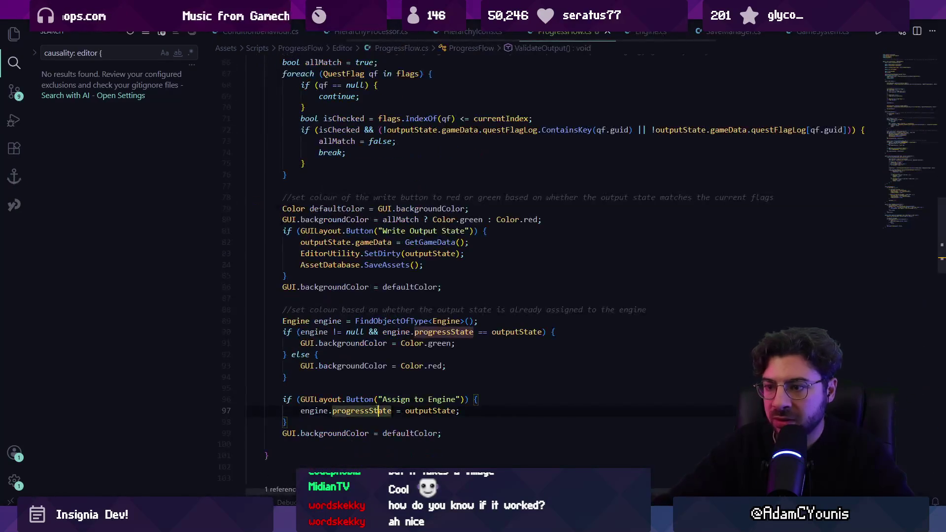
left_click(406, 411)
key("alt+Tab")
left_click(459, 419)
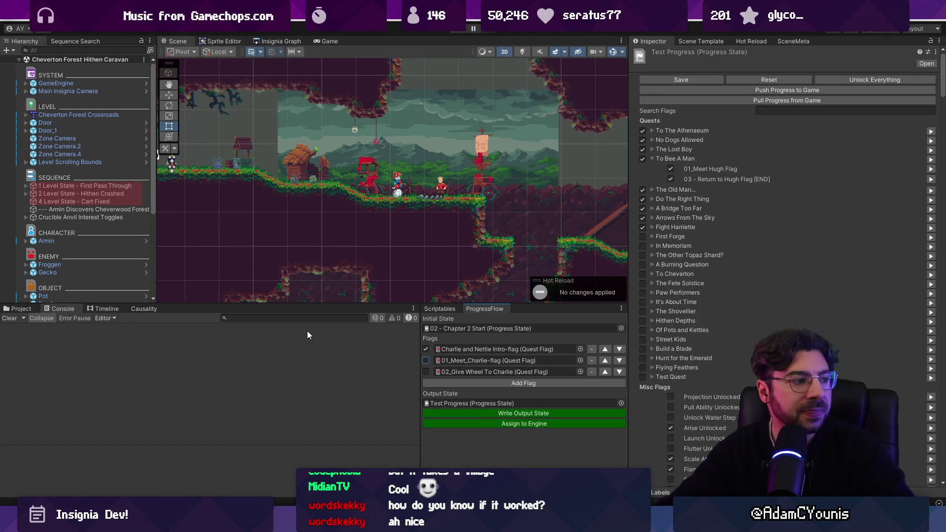
- Tick 01_Meet_Charlie, write the output state so both flags log True, then return to VS Code
left_click(425, 360)
left_click(468, 410)
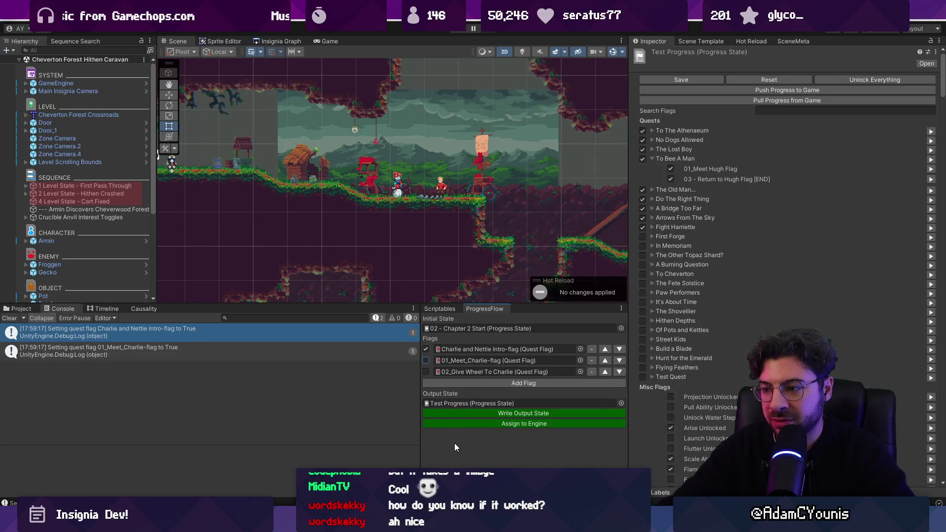
key("alt+Tab")
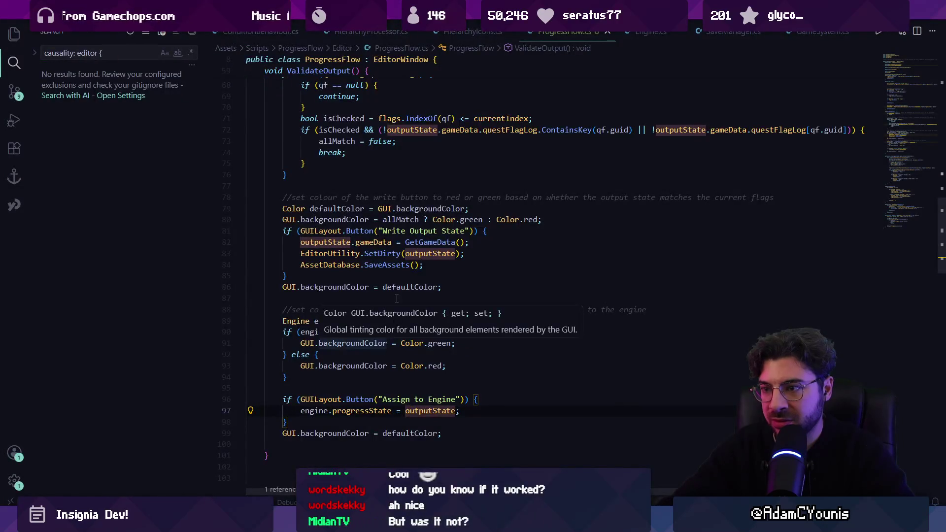
- Scroll up through ProgressFlow.cs and compare it against the flags in the Unity window
scroll(383, 324, "up", 1)
left_click(383, 324)
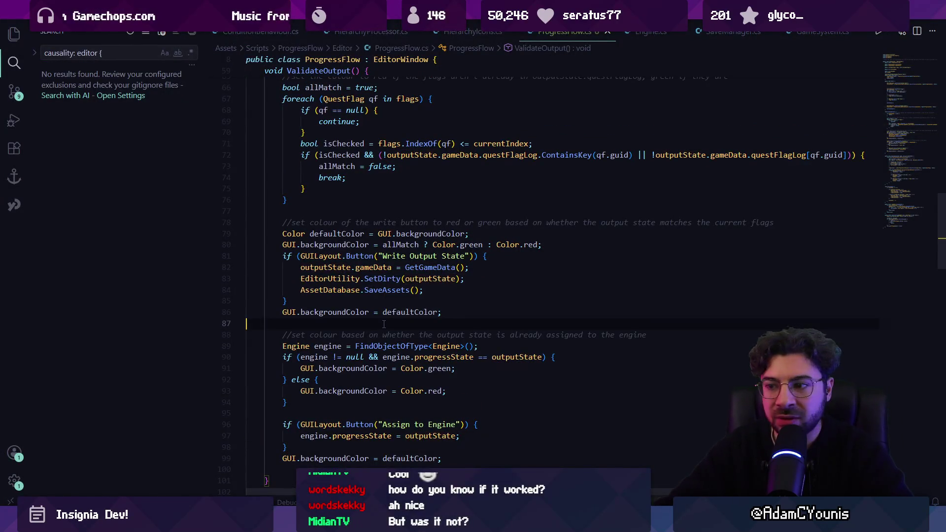
key("alt+Tab")
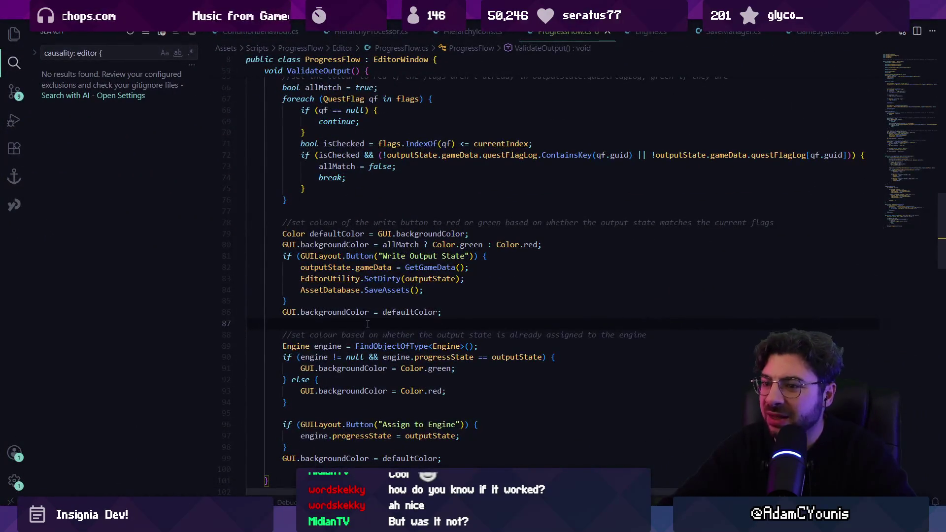
scroll(367, 324, "up", 1)
key("alt+Tab")
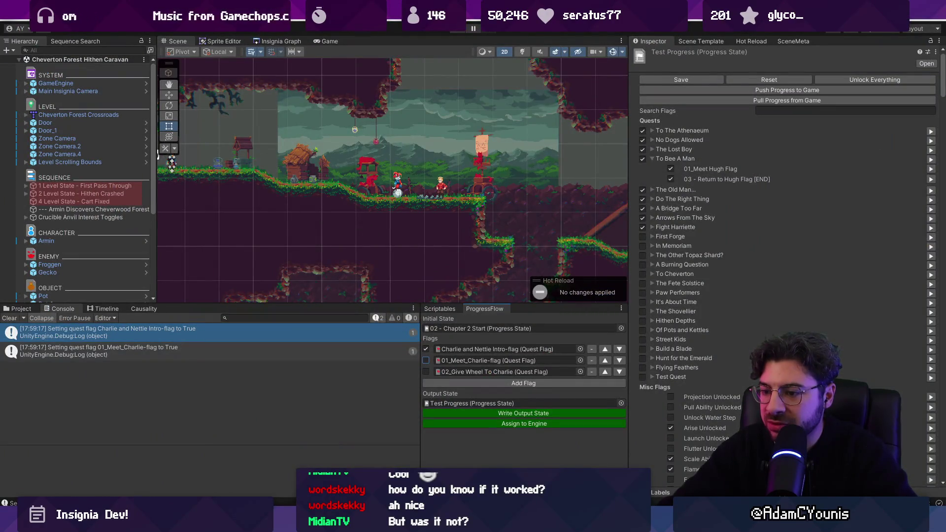
key("alt+Tab")
scroll(388, 209, "up", 3)
- Add 'contains' (ContainsKey) and 'value' local variables below the isChecked line
left_click(543, 267)
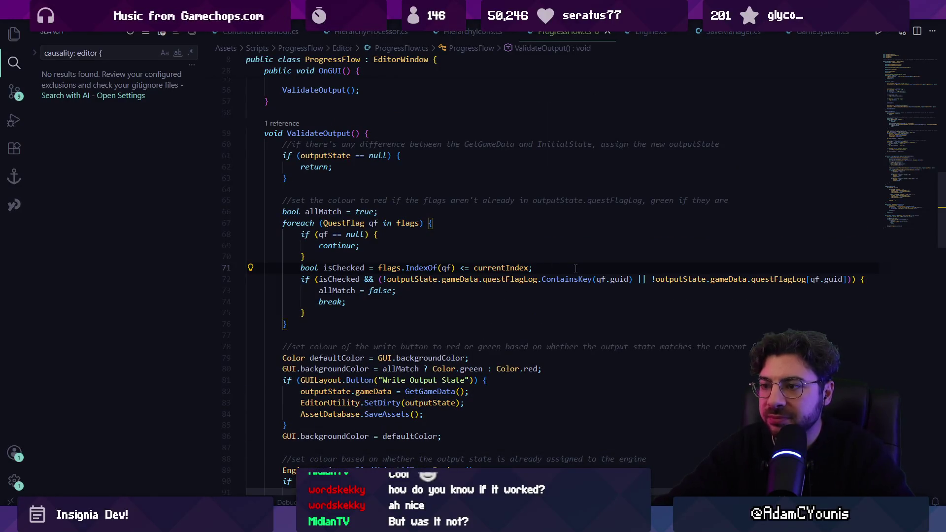
key("Down")
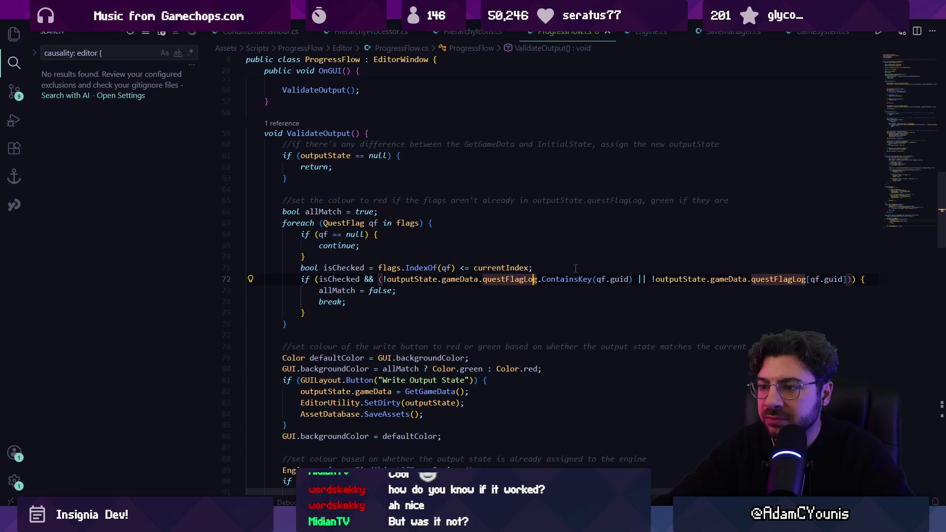
key("Home")
key("Home")
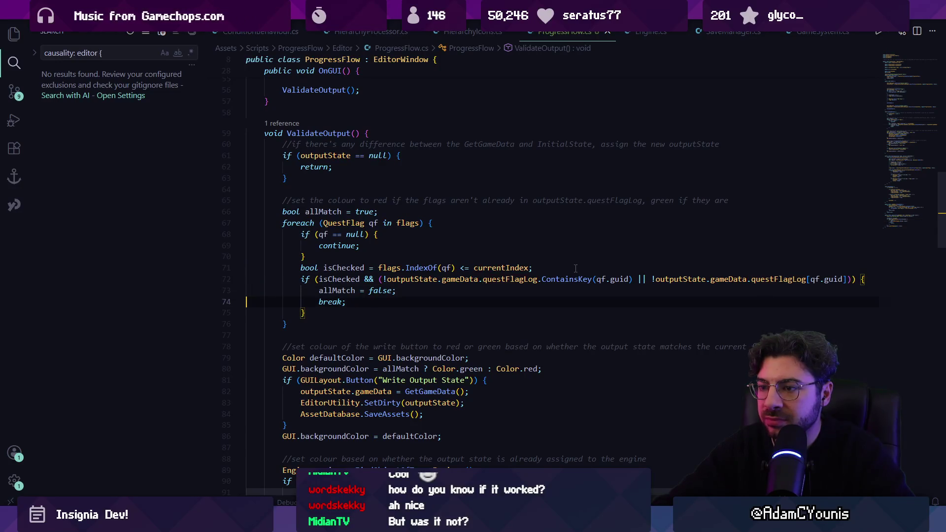
key("Home")
key("ctrl+Right")
key("ctrl+Right")
key("ctrl+Right")
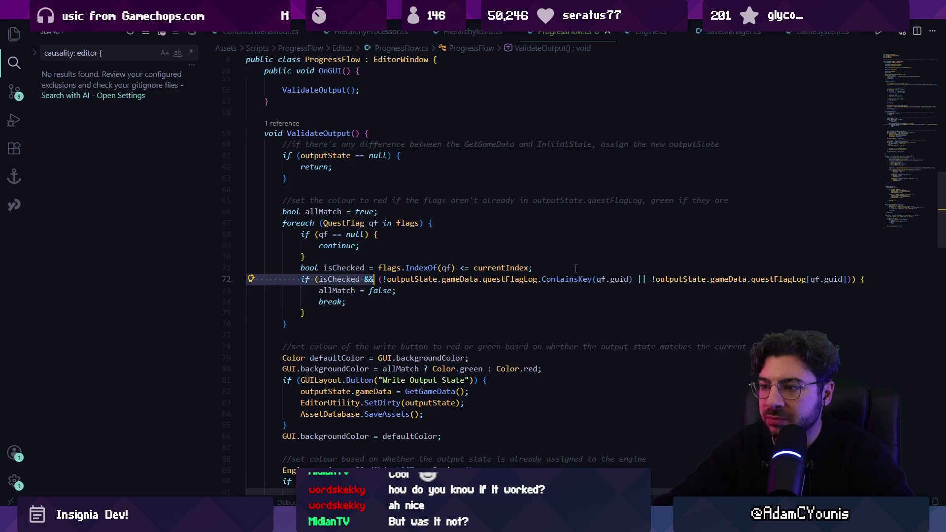
key("ctrl+shift+Right")
key("ctrl+shift+Right")
key("ctrl+shift+Right")
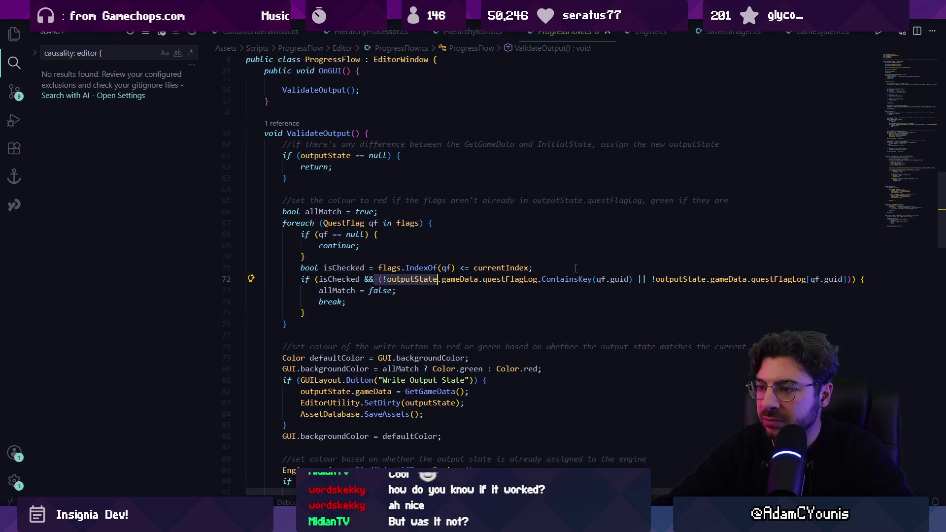
key("Up")
key("Return")
type("bool containsn")
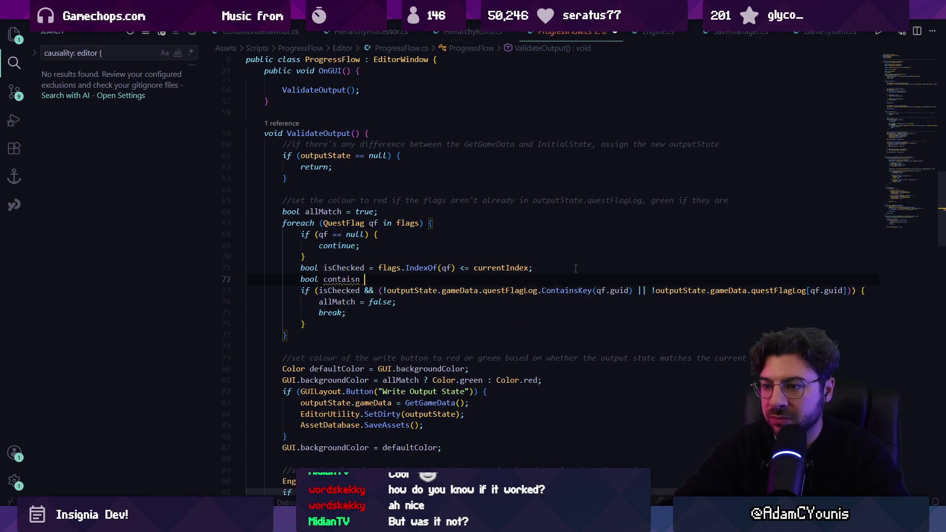
key("BackSpace")
type("ns")
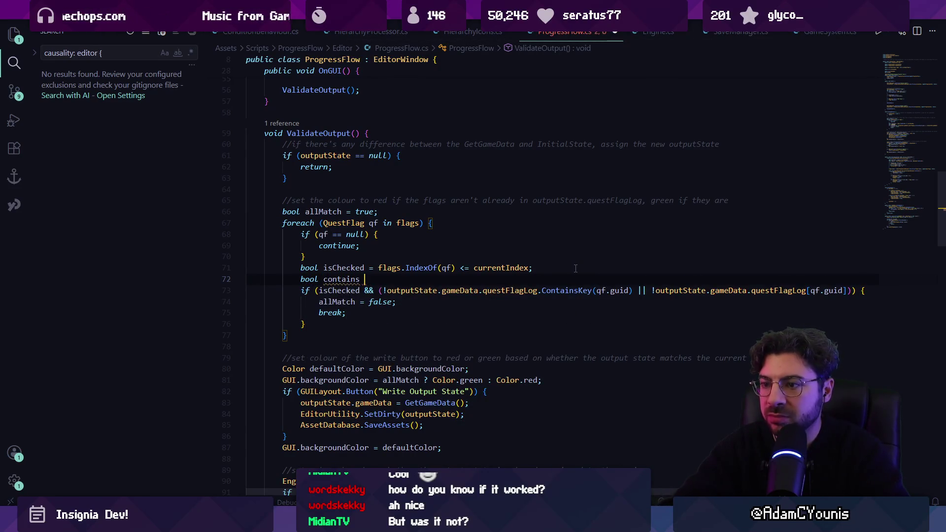
key("Tab")
key("Tab")
key("Down")
key("Tab")
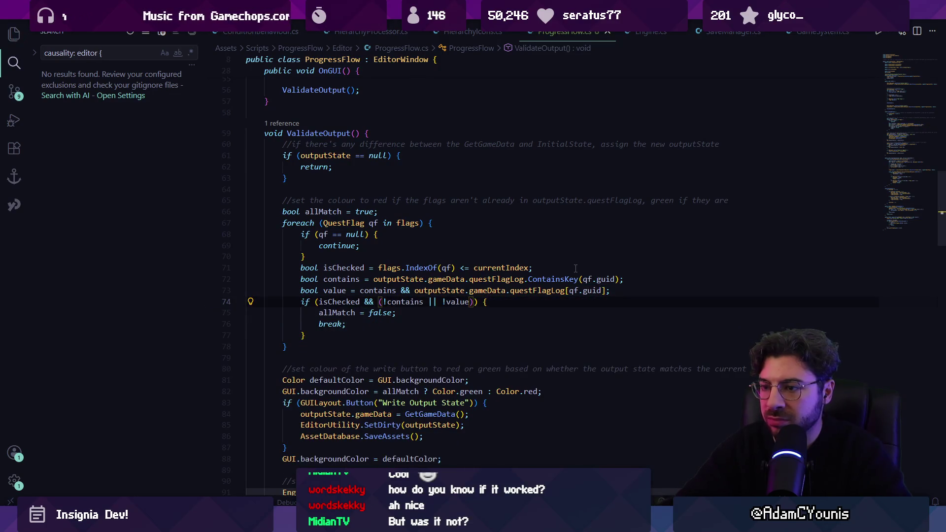
- Retype the && on line 74 and remove the parenthesis before !contains
double_click(369, 301)
key("BackSpace")
type("&&")
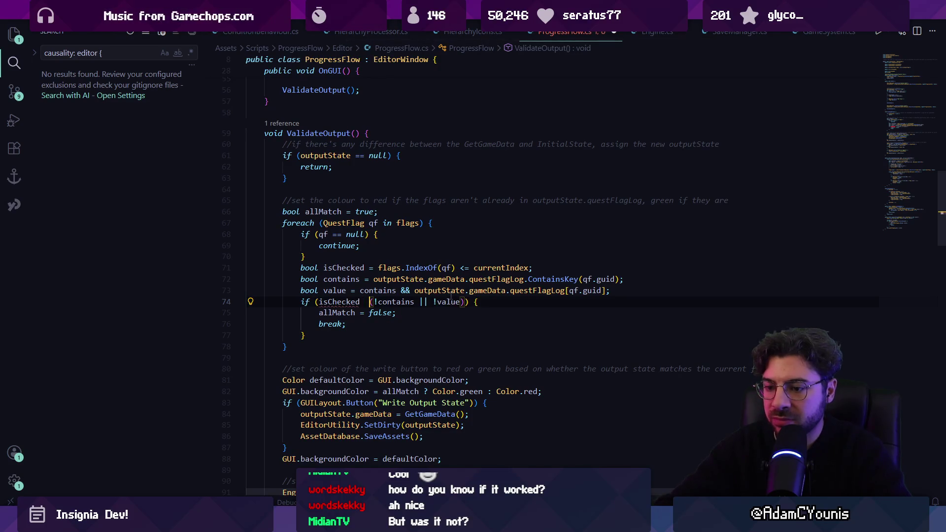
key("Delete")
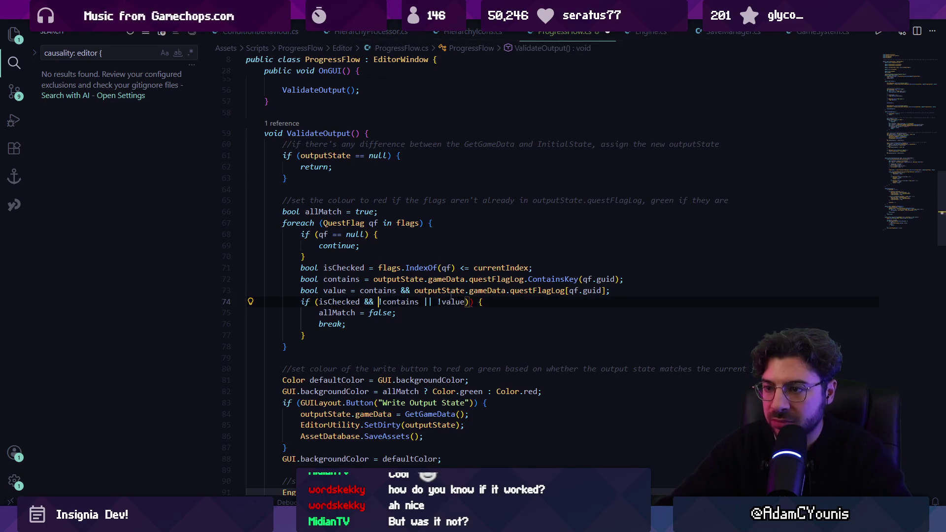
key("ctrl+shift+Right")
key("ctrl+shift+Right")
key("Right")
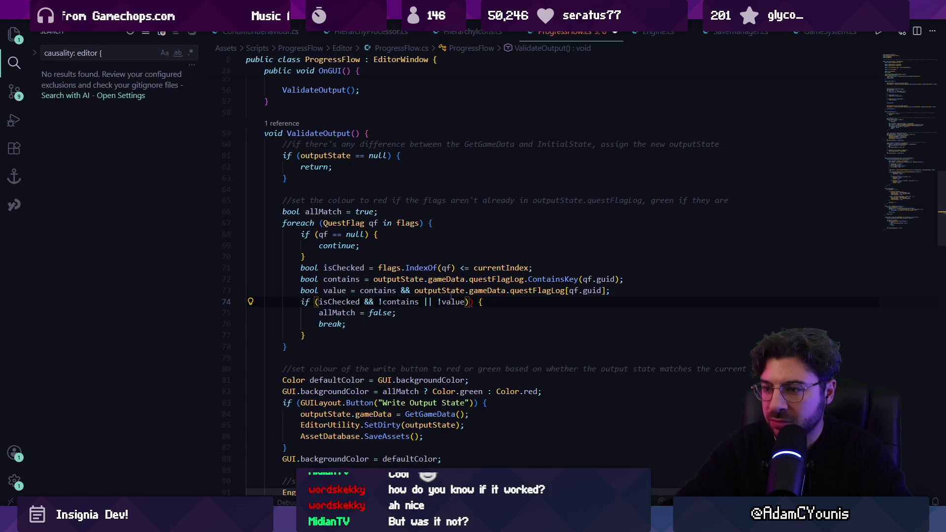
- Append '== isChecked' to the value line, briefly removing and restoring it
left_click(604, 290)
type("== isChecked")
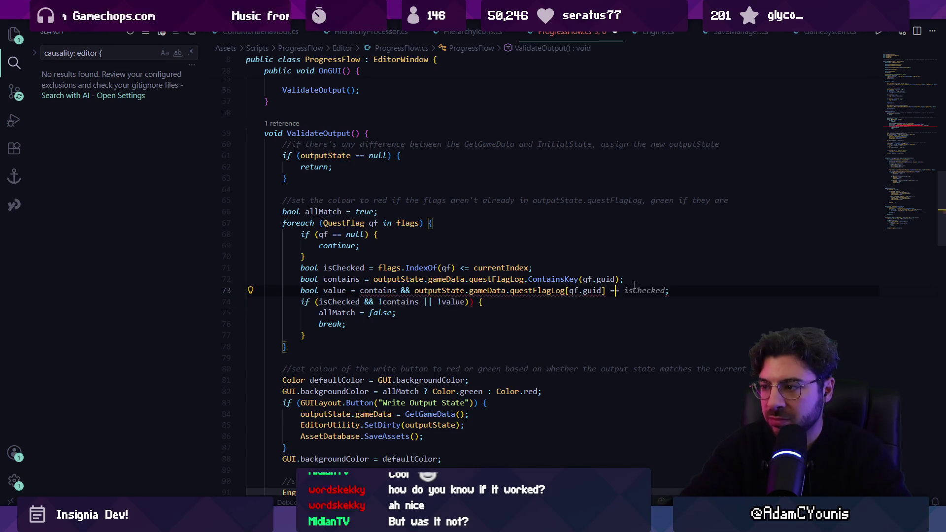
key("Down")
key("Left")
key("Left")
key("Left")
key("Up")
key("End")
key("Left")
key("ctrl+BackSpace")
key("ctrl+z")
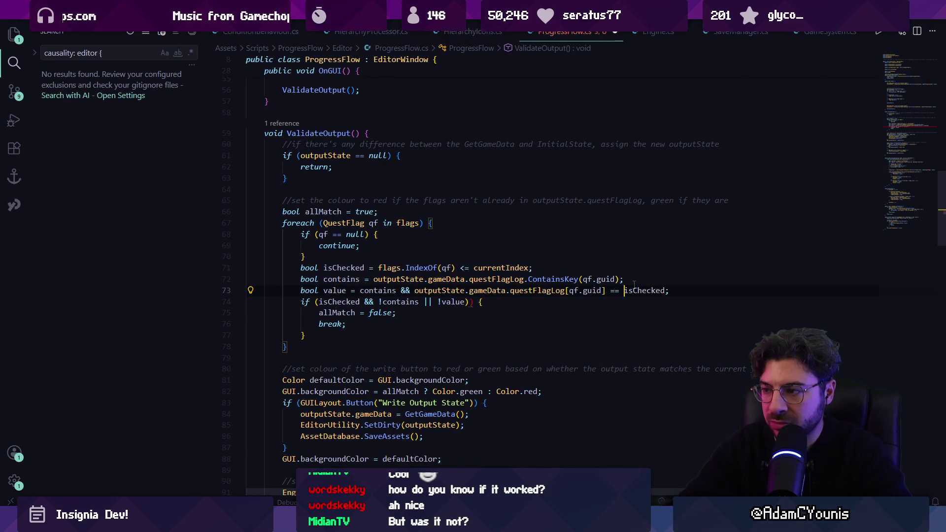
- Replace line 74's condition with the suggested mismatch check, without the '!' before value
key("Down")
key("Left")
key("Left")
key("Left")
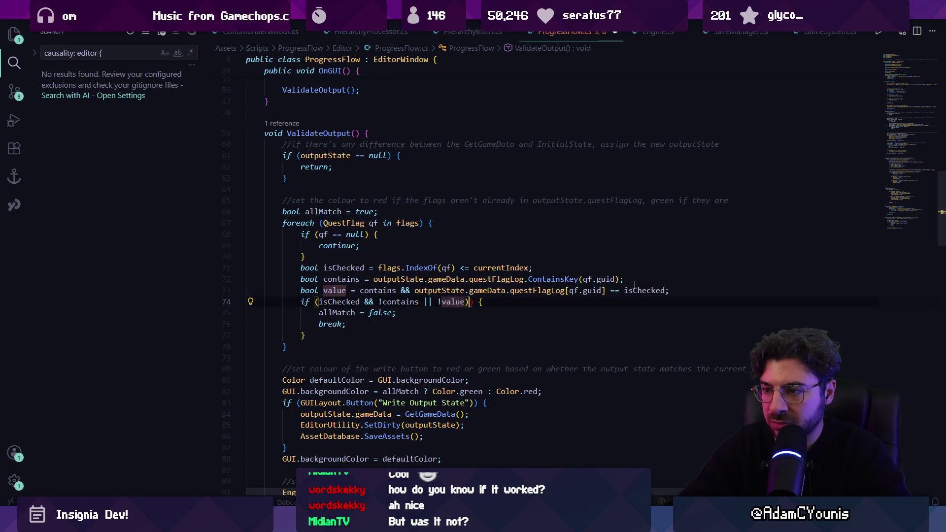
key("ctrl+shift+Left")
key("ctrl+shift+Left")
key("ctrl+shift+Left")
key("BackSpace")
key("ctrl+BackSpace")
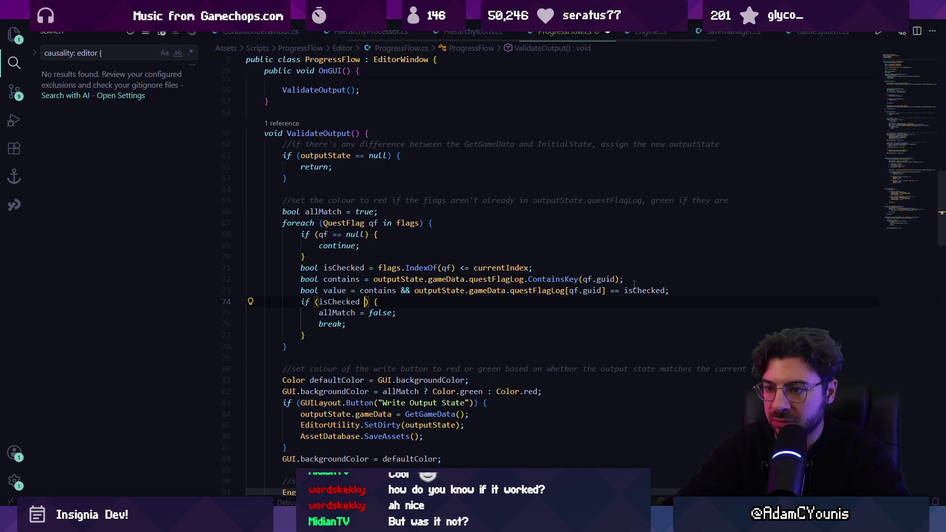
key("Tab")
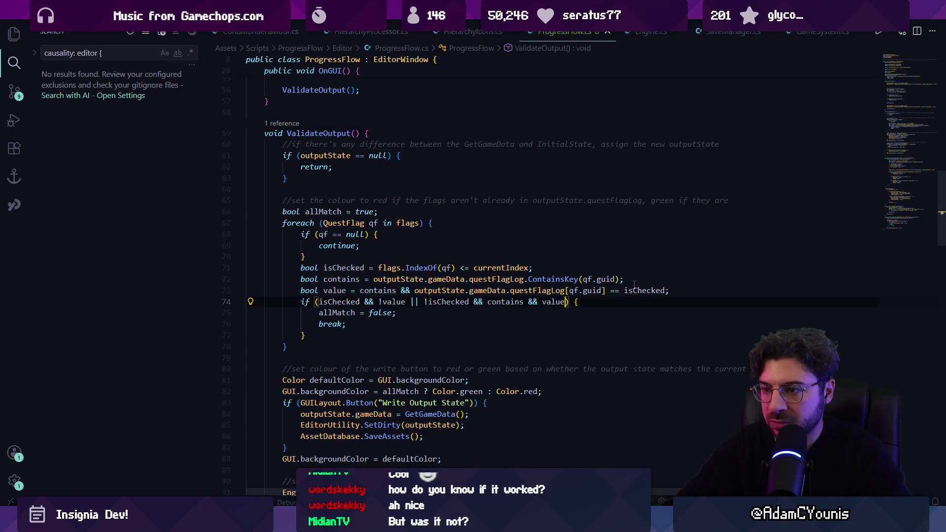
key("ctrl+Left")
key("ctrl+Left")
key("ctrl+Left")
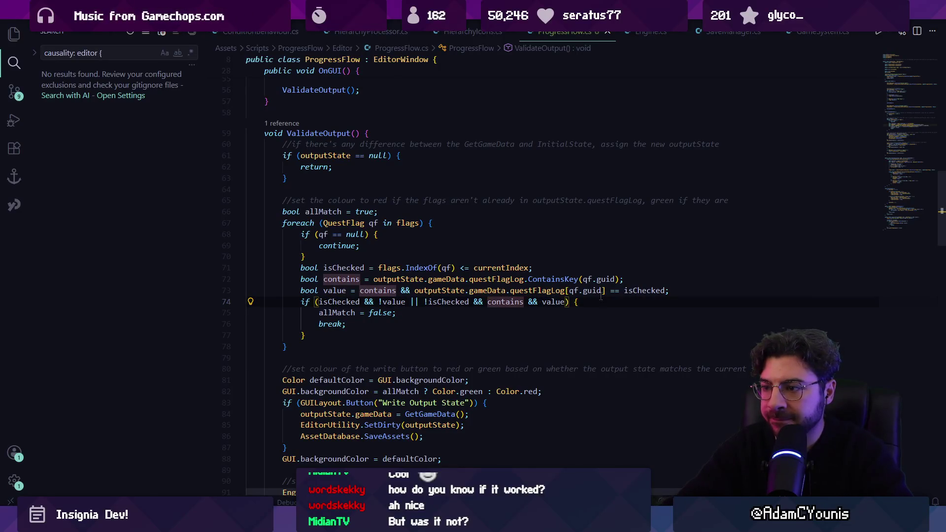
left_click(545, 302)
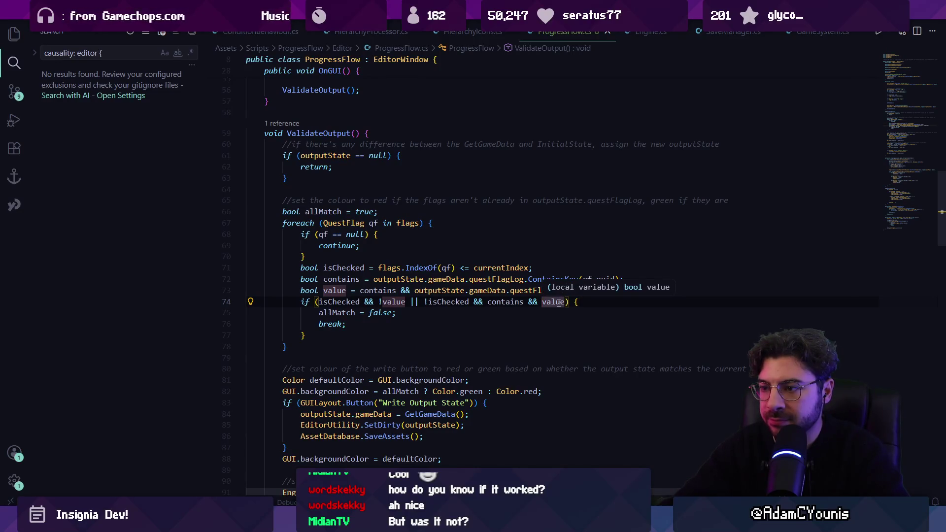
type("!")
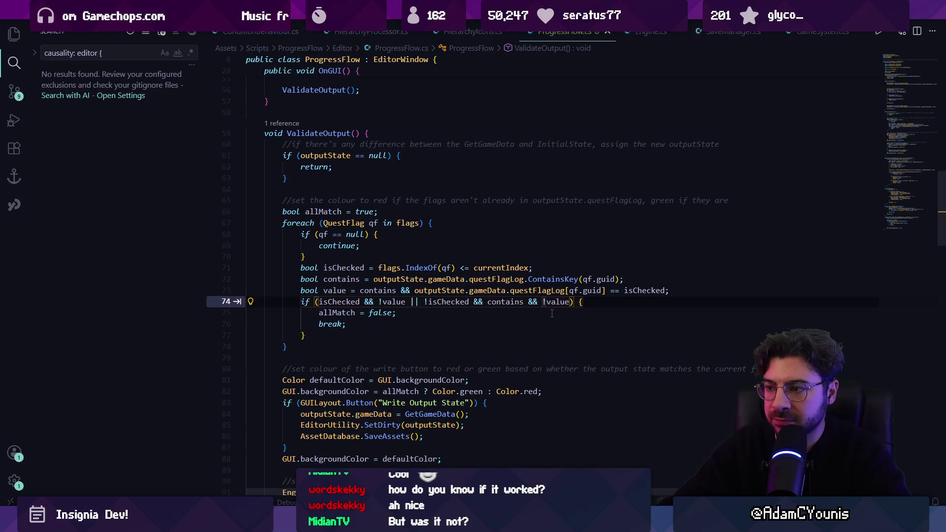
key("BackSpace")
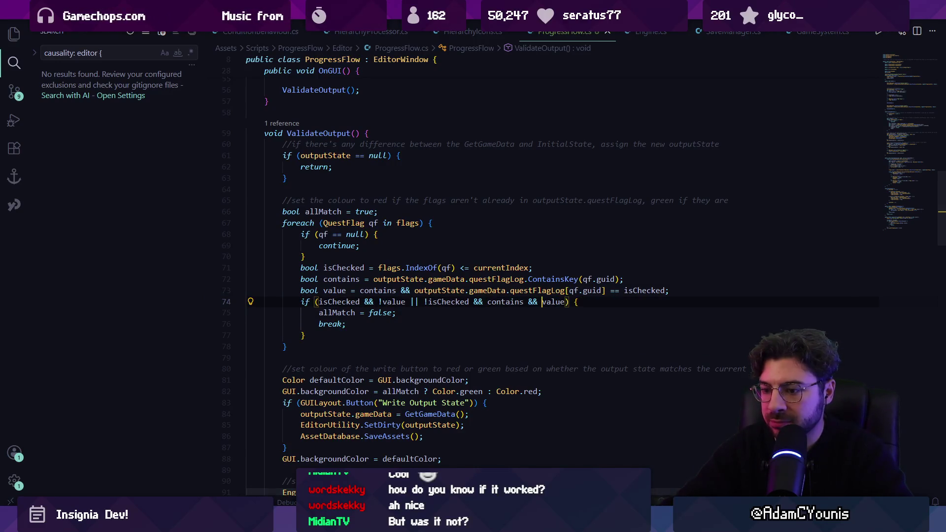
key("alt+Tab")
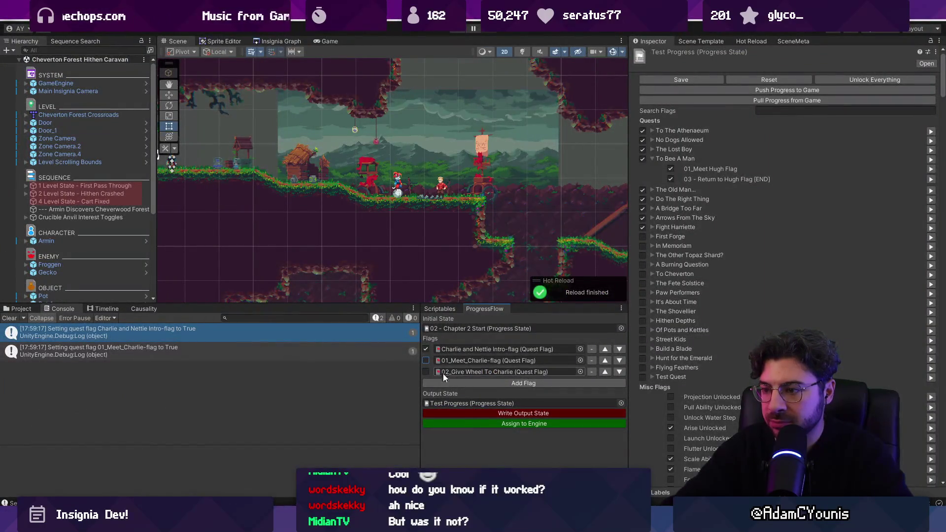
- Write the output state, then re-add the '!' before value on line 74
left_click(465, 411)
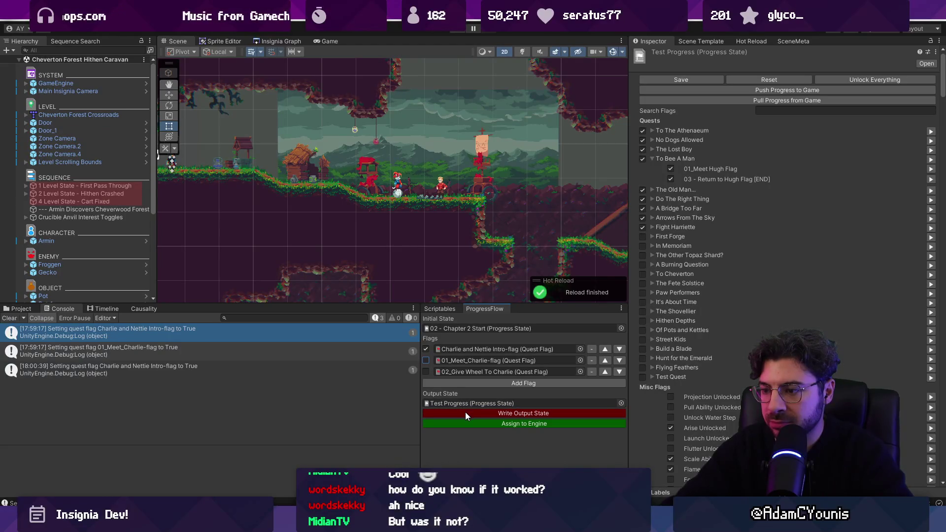
key("alt+Tab")
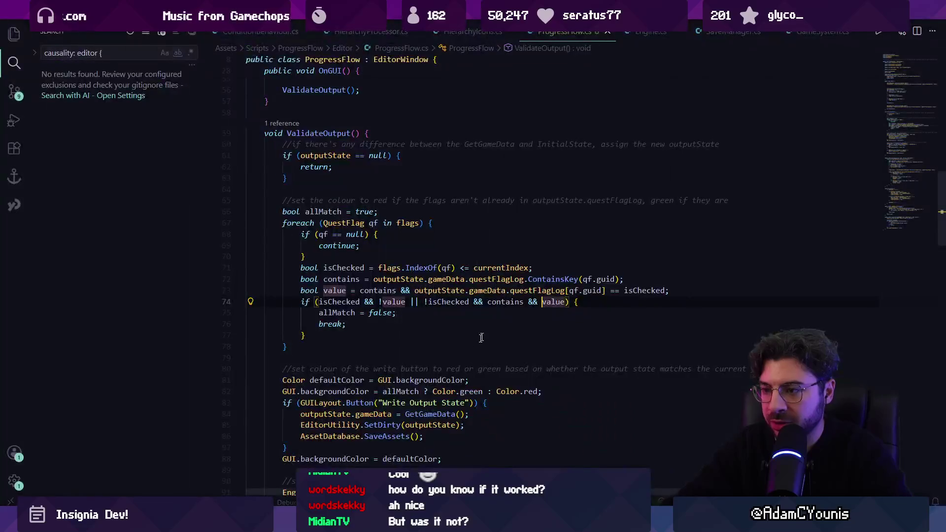
left_click(539, 301)
type("!")
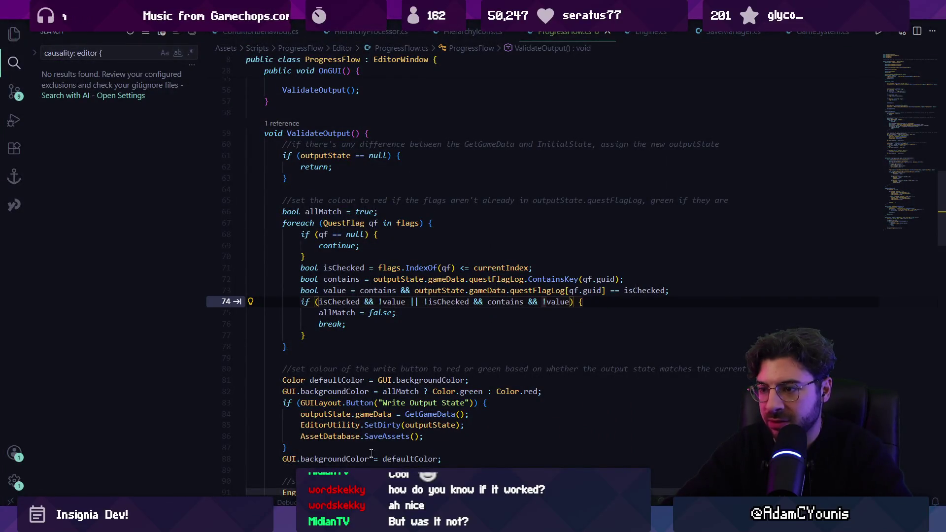
key("alt+Tab")
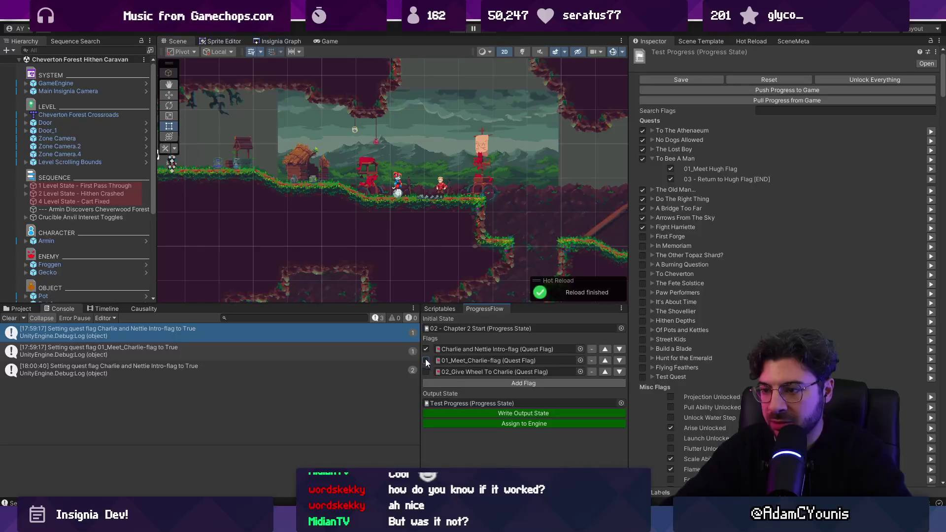
- Toggle 01_Meet_Charlie-flag on then off, writing the output state each time, and enter play mode
left_click(426, 361)
left_click(447, 412)
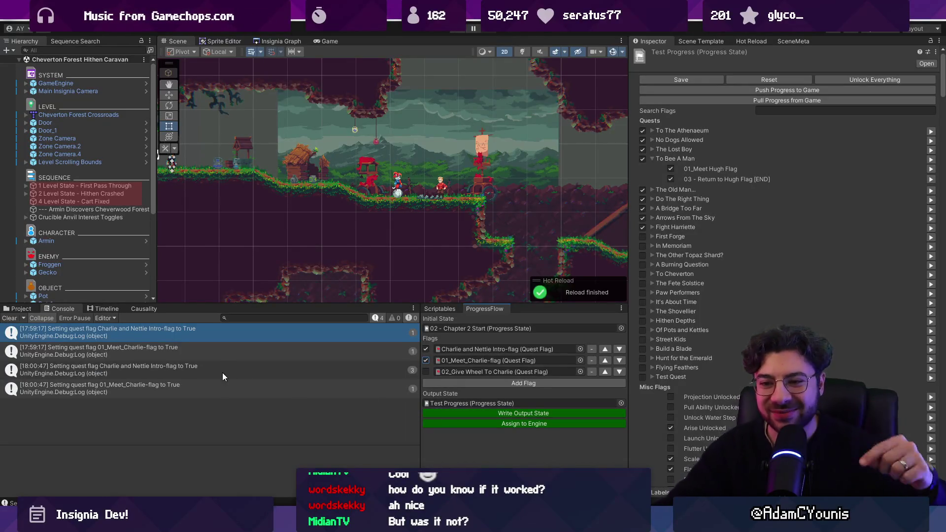
left_click(427, 361)
left_click(451, 413)
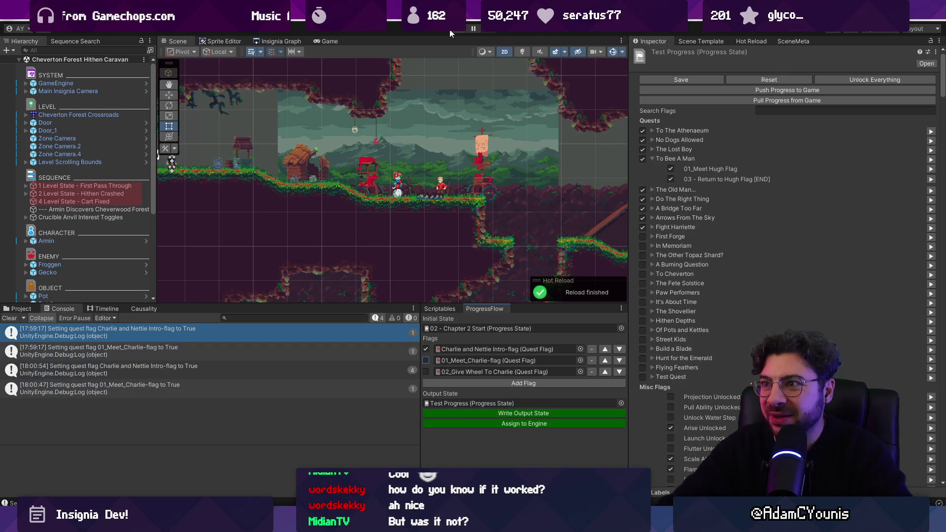
left_click(456, 38)
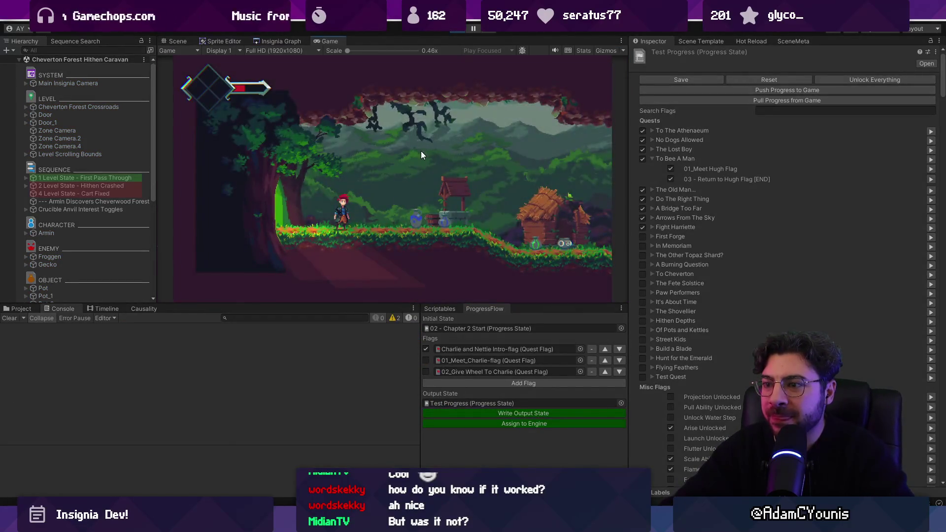
- Expand and collapse the First Pass Through level state, then stop play mode
left_click(26, 177)
left_click(29, 177)
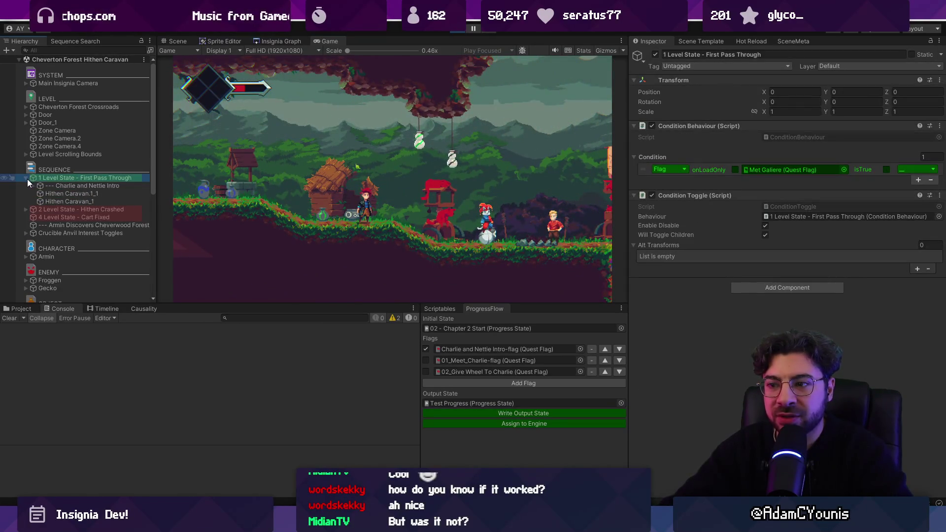
left_click(28, 179)
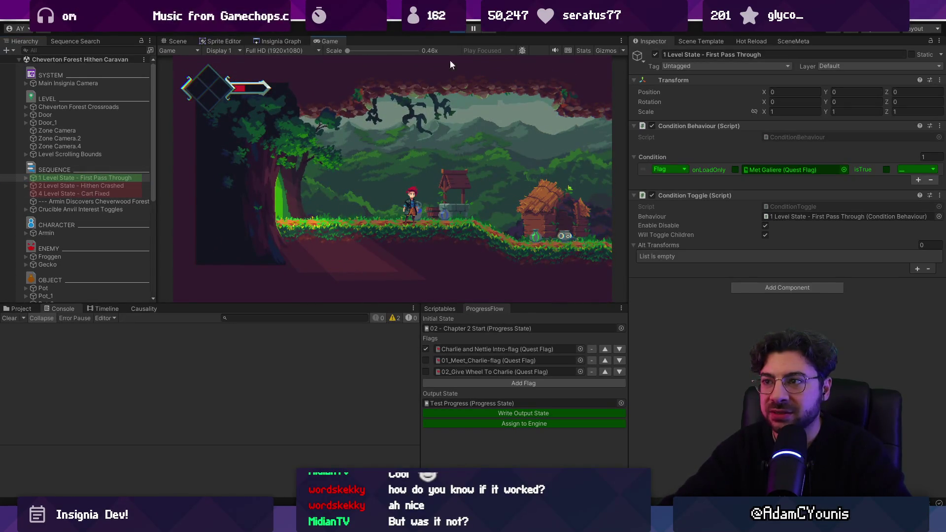
key("ctrl+p")
- Tick the two remaining flags, write and assign to the engine, playtest, then add a flag row
left_click(426, 360)
left_click(425, 371)
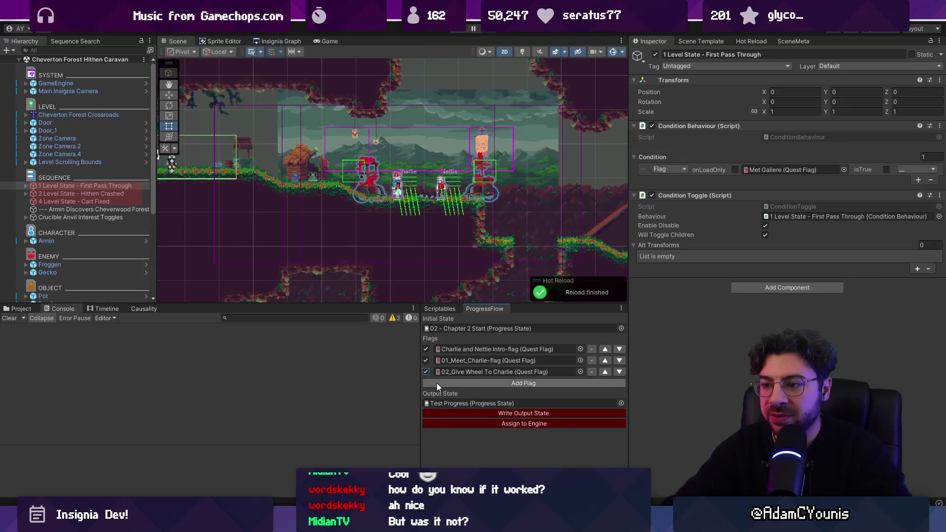
left_click(473, 413)
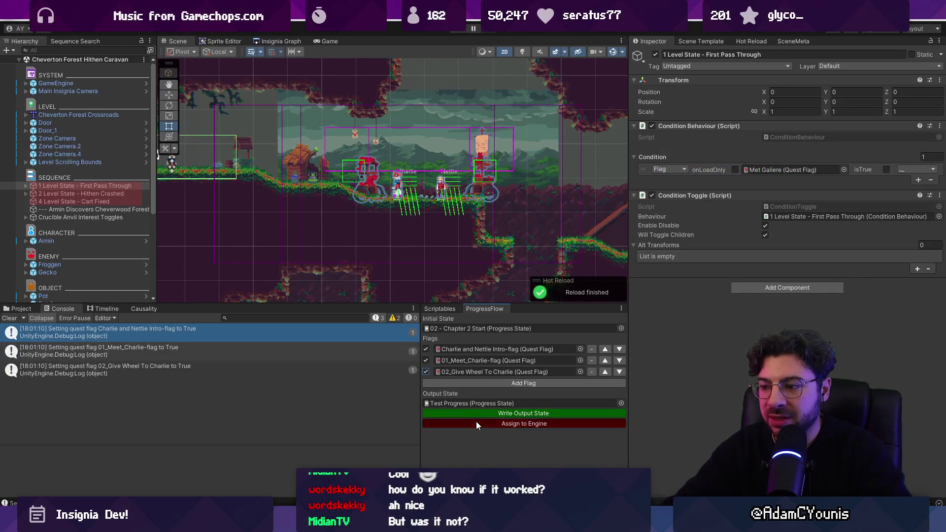
left_click(475, 423)
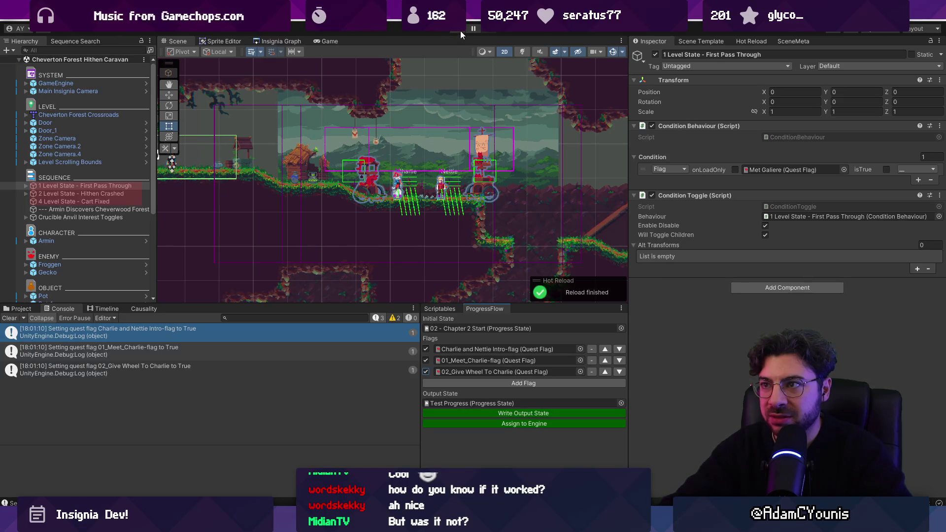
left_click(460, 30)
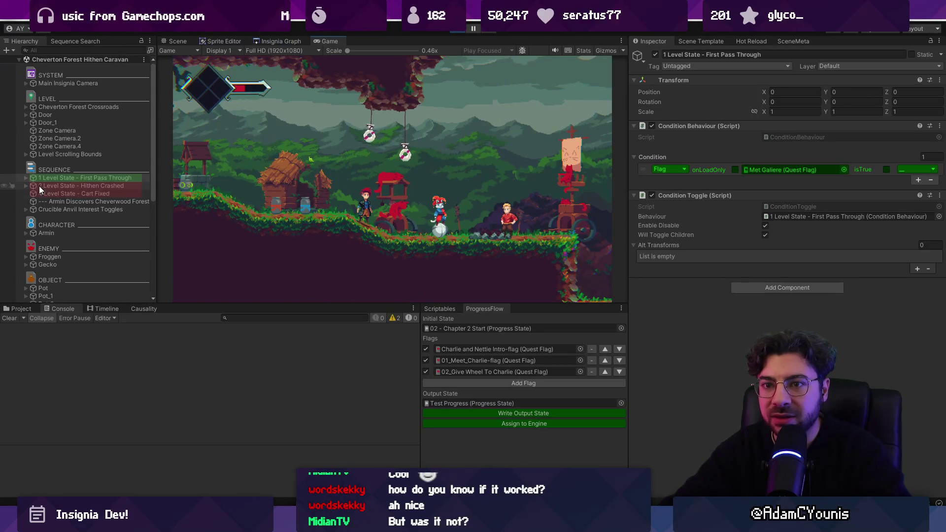
left_click(462, 31)
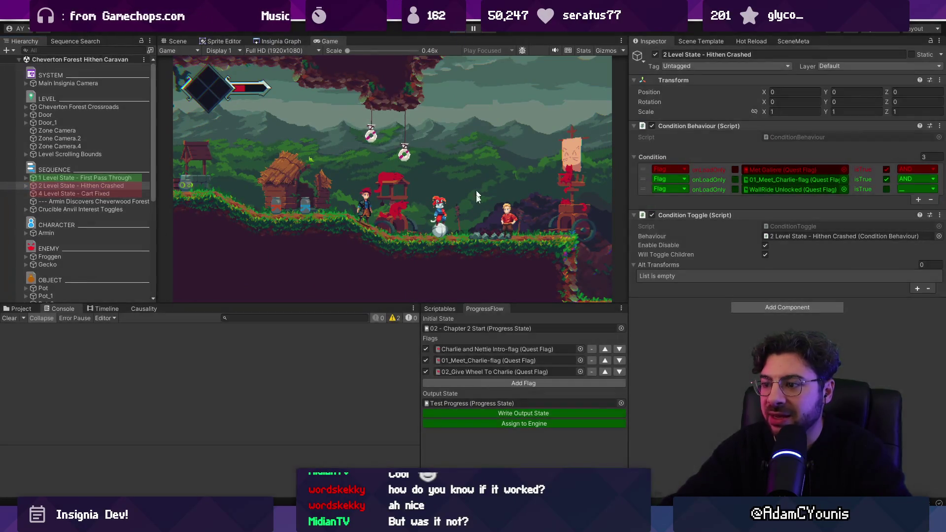
left_click(545, 383)
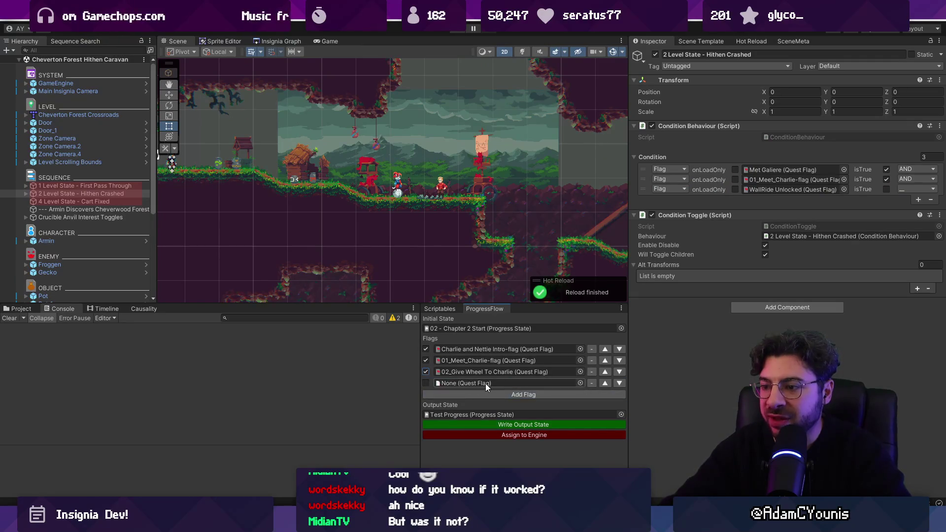
- Insert Met Galiere as the second flag, tick 02_Give Wheel To Charlie, and write the output state
left_click(579, 382)
type("galiere")
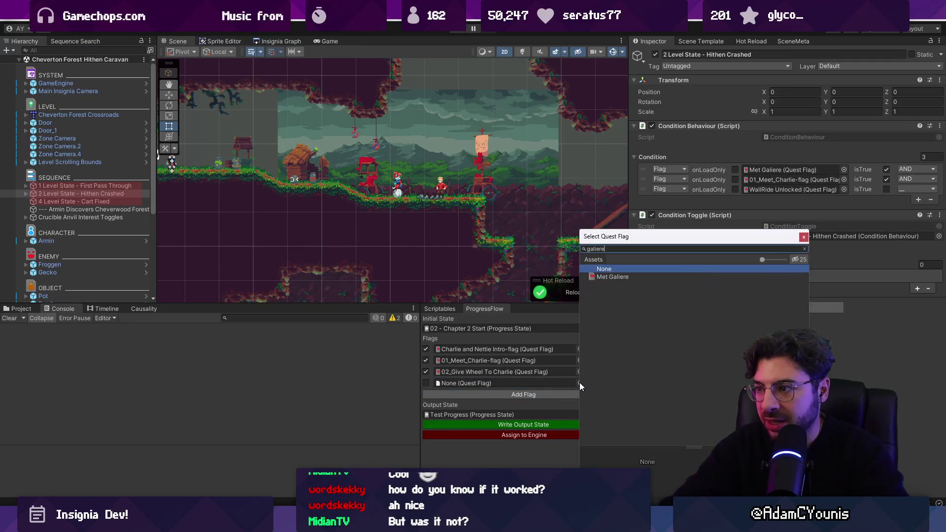
key("Down")
key("Return")
left_click(604, 384)
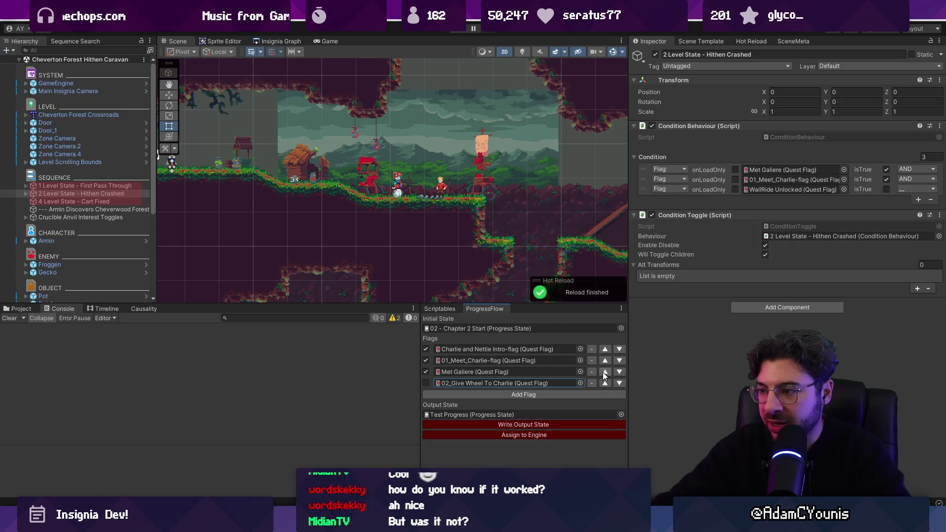
left_click(602, 371)
left_click(426, 383)
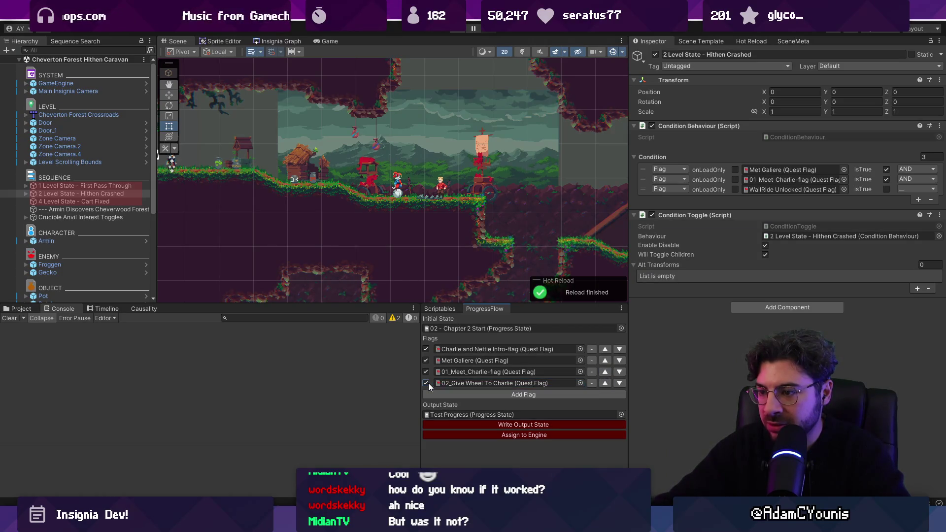
left_click(471, 424)
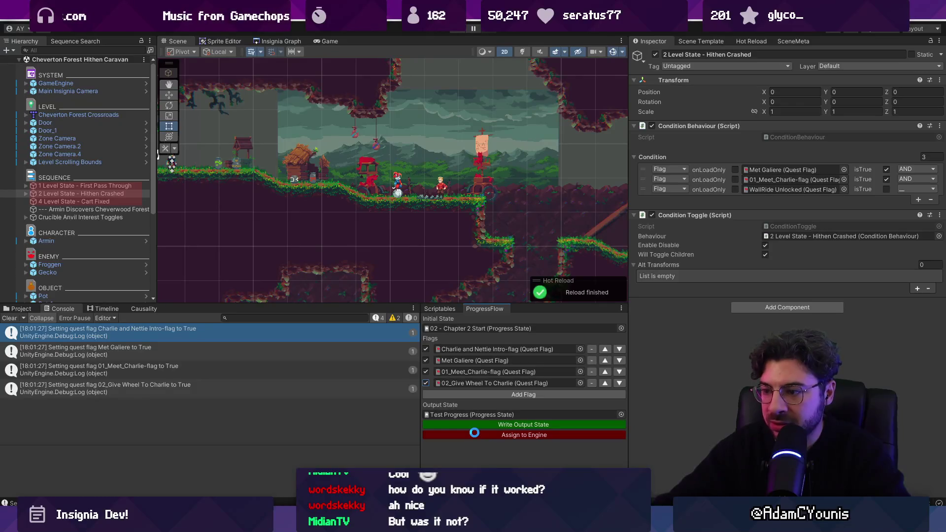
- Assign the output state to the GameEngine and play to check Hithen Crashed's conditions
left_click(75, 91)
left_click(79, 84)
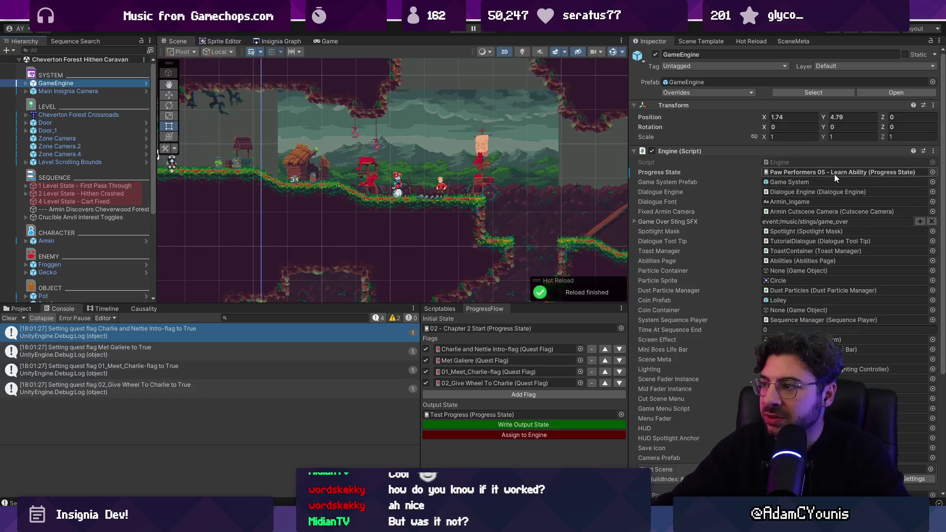
left_click(515, 436)
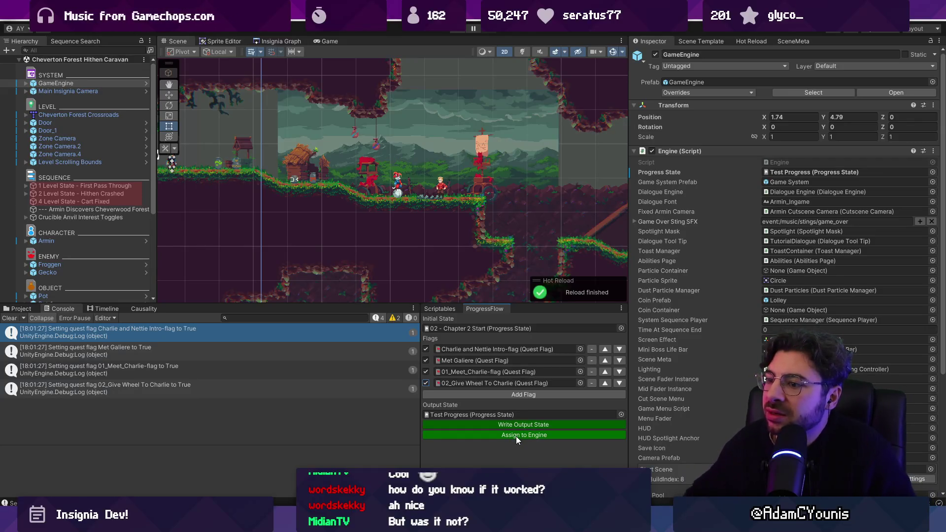
left_click(456, 32)
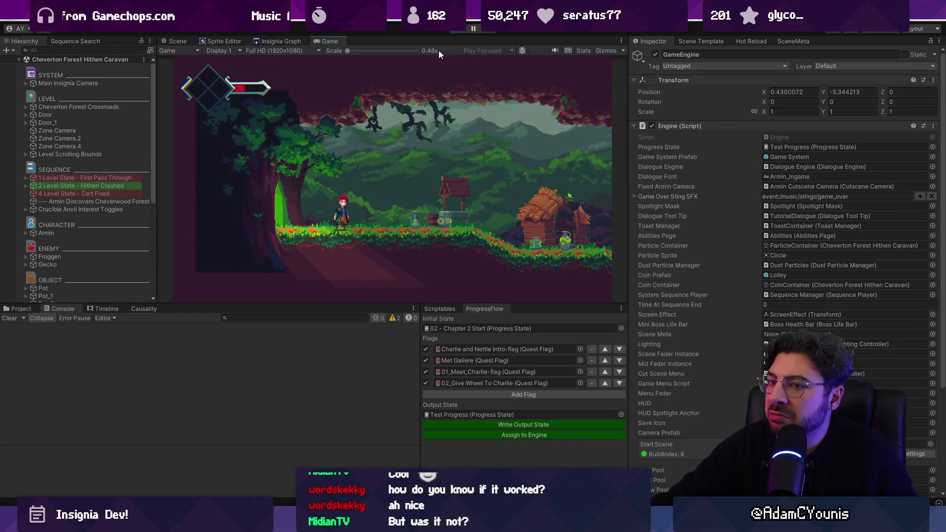
left_click(120, 187)
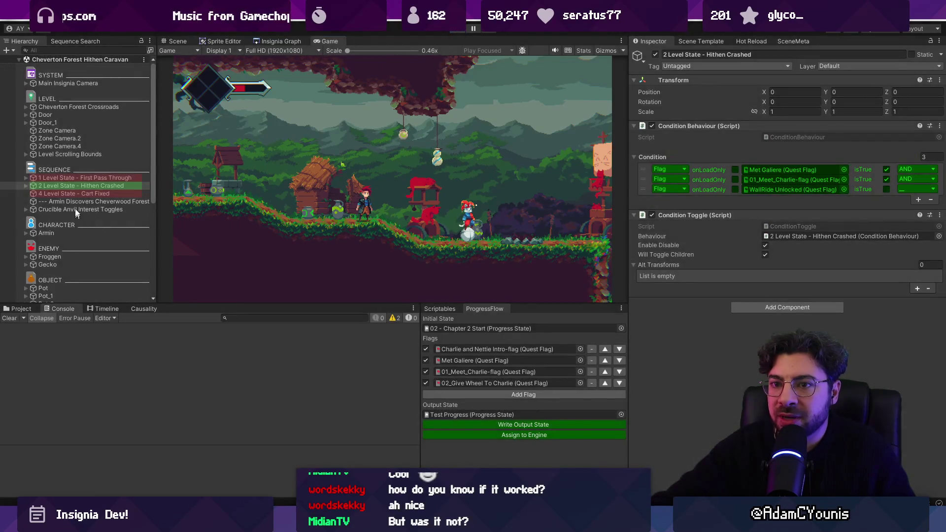
left_click(80, 202)
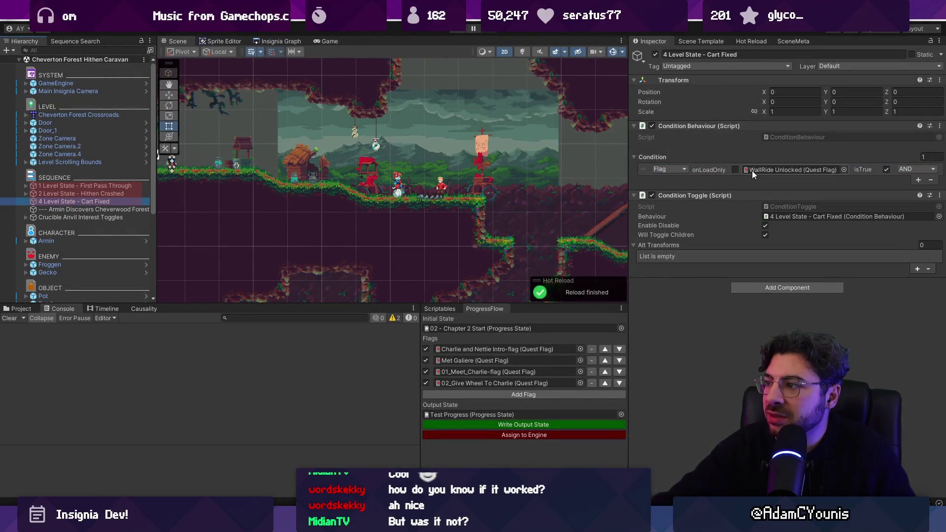
left_click(599, 393)
left_click(580, 394)
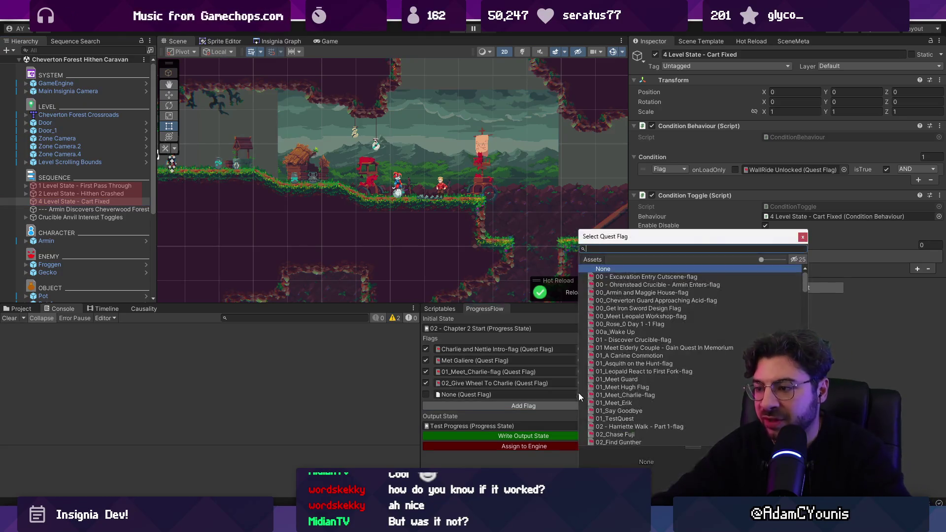
type("wallride")
key("Down")
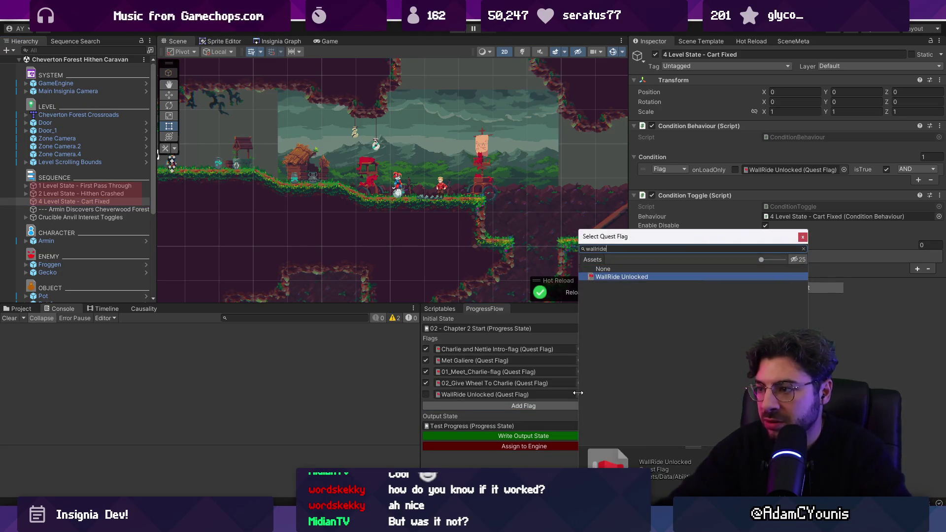
key("Return")
left_click(426, 394)
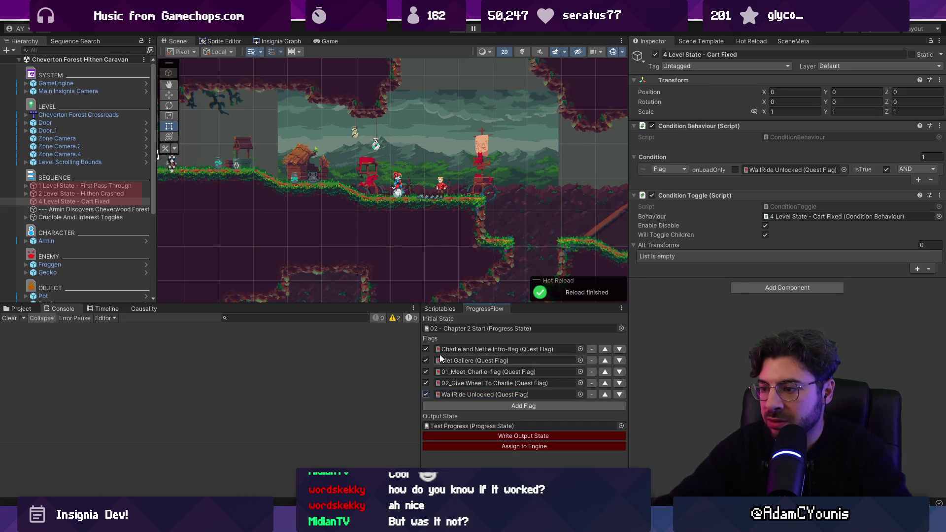
left_click(493, 446)
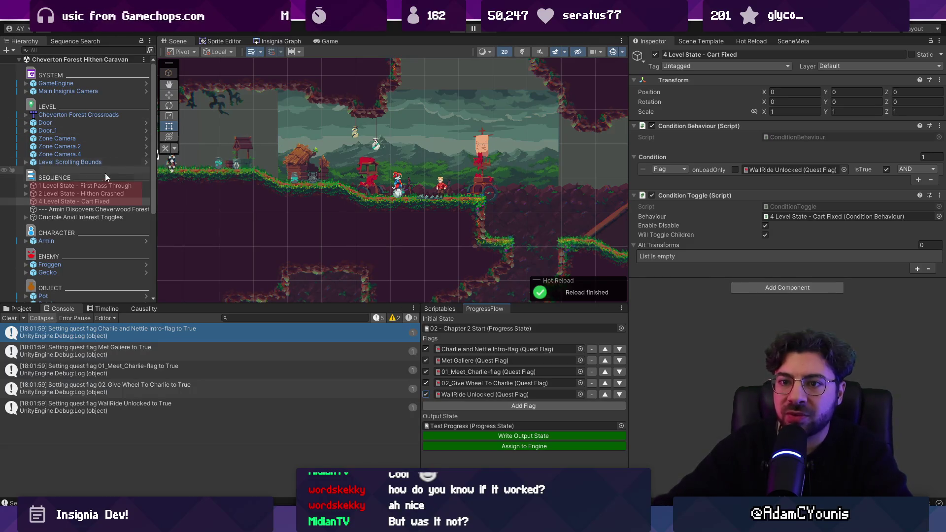
- Enter play mode to see Cart Fixed's WallRide Unlocked condition met in green
left_click(454, 32)
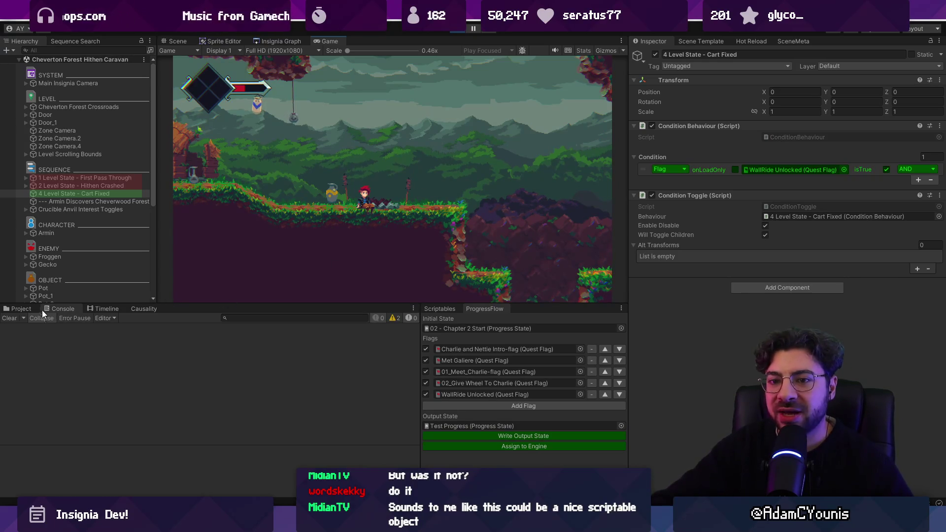
- Search the project for 'paw' and select the Paw Performers asset in C2_04_Paw Performers
key("ctrl+5")
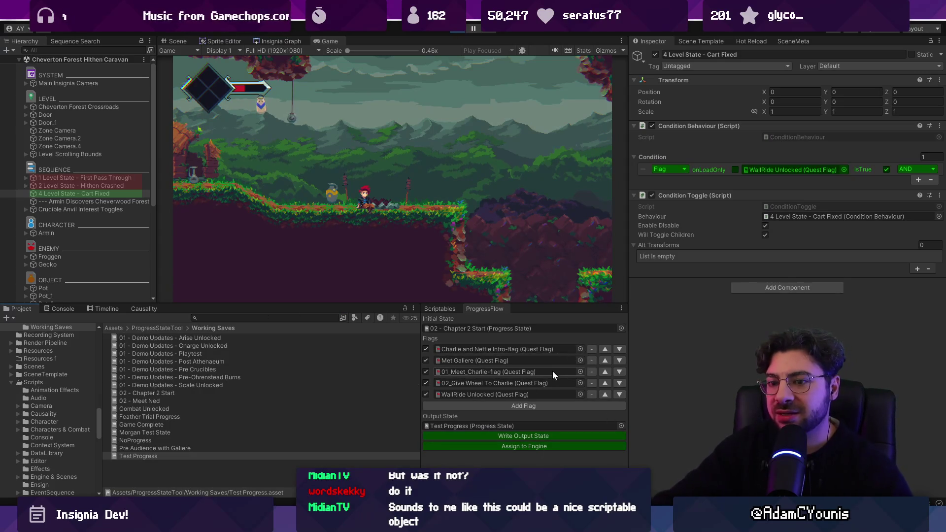
left_click(241, 318)
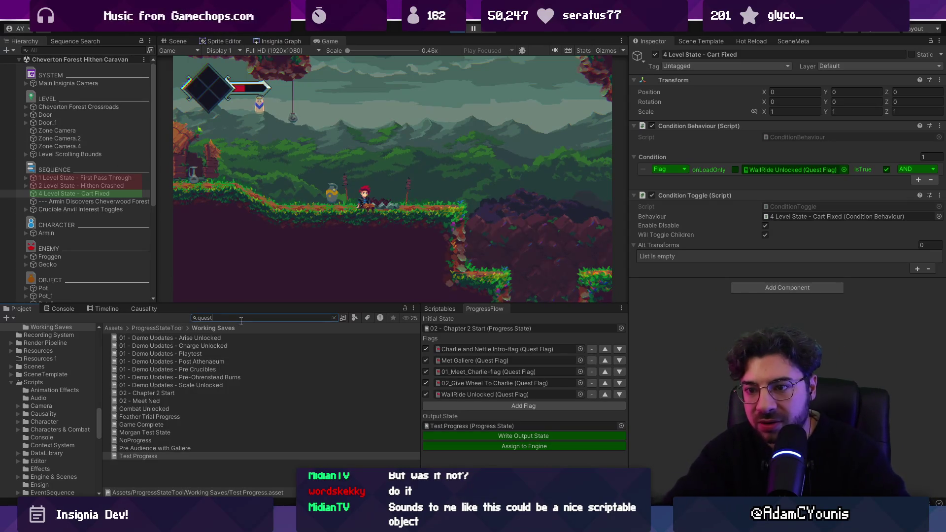
type("questpoaw")
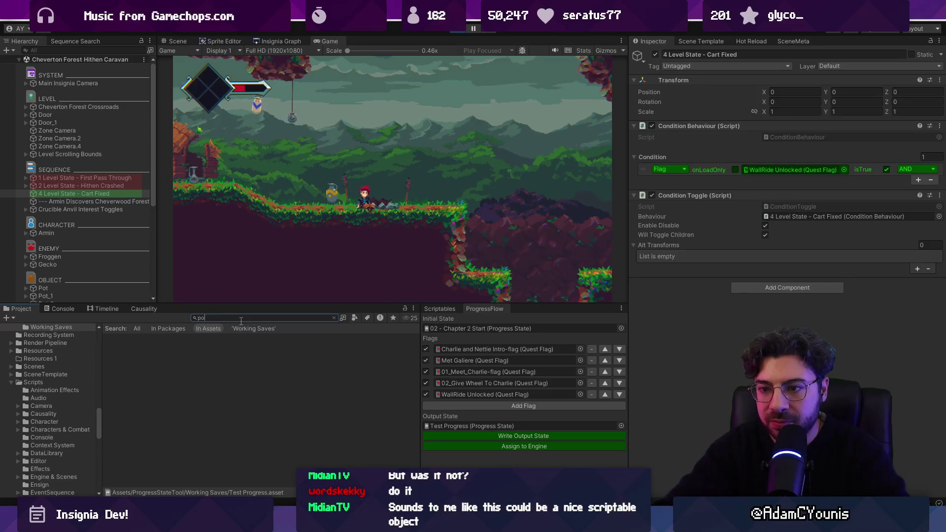
key("BackSpace")
type("aw")
double_click(142, 338)
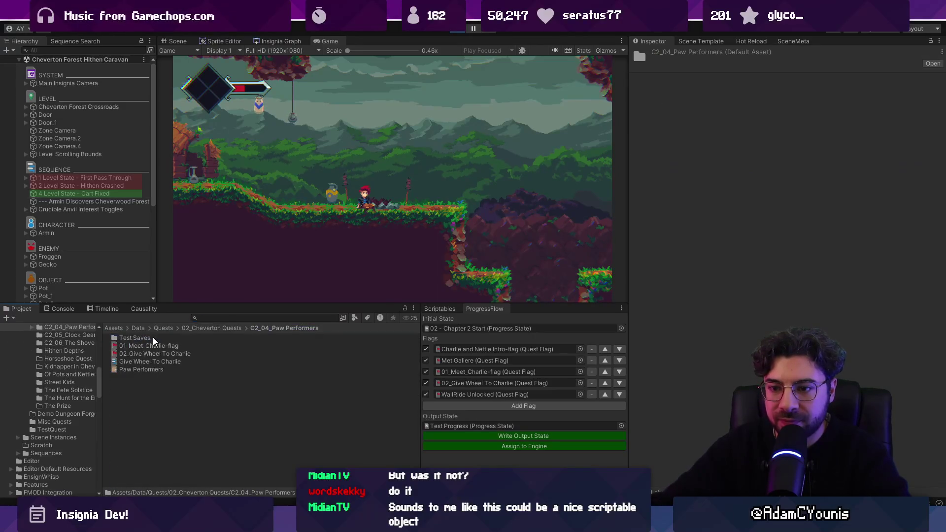
left_click(147, 371)
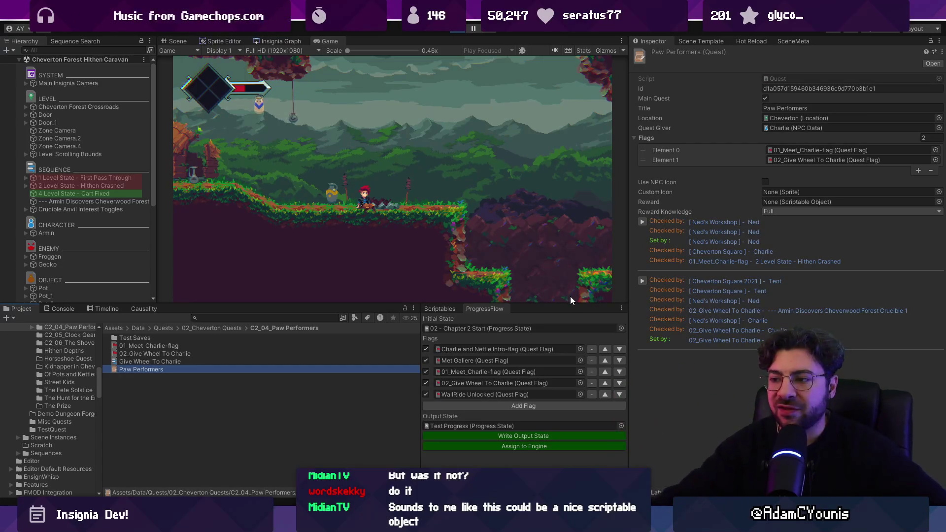
- Toggle WallRide Unlocked off and back on, enlarge the game view, and show the Insignia Graph
left_click(426, 394)
left_click(425, 394)
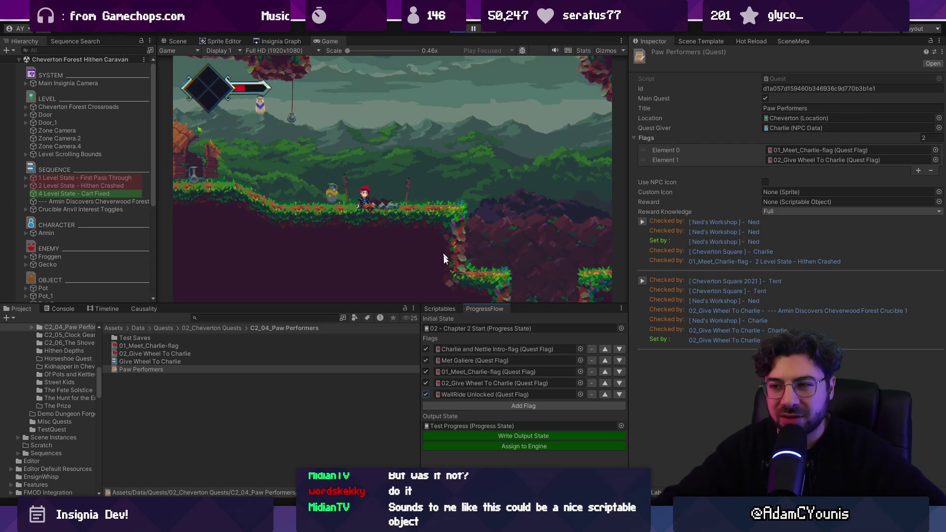
left_click_drag(394, 303, 388, 324)
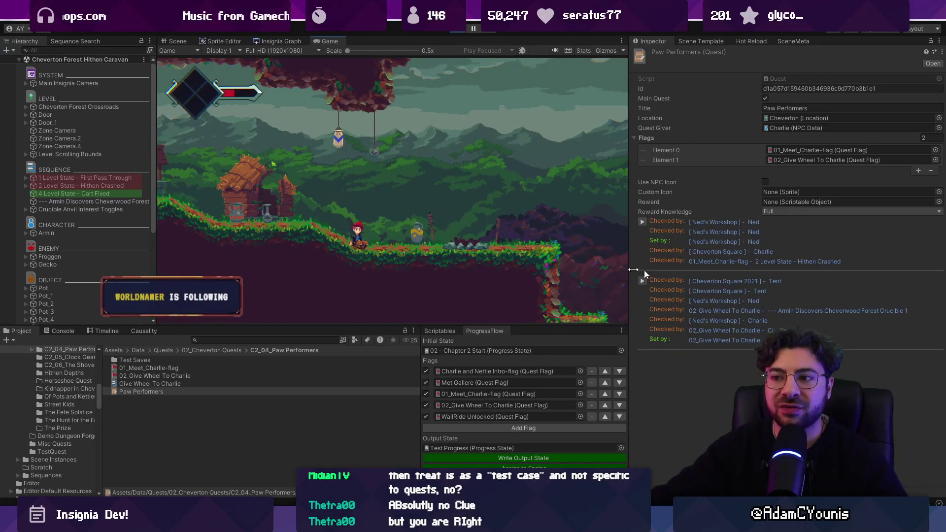
left_click(277, 41)
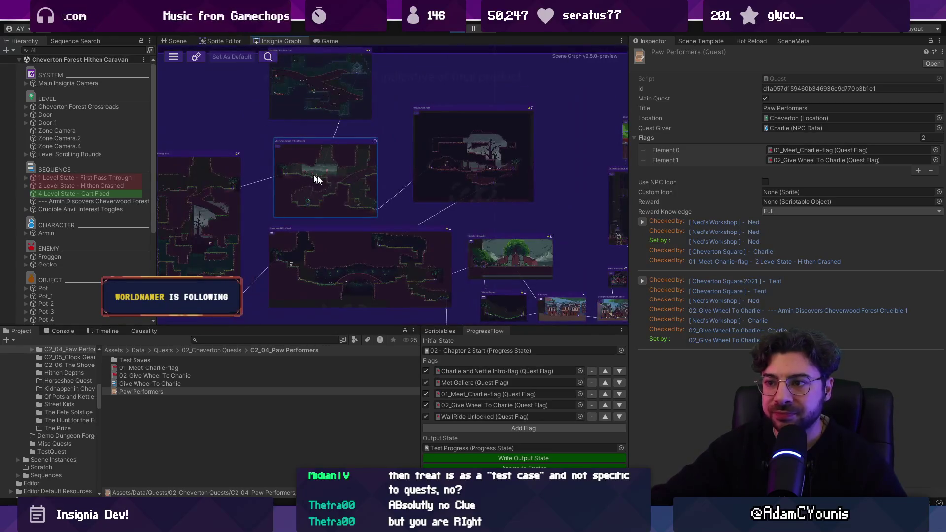
- Zoom the Insignia Graph and open the Cheverton Forest Hithen Caravan level node
scroll(560, 221, "up", 3)
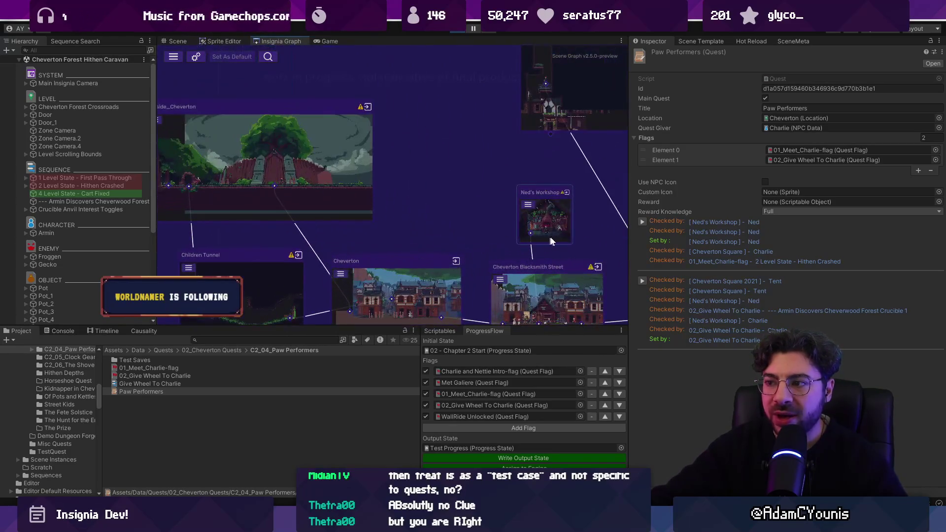
scroll(564, 228, "up", 3)
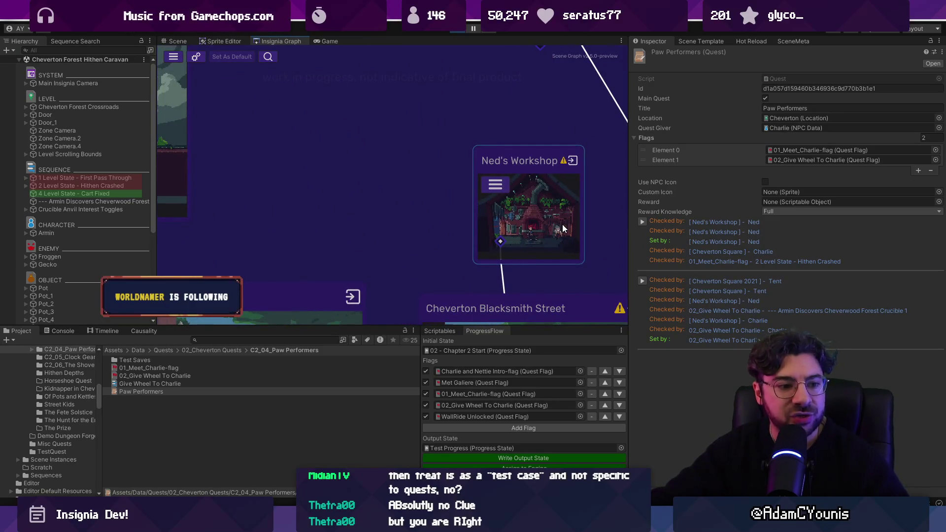
scroll(566, 242, "down", 5)
scroll(394, 237, "up", 5)
double_click(394, 236)
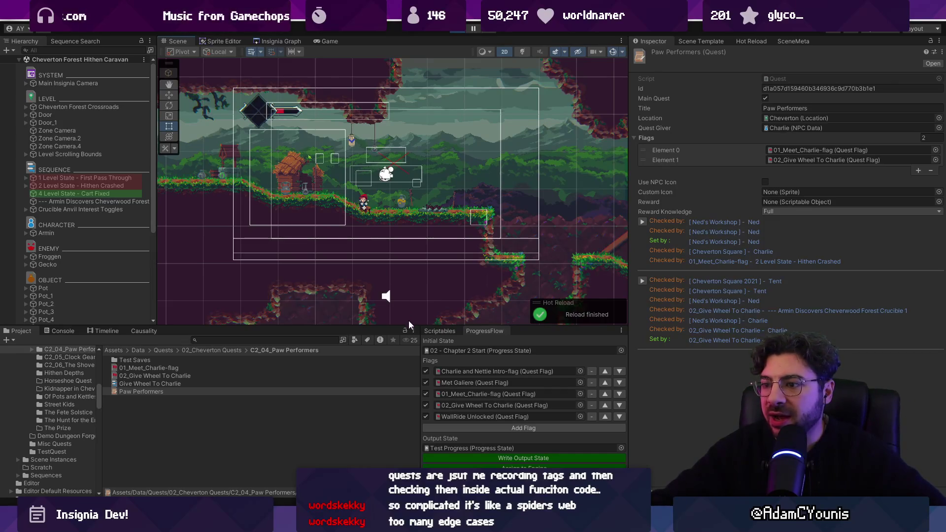
- Resize the panels and inspect the First Pass Through level state's unmet Met Galiere condition
mouse_move(395, 326)
left_mouse_down()
mouse_move(395, 315)
mouse_move(450, 336)
mouse_move(441, 336)
left_mouse_up()
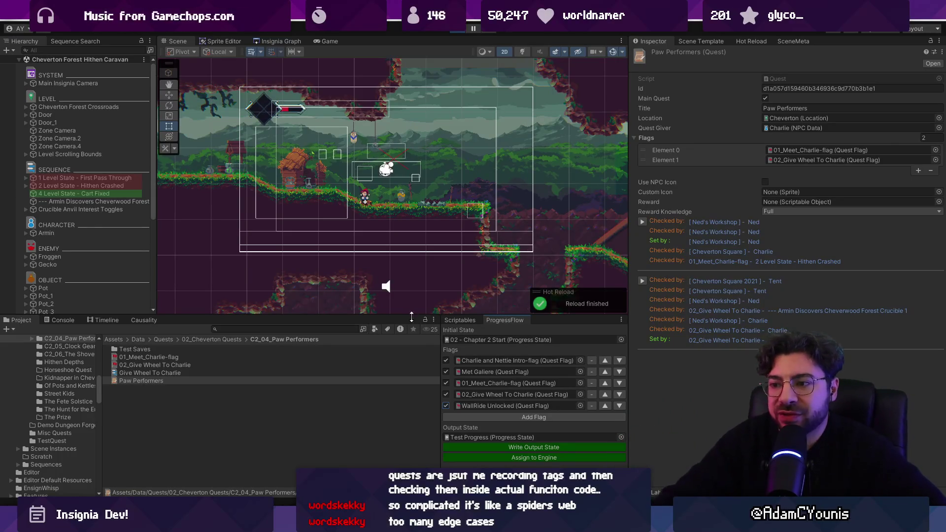
left_click_drag(440, 347, 441, 343)
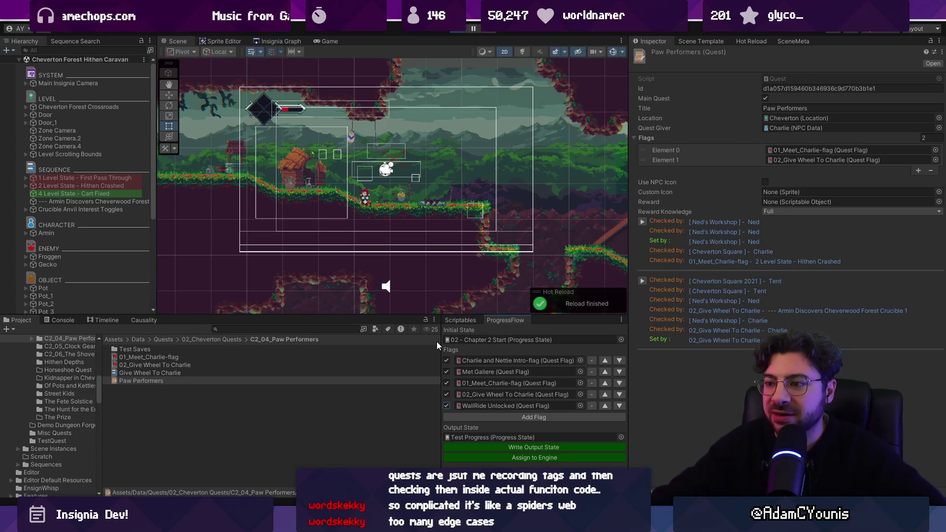
left_click_drag(437, 344, 438, 354)
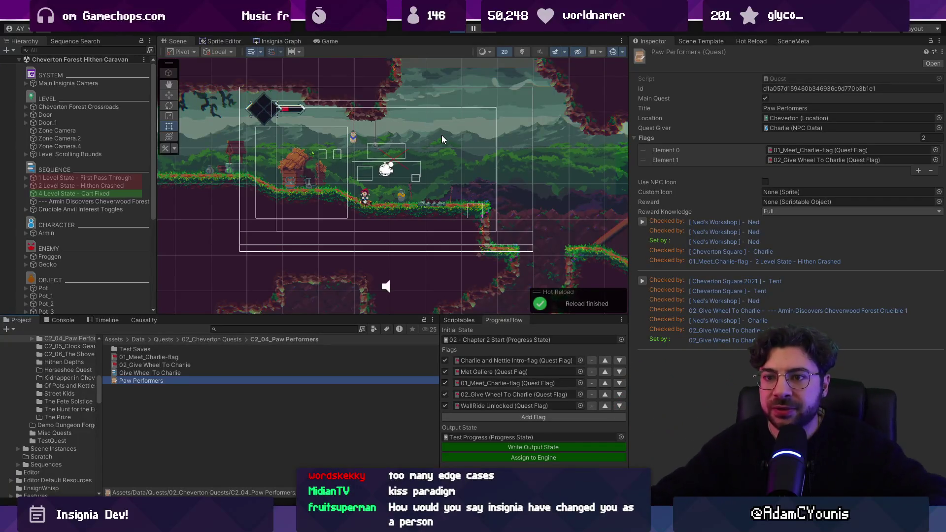
left_click(87, 184)
left_click(98, 178)
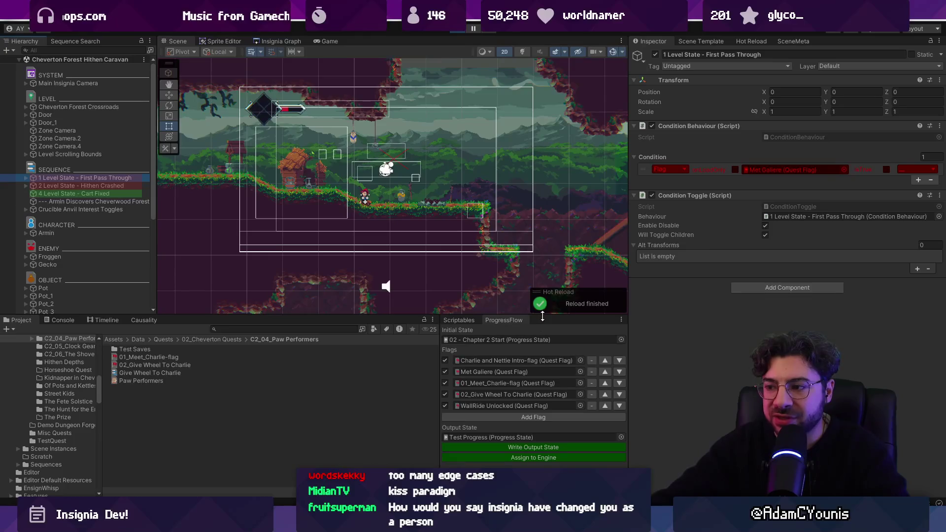
- Exit play mode and select the GameEngine to locate its current progress state asset
right_click(519, 322)
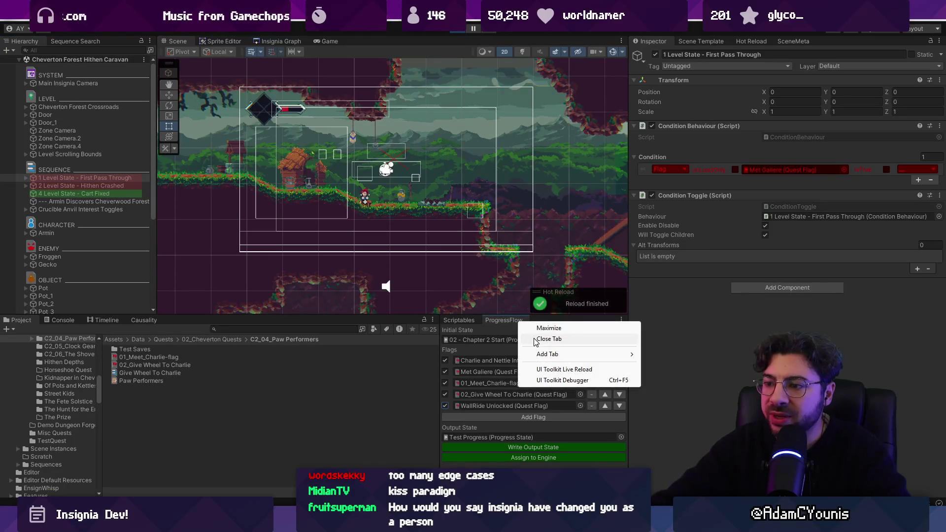
left_click(395, 436)
key("ctrl+s")
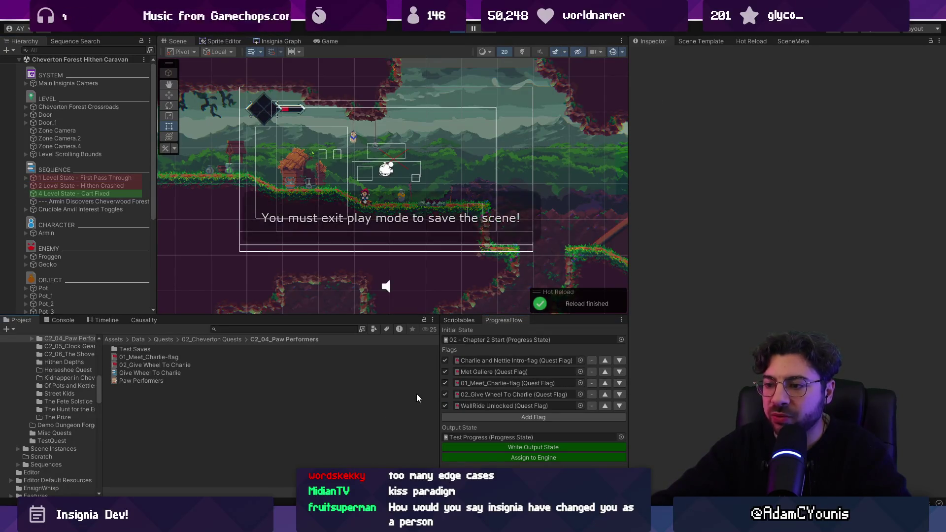
left_click(458, 31)
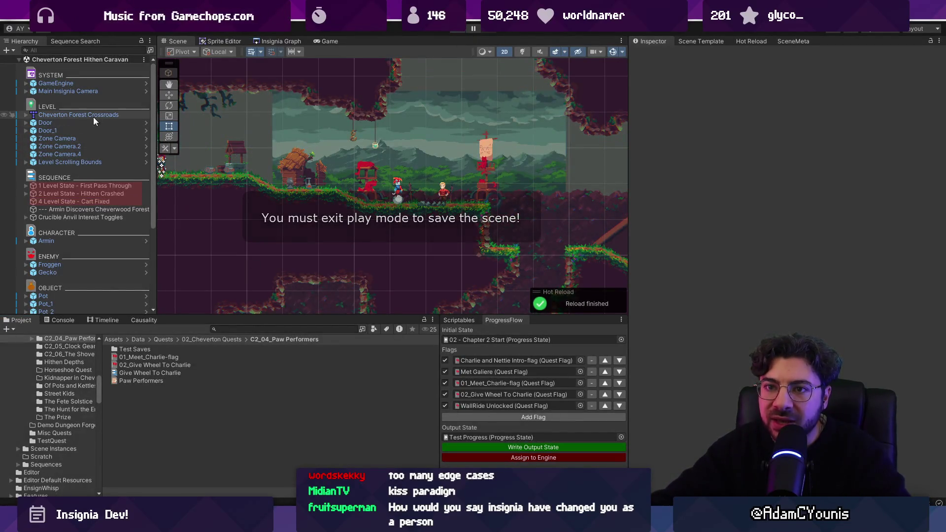
left_click(85, 83)
left_click(796, 172)
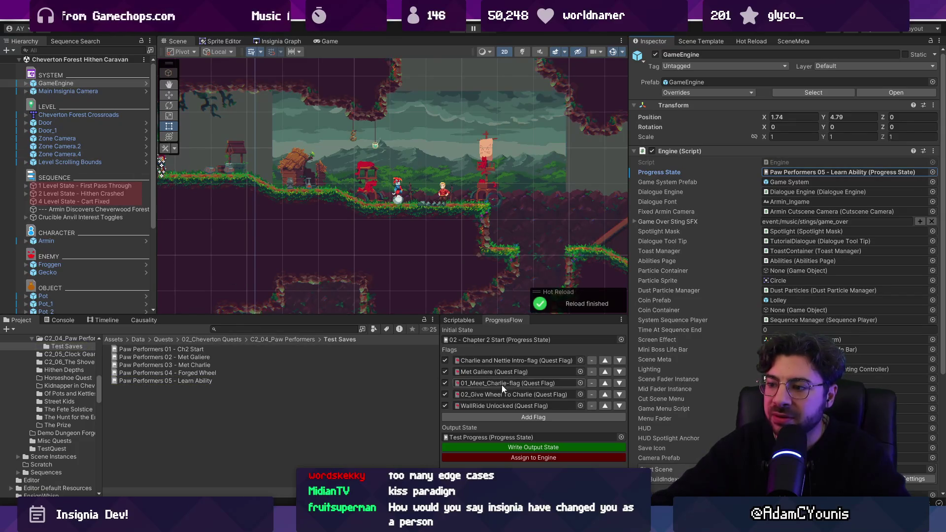
- Assign Test Progress to the engine, run the game, and find its Paw Performers 05 - Learn Ability state
left_click(551, 456)
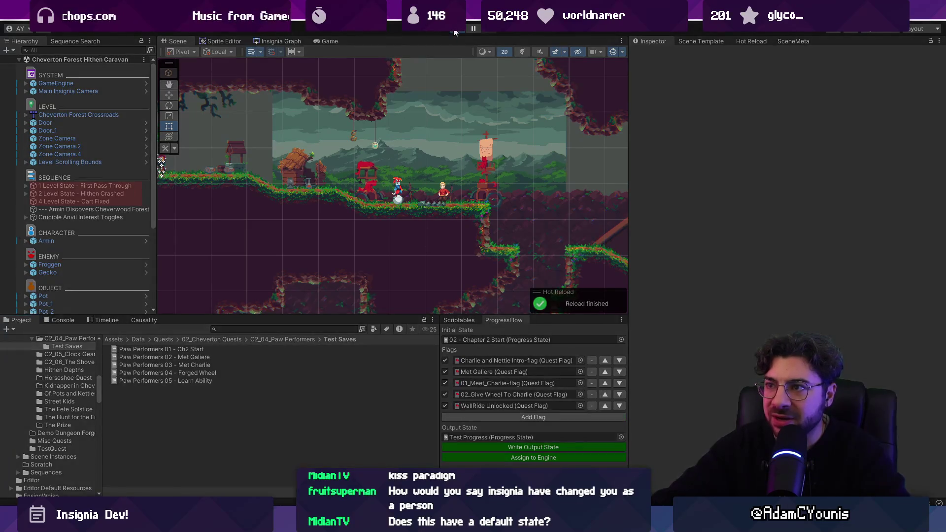
left_click(455, 32)
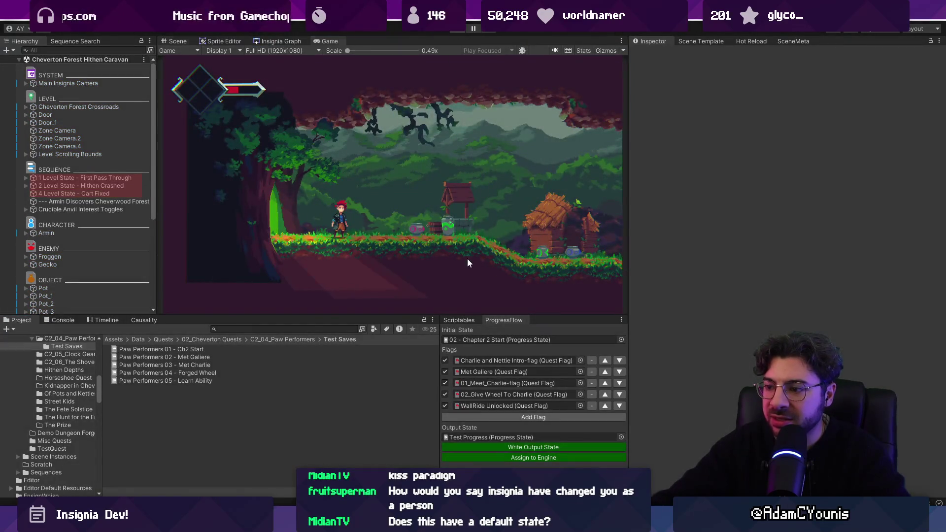
left_click(55, 83)
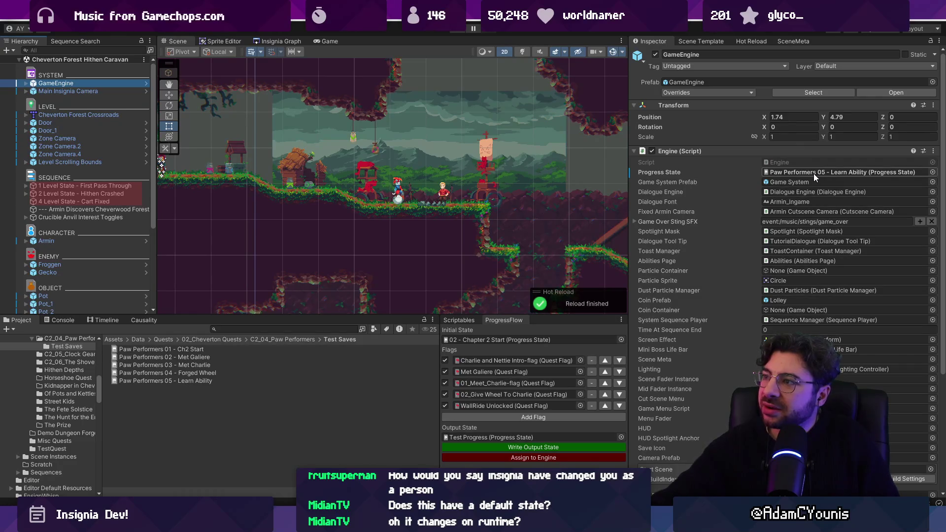
left_click(811, 173)
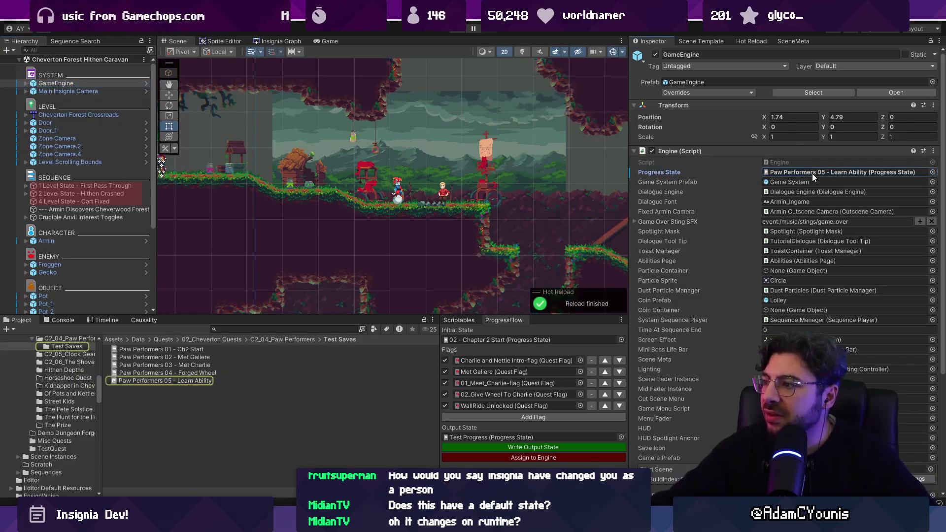
key("alt+Tab")
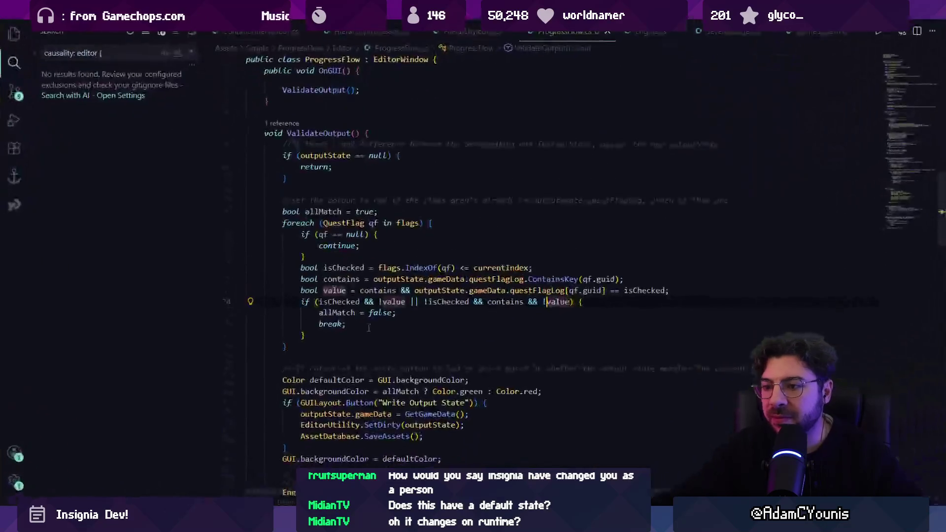
- Search the project for 'progressstate =' and go to the engine assignment on line 99
key("ctrl+f")
type("save out")
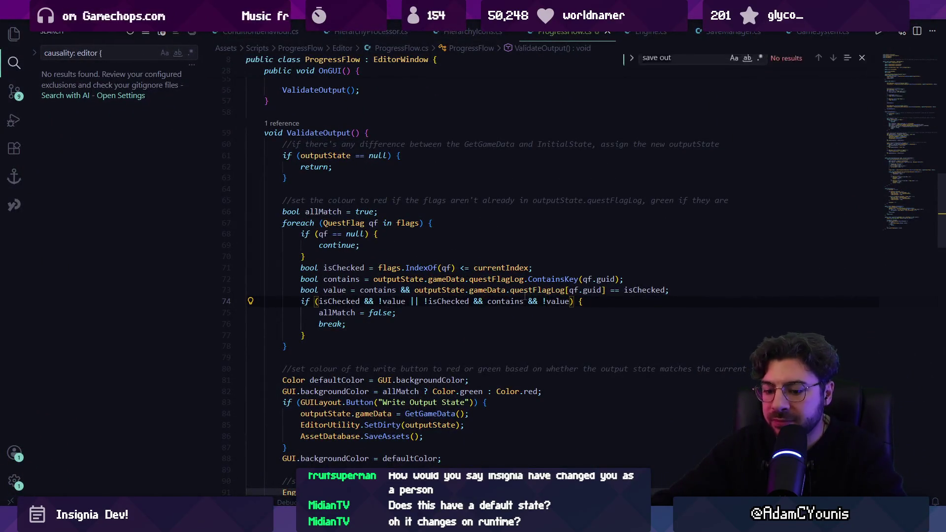
type("progressstate =")
key("Escape")
key("ctrl+shift+f")
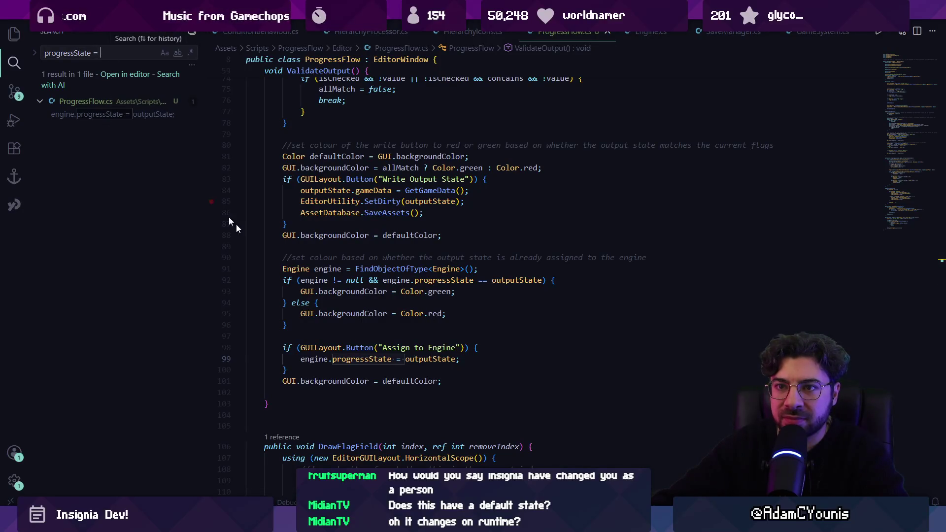
left_click(362, 358)
left_click(429, 358)
left_click(397, 359)
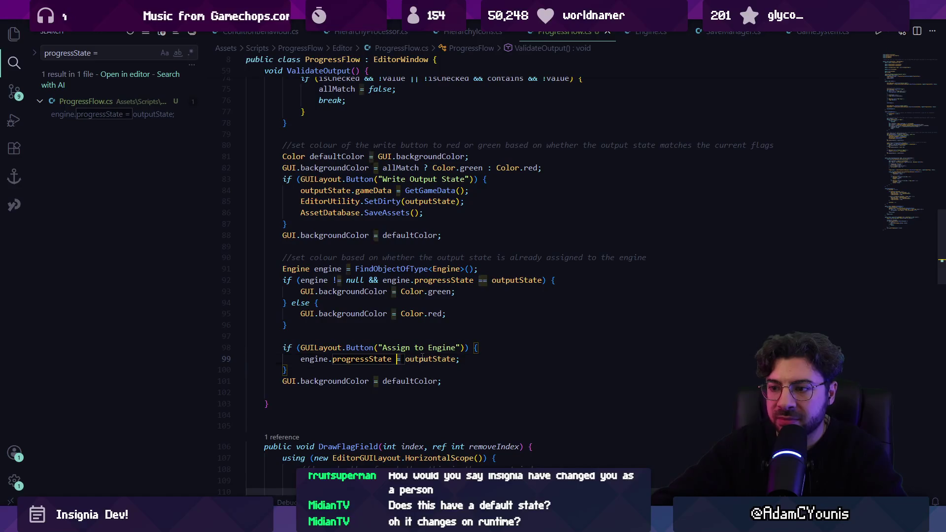
key("ctrl+Left")
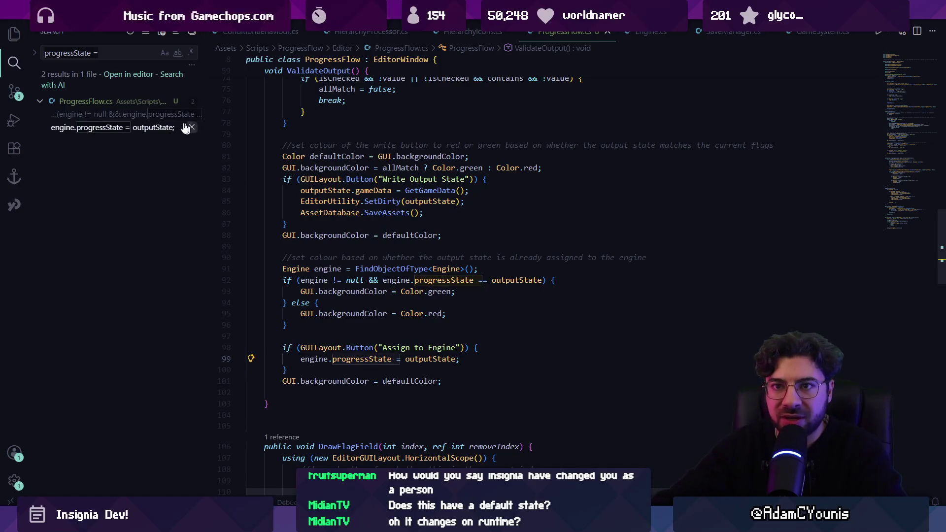
- Compare the progressState search results, settling on the line 99 assignment, then return to Unity
left_click(132, 120)
left_click(131, 127)
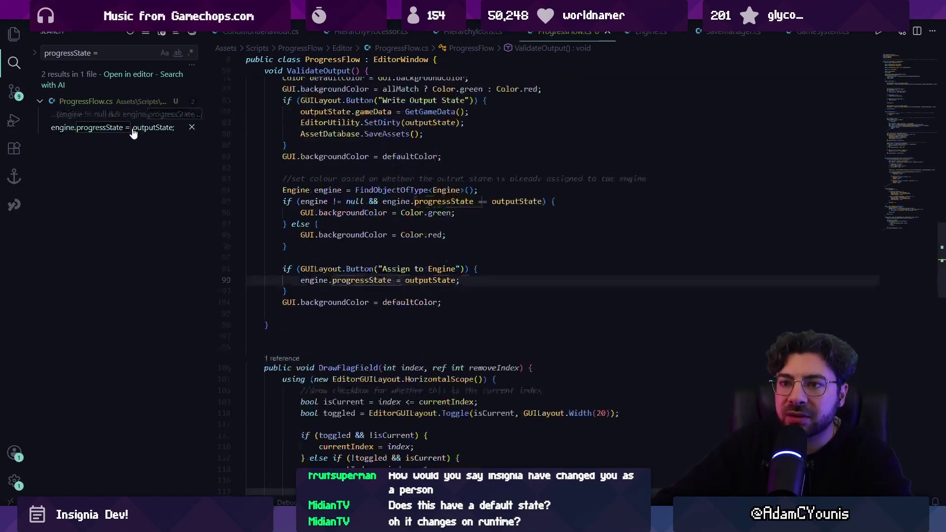
left_click(132, 119)
left_click(132, 128)
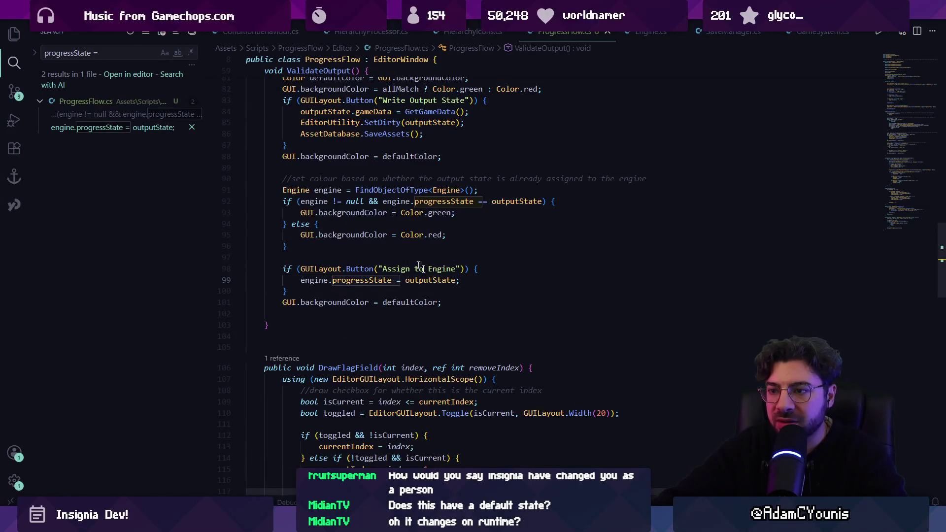
key("alt+Tab")
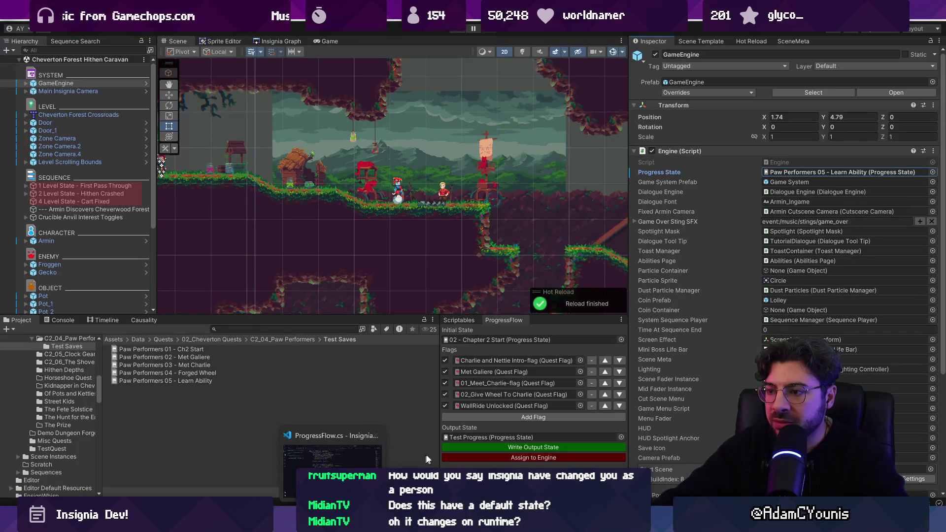
- Locate the engine's Paw Performers 05 - Learn Ability progress state and view its flags
left_click(824, 172)
left_click(170, 382)
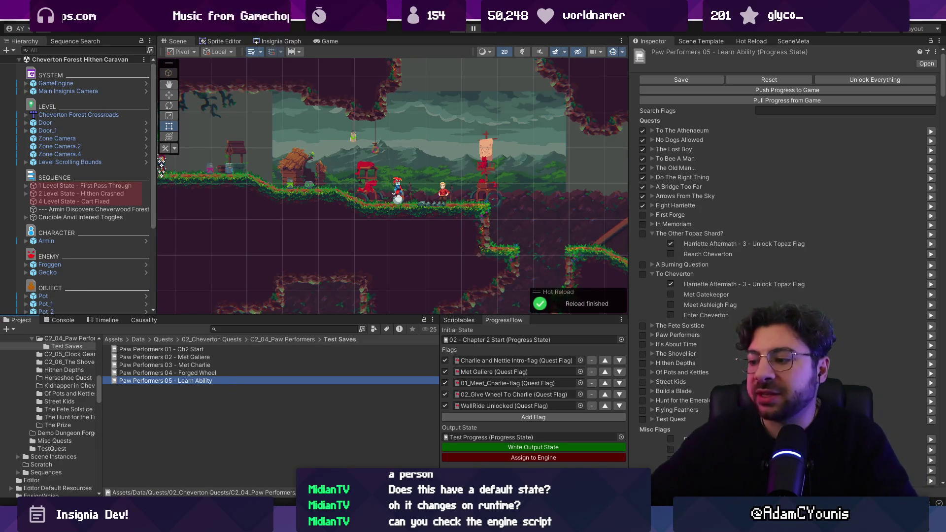
key("alt+Tab")
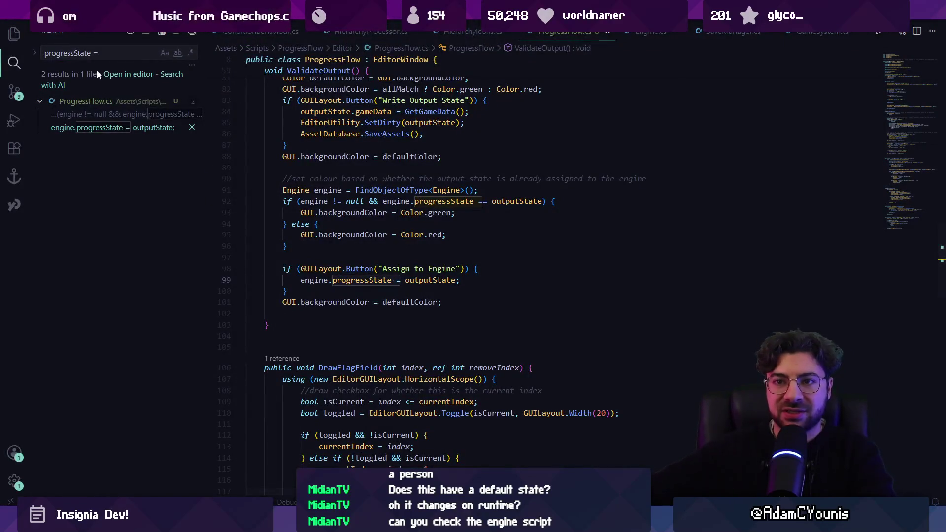
- Open Engine.cs and list all references to the progressState field
key("ctrl+p")
type("engine")
key("Return")
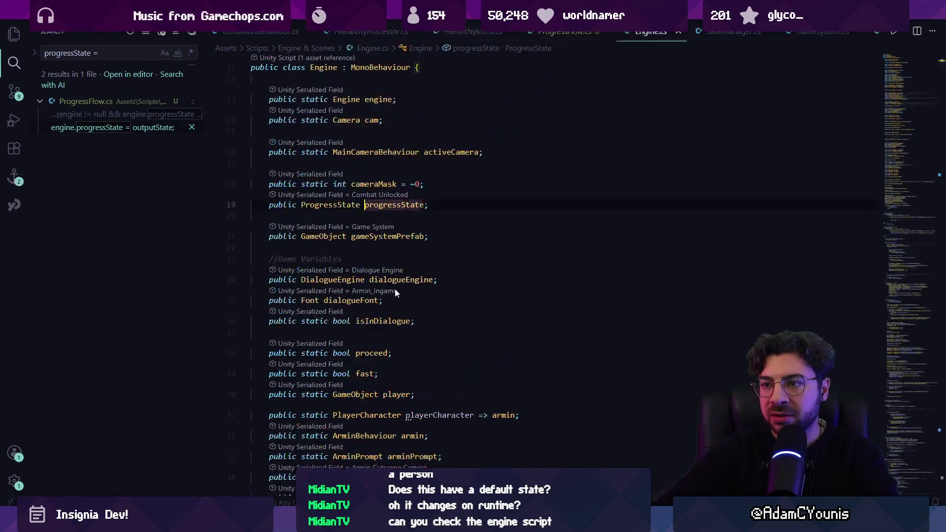
type("progressst")
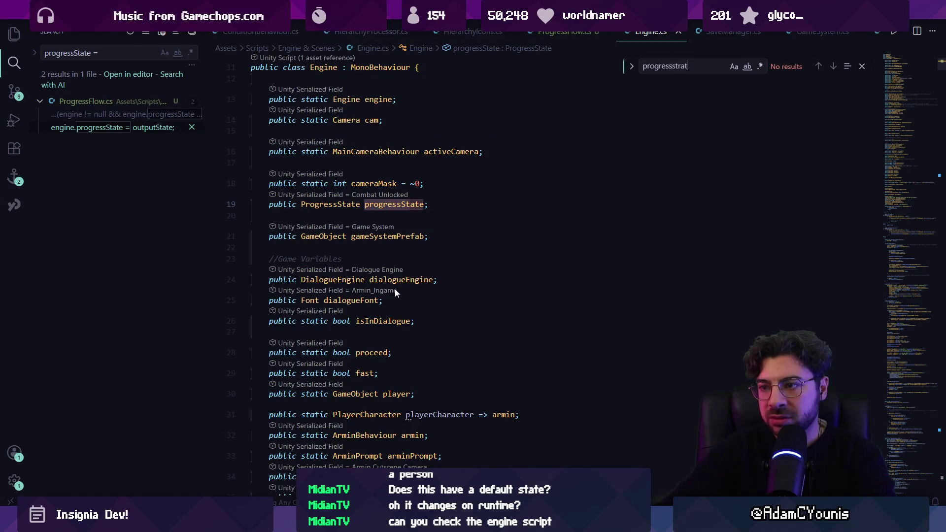
type("ate")
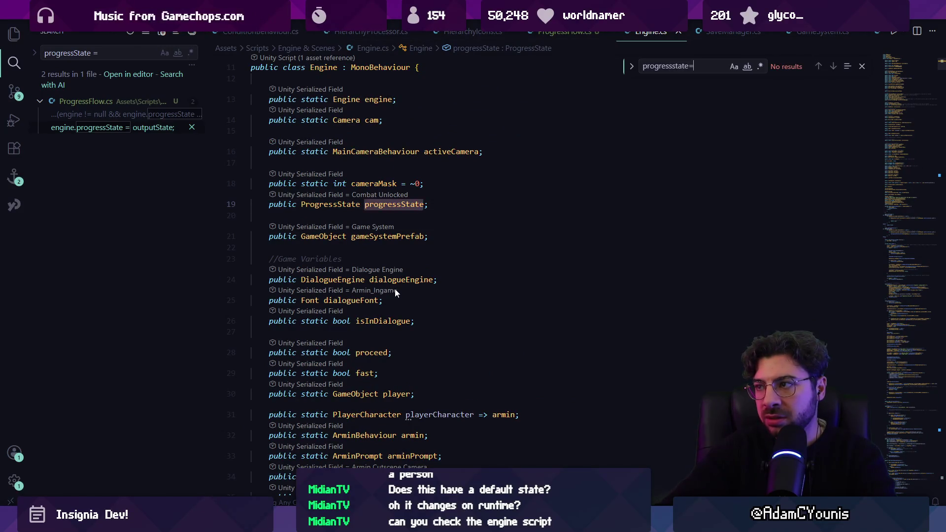
type(" =")
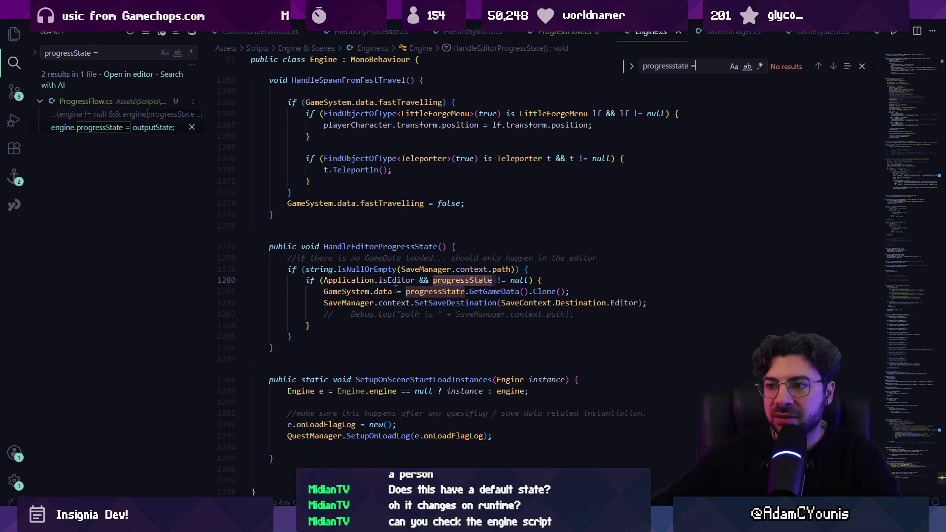
key("Escape")
left_click(429, 288, "ctrl")
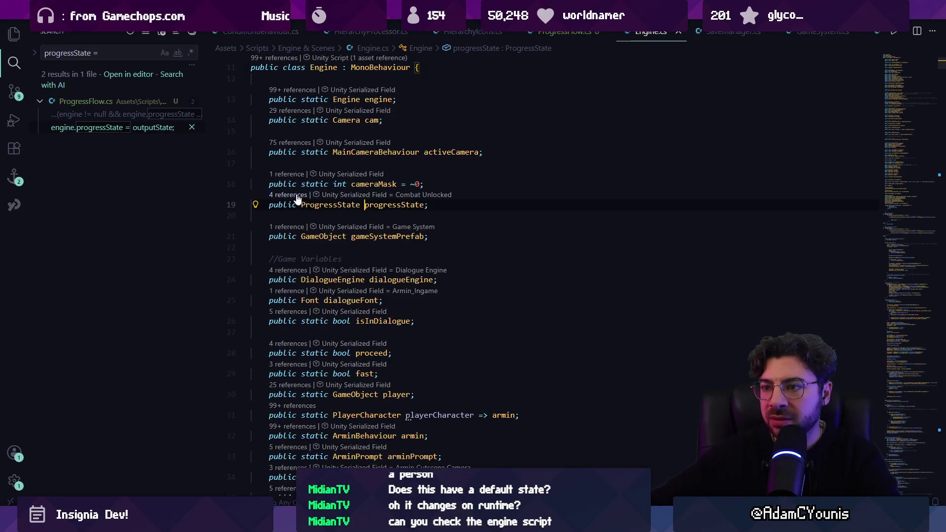
key("shift+F12")
- Open the GameSystem.data reference and examine HandleEditorProgressState's progressState cloning code
left_click(591, 291)
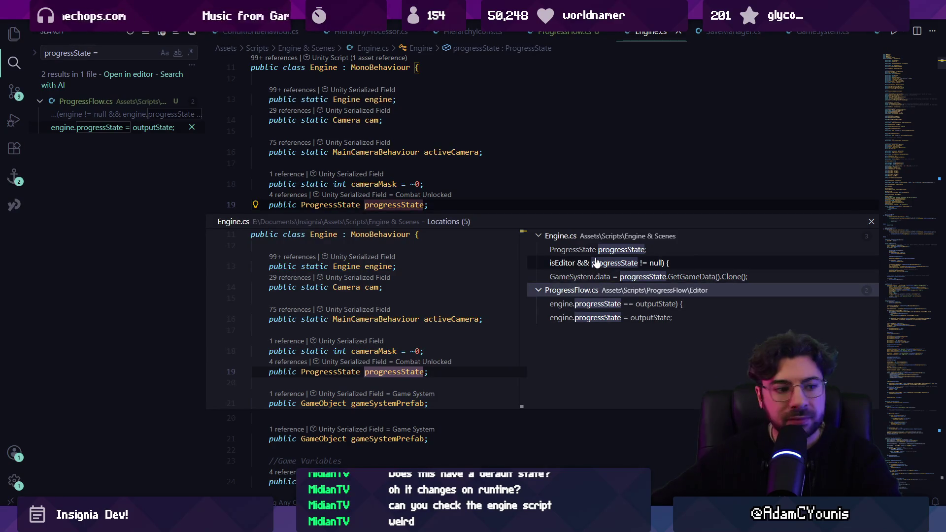
left_click(597, 279)
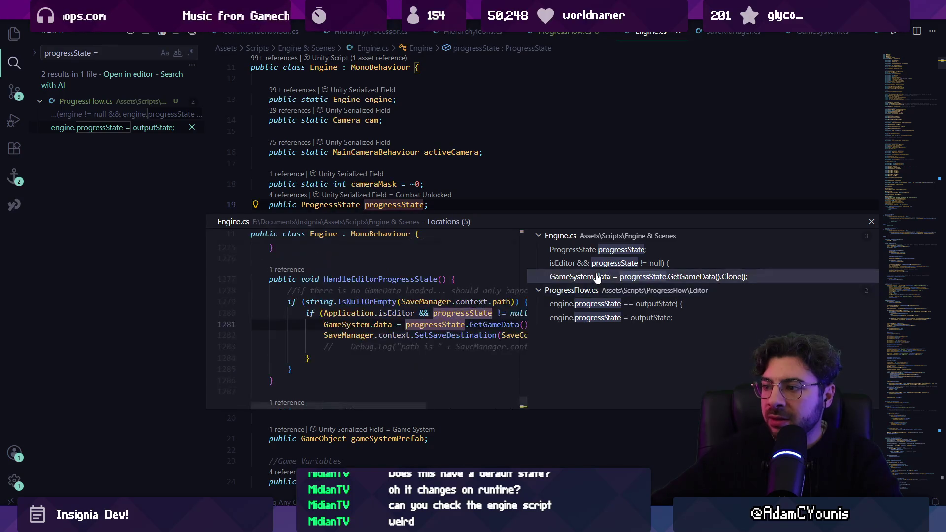
double_click(449, 324)
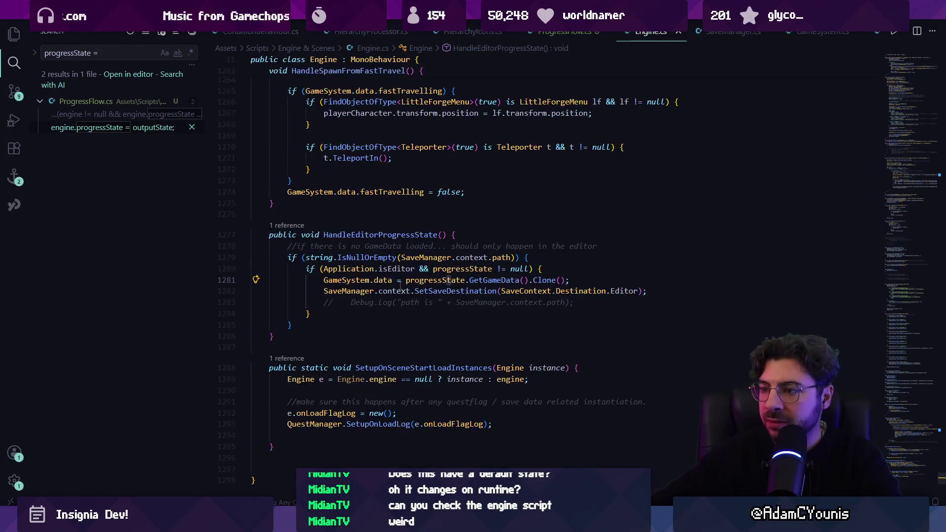
left_click(355, 280)
left_click(426, 280)
left_click(471, 280)
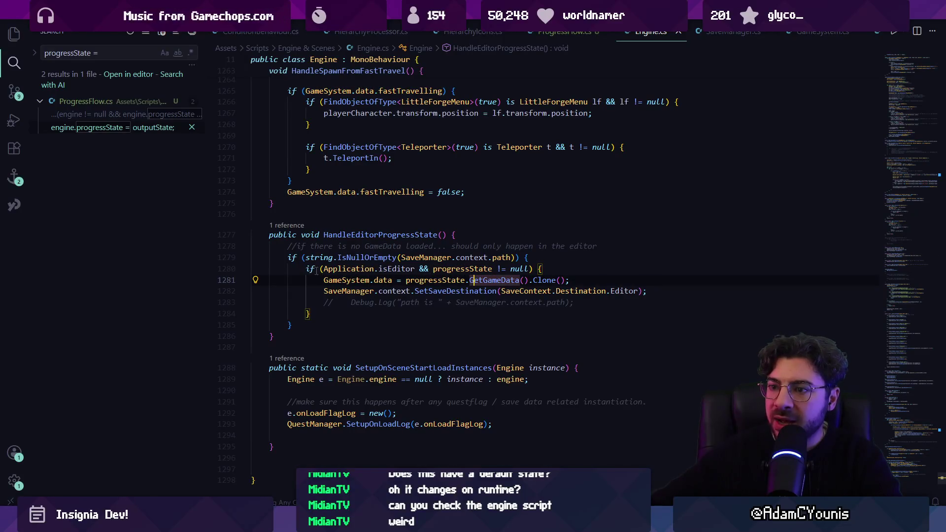
left_click_drag(306, 269, 321, 302)
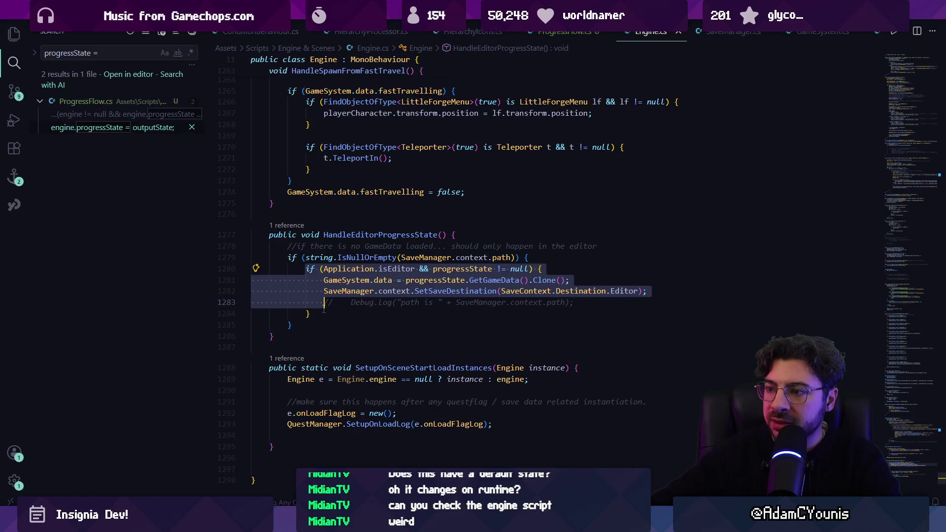
left_click(345, 270)
left_click(424, 268)
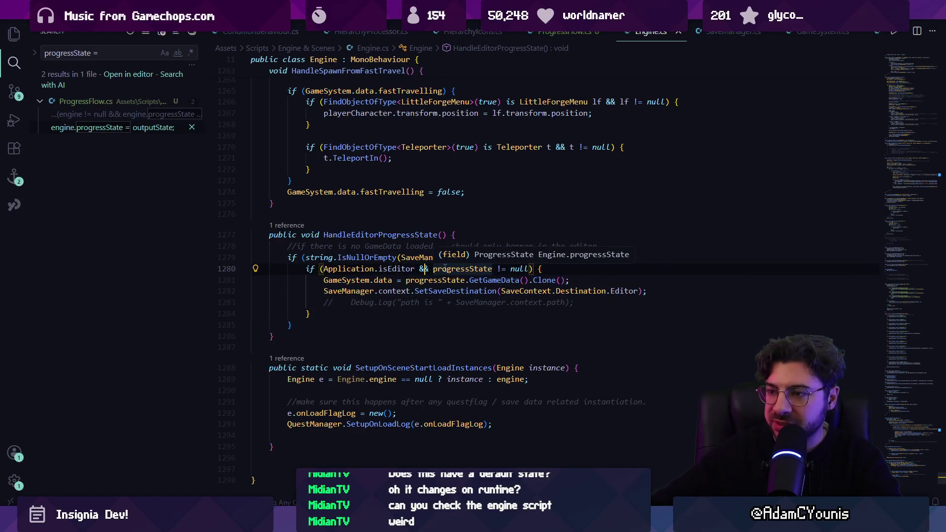
key("alt+Tab")
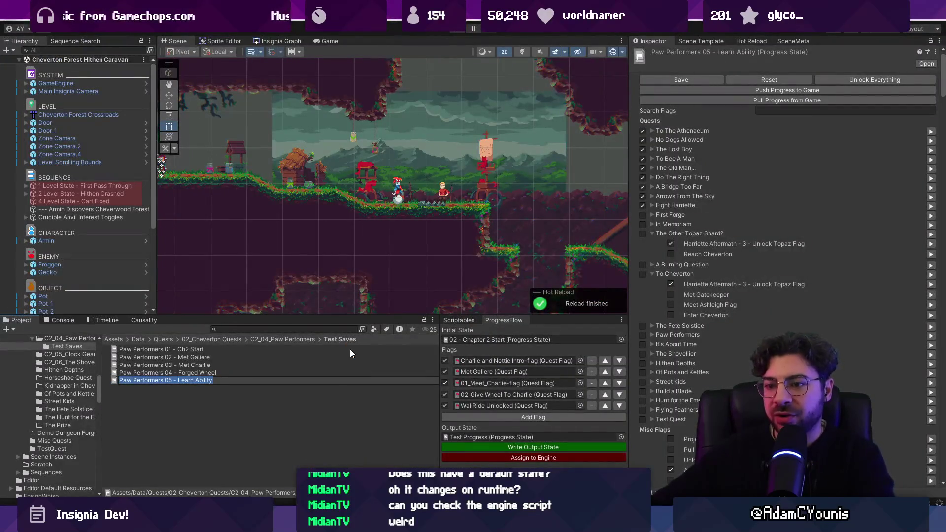
- Delete the five Paw Performers test save assets
left_click(303, 412)
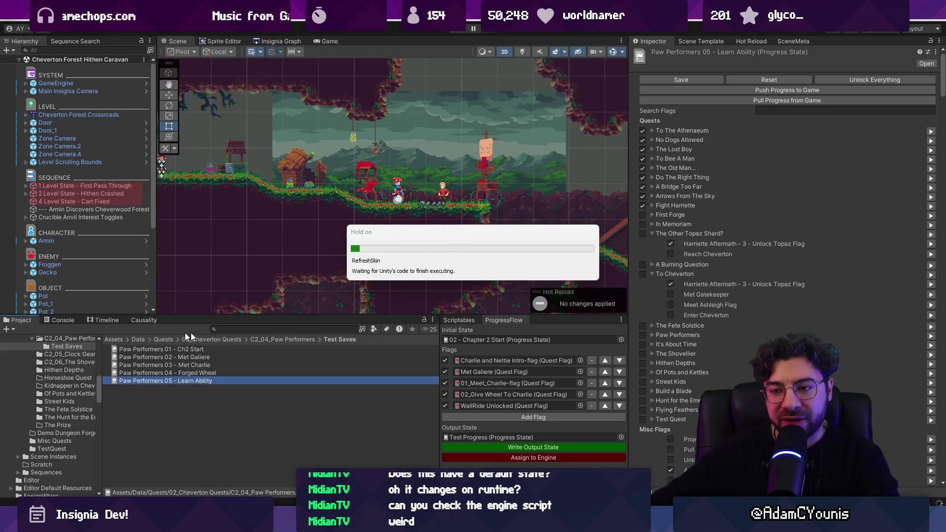
left_click(206, 353, "shift")
left_click(206, 350, "shift")
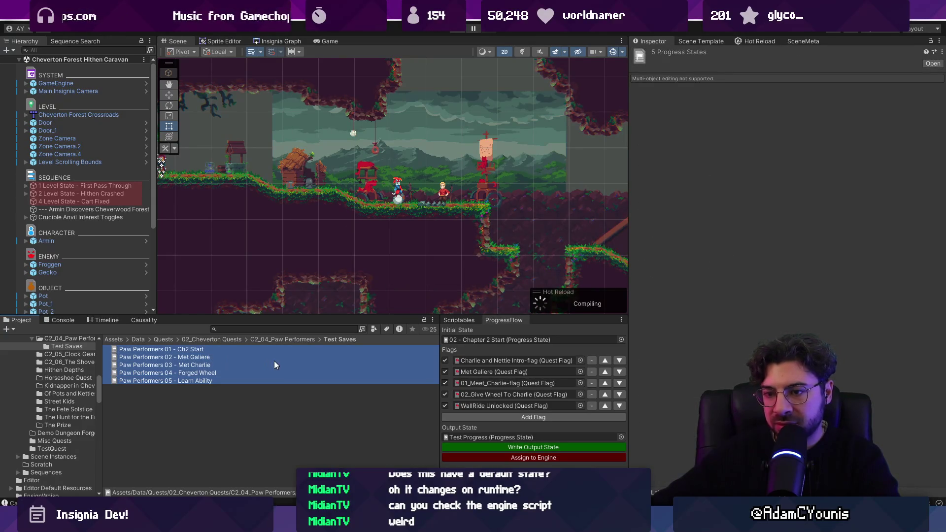
key("Delete")
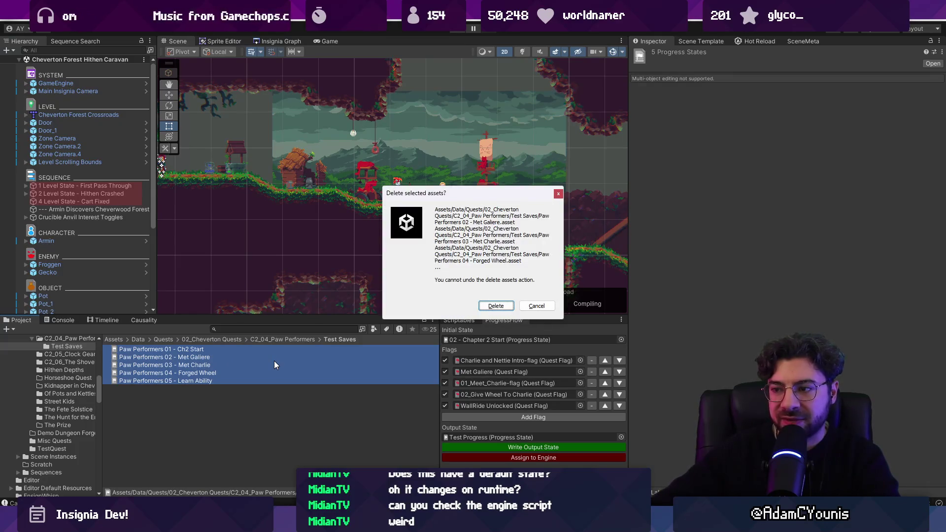
key("Return")
- Delete the now-empty Test Saves folder from C2_04_Paw Performers
left_click(289, 340)
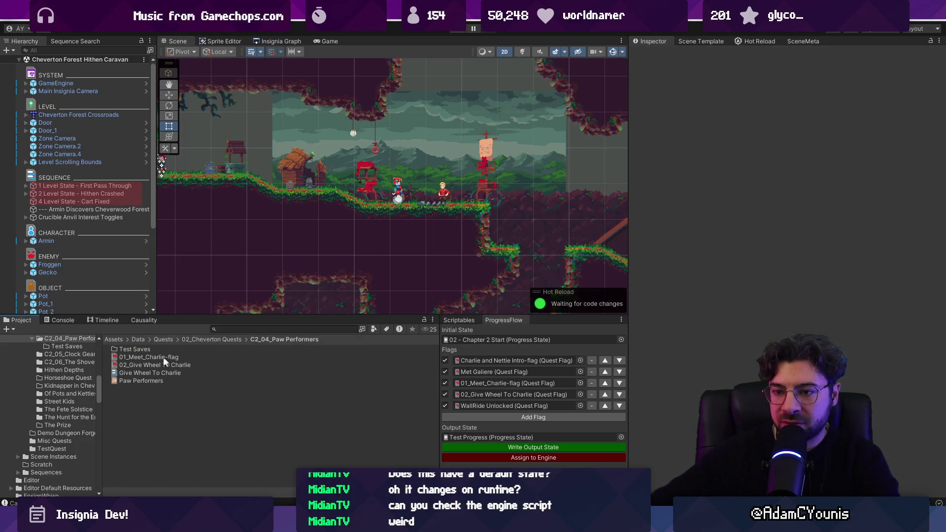
left_click(151, 349)
key("Delete")
key("Return")
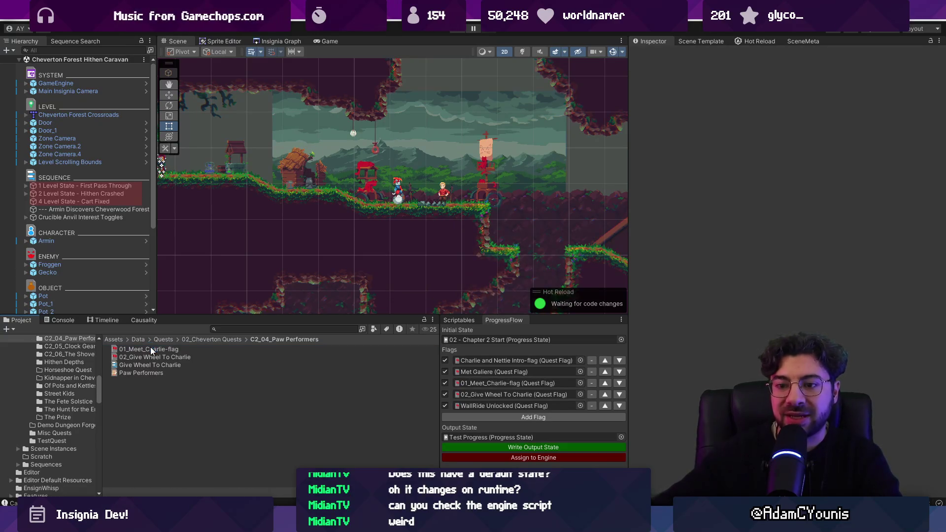
- Write the output state, then in play mode reset the engine's Progress State and assign Test Progress
left_click(475, 450)
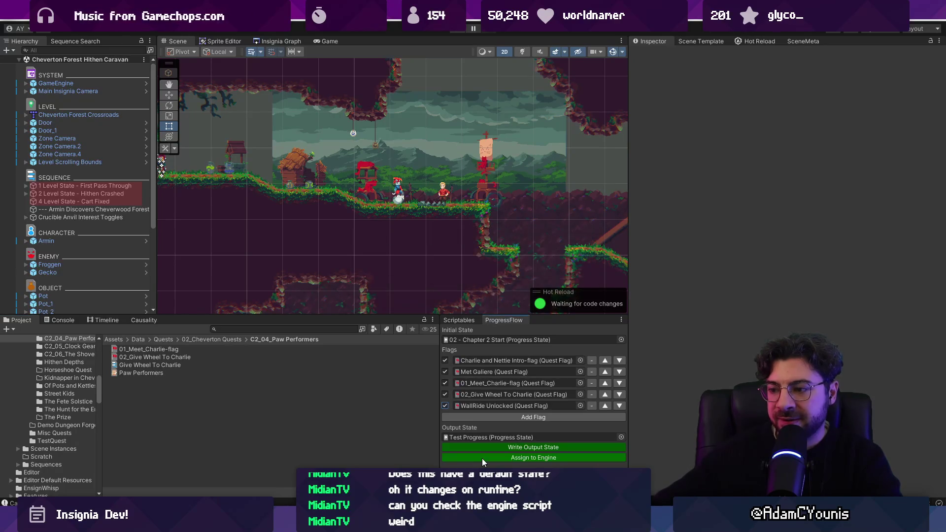
left_click(458, 29)
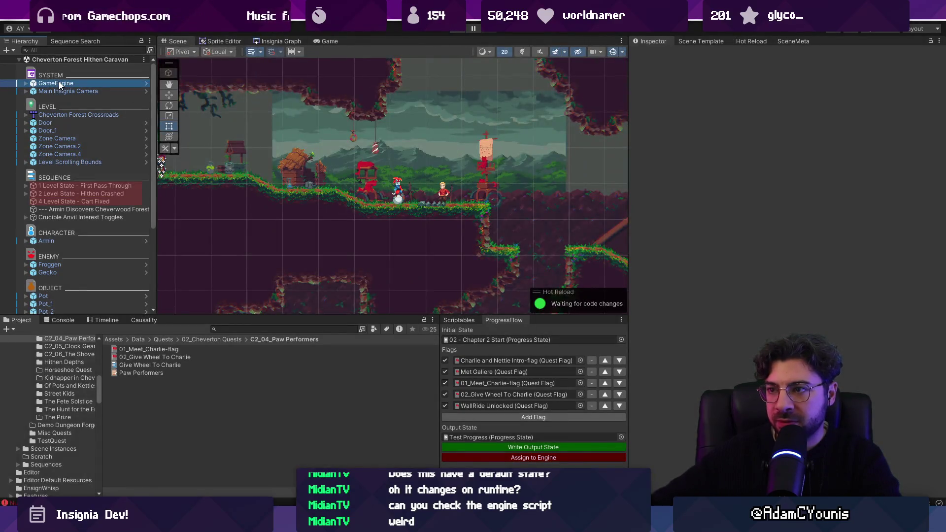
left_click(58, 82)
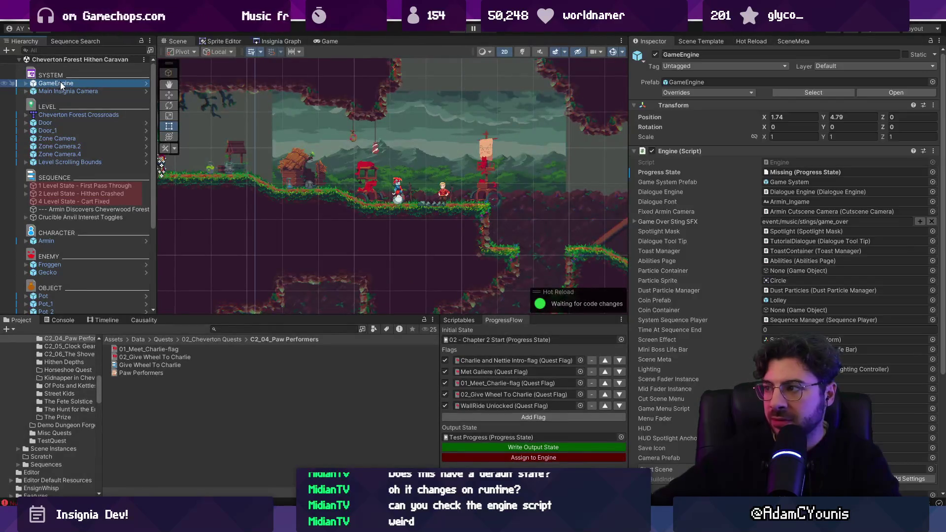
right_click(667, 170)
left_click(690, 210)
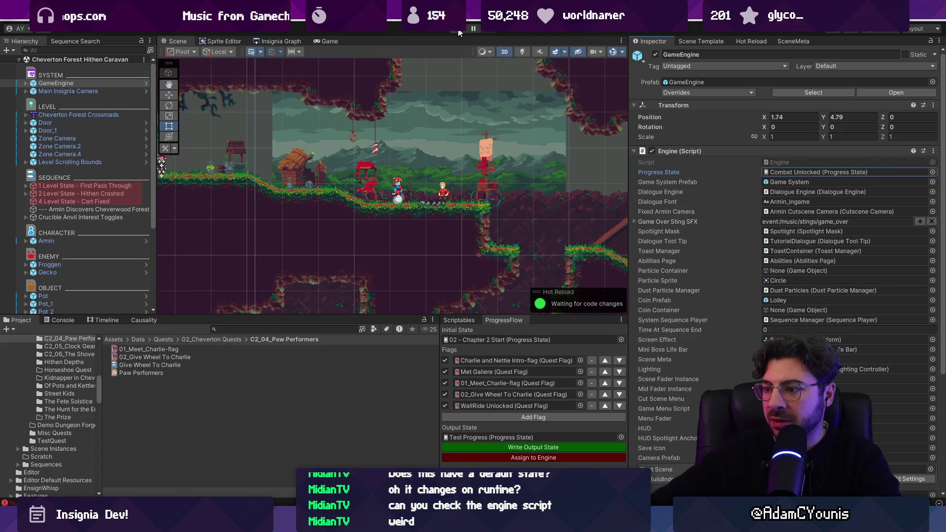
left_click(489, 454)
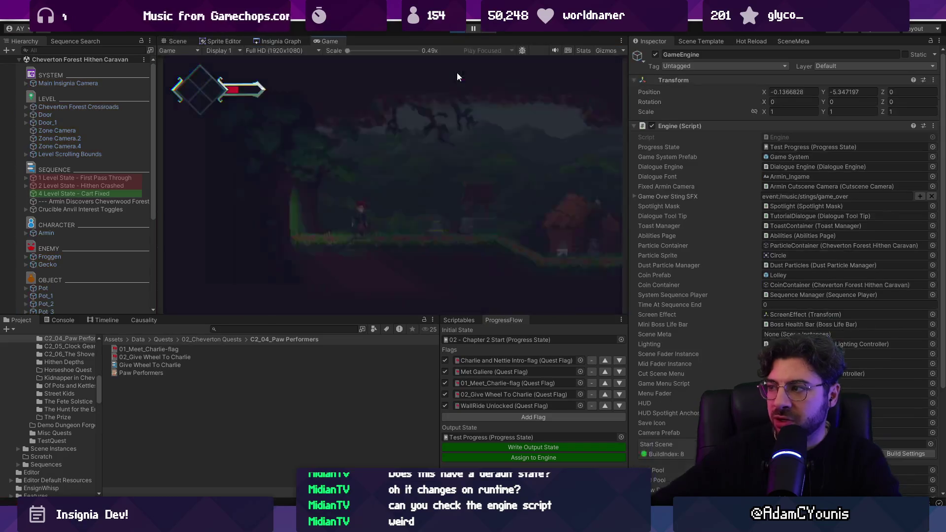
key("ctrl+p")
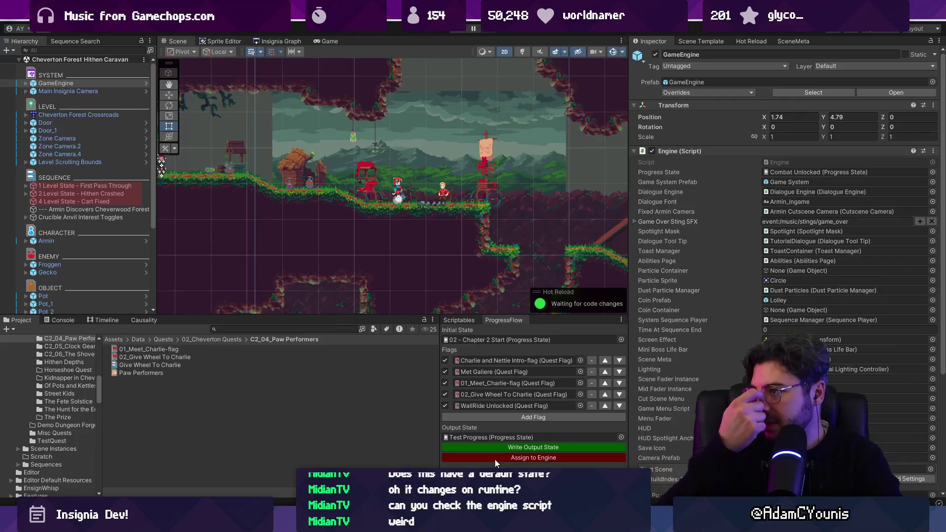
key("alt+Tab")
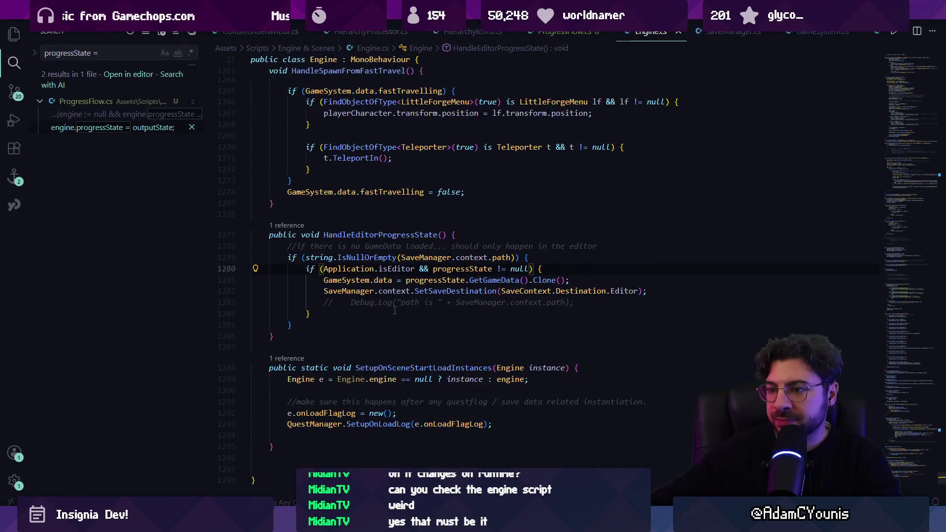
- Add EditorUtility.SetDirty(engine); after engine.progressState = outputState; in ProgressFlow.cs
left_click(640, 301)
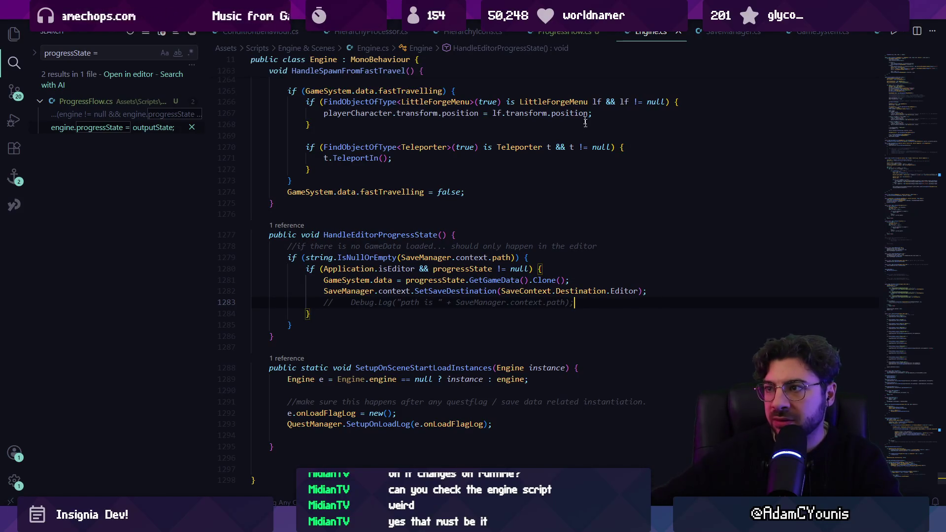
left_click(677, 31)
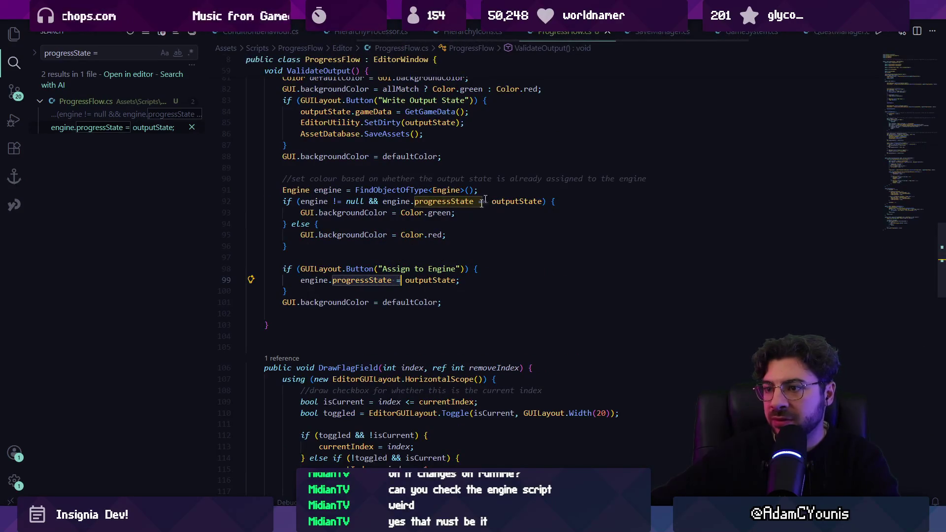
left_click(486, 276)
key("Return")
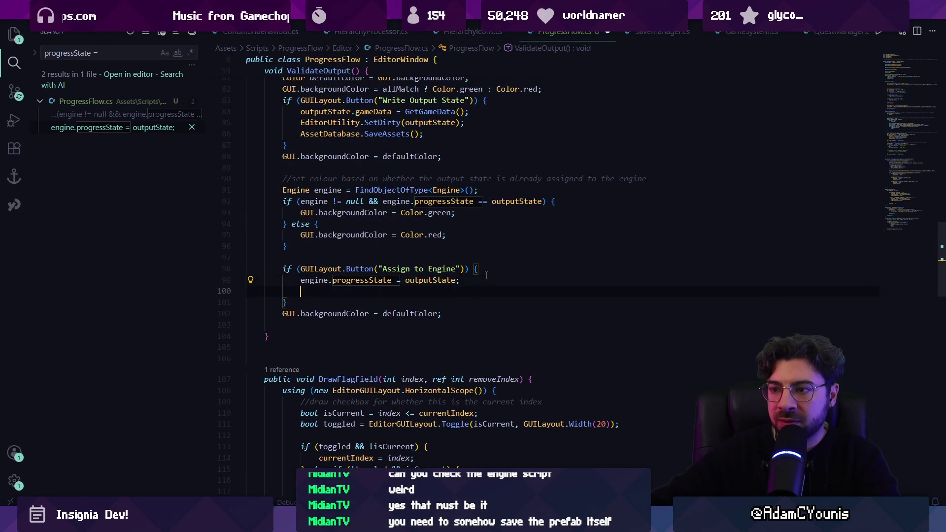
key("Tab")
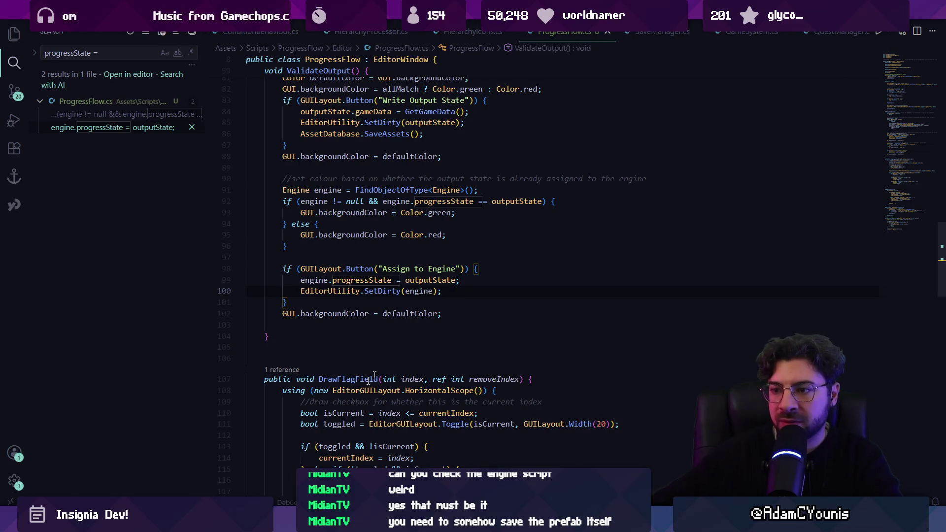
left_click(311, 465)
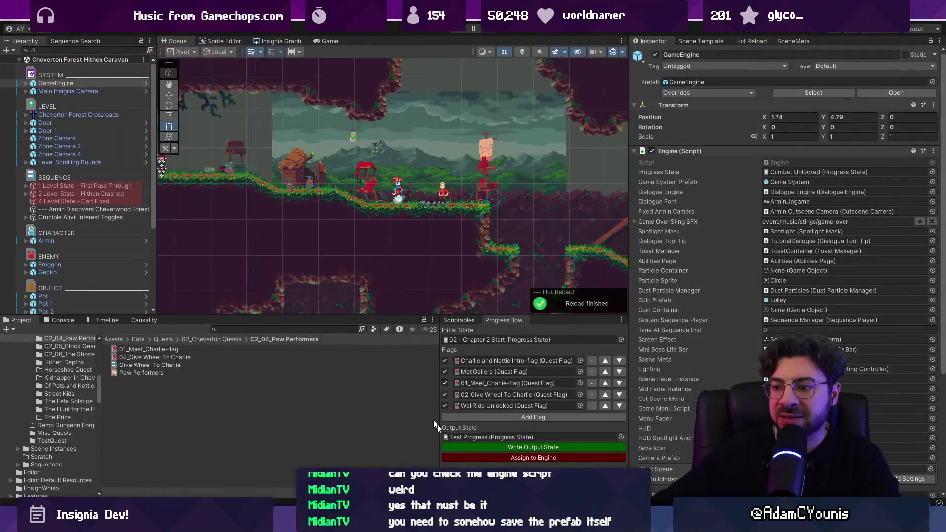
- Assign Test Progress to the GameEngine, check the 02_Give Wheel To Charlie flag, then quit Unity
left_click(487, 456)
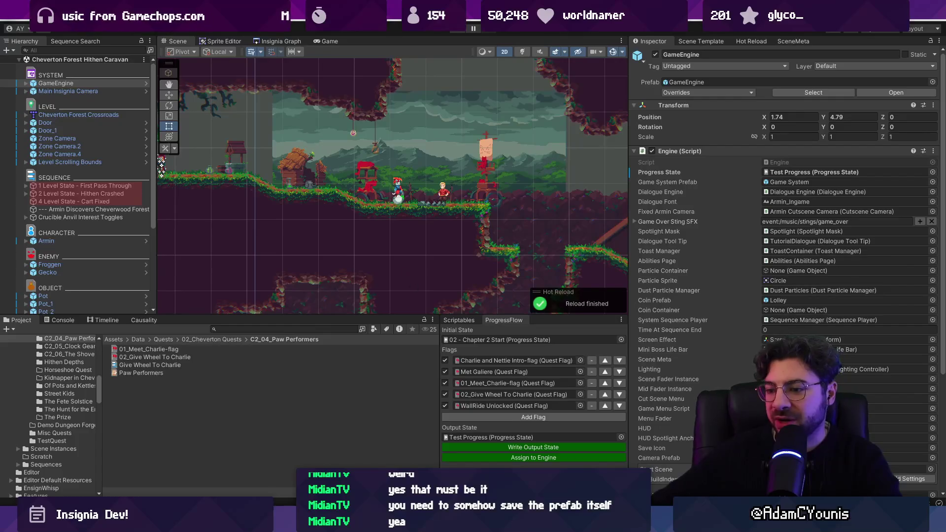
left_click(371, 357)
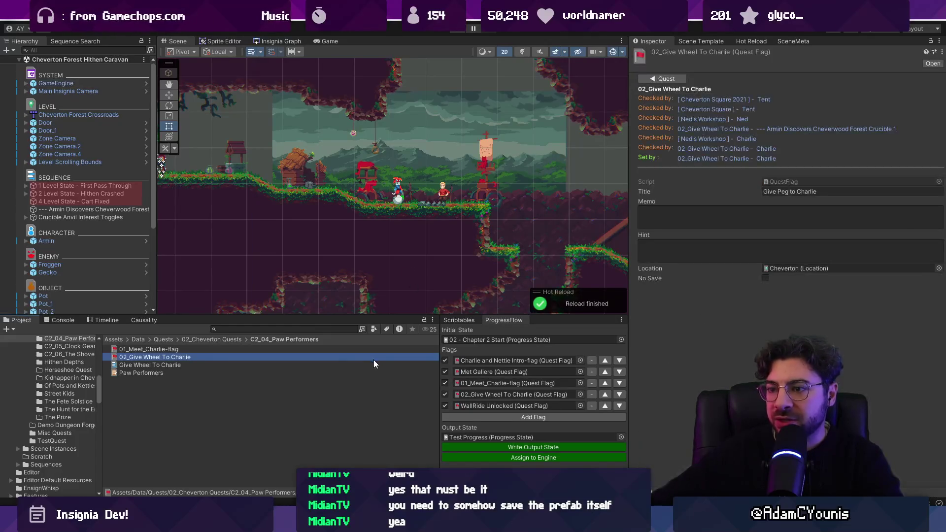
left_click(323, 353, "ctrl")
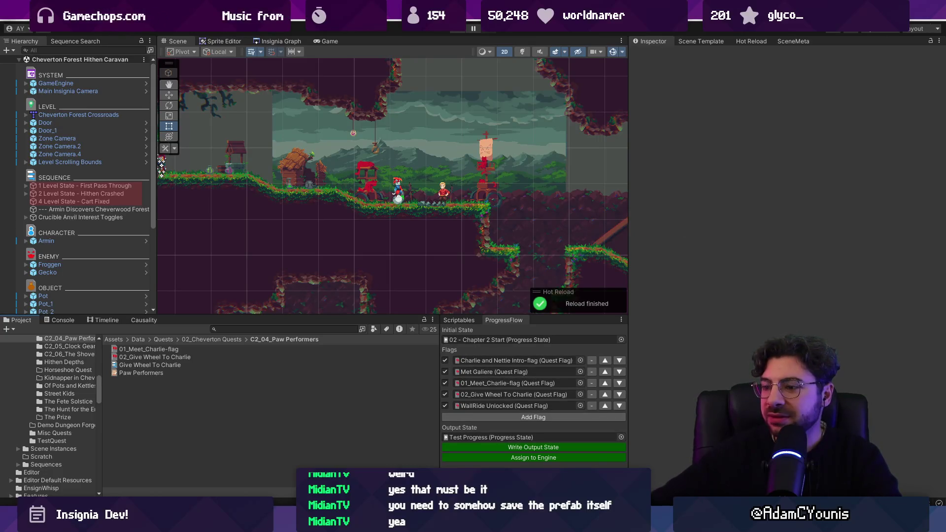
key("alt+F4")
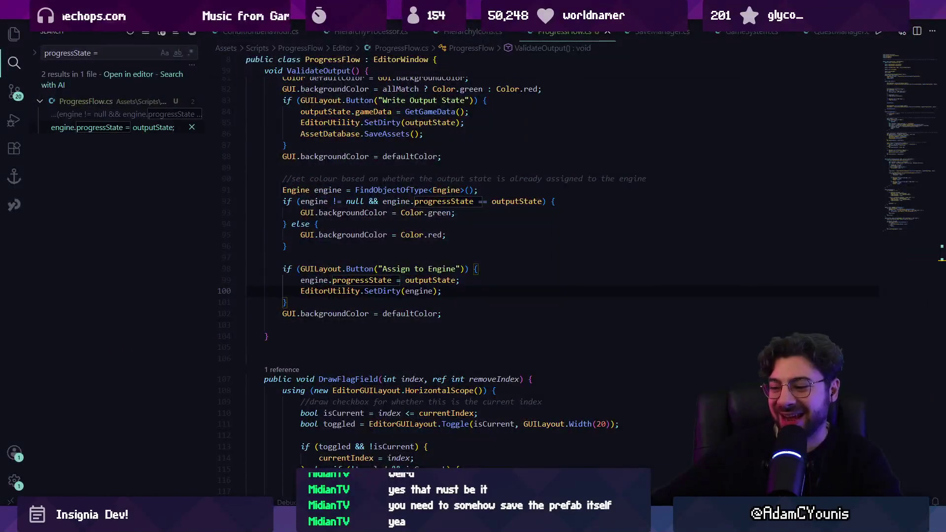
- Reopen the Insignia project, review the ProgressFlow class declaration, and return to Unity
left_click(473, 234)
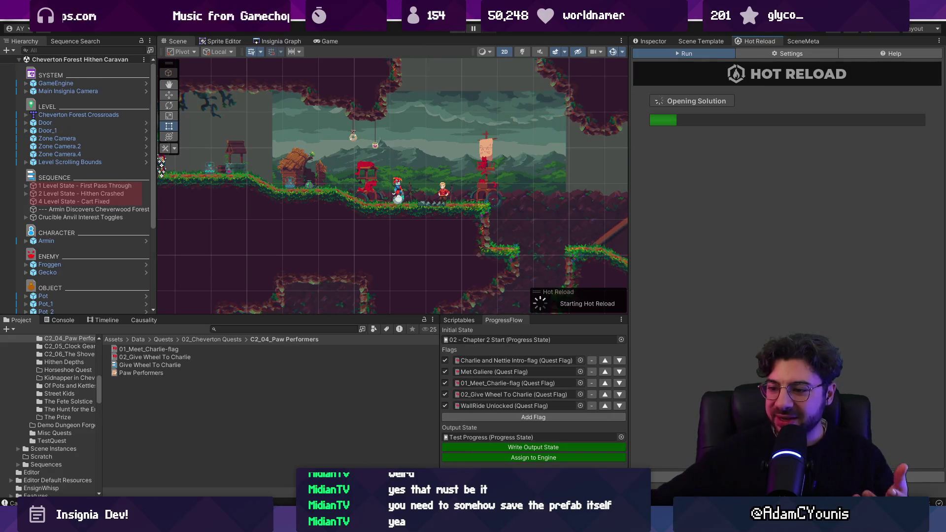
mouse_move(333, 522)
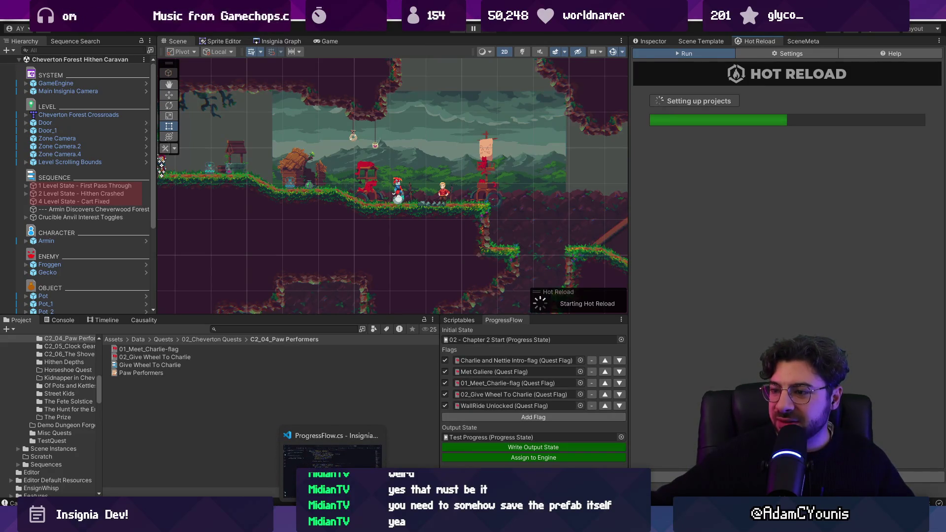
left_click(333, 453)
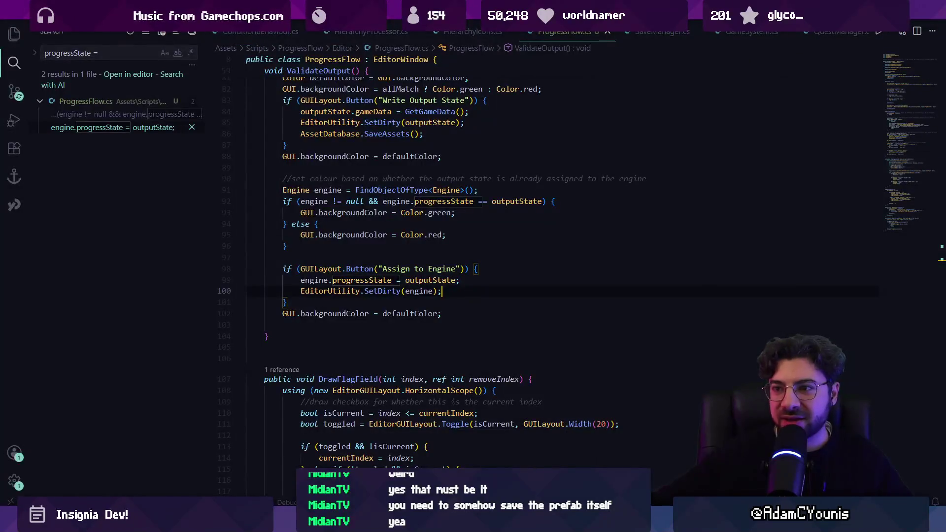
scroll(420, 275, "up", 15)
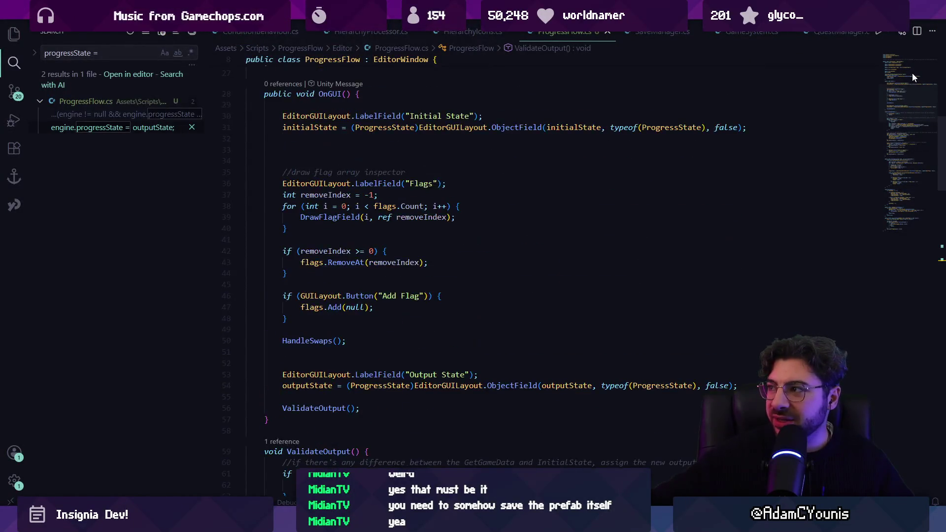
left_click(382, 168)
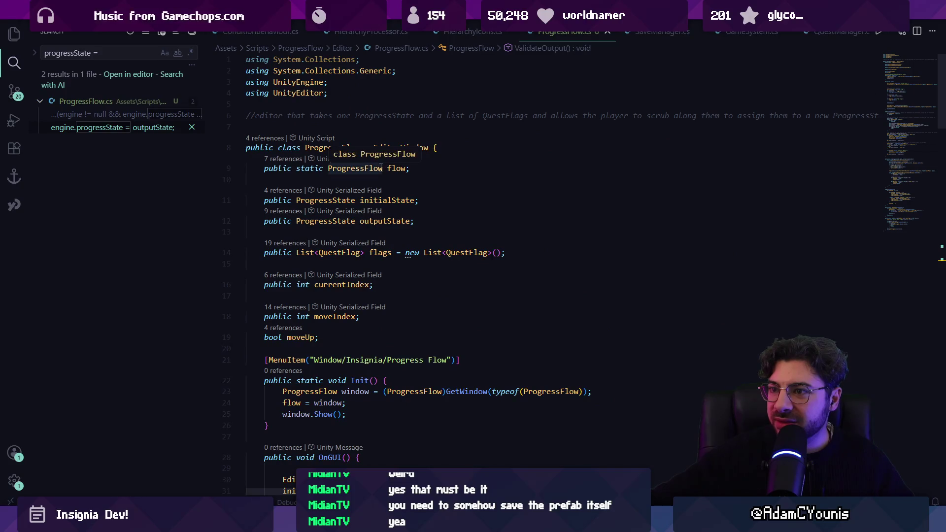
key("alt+Tab")
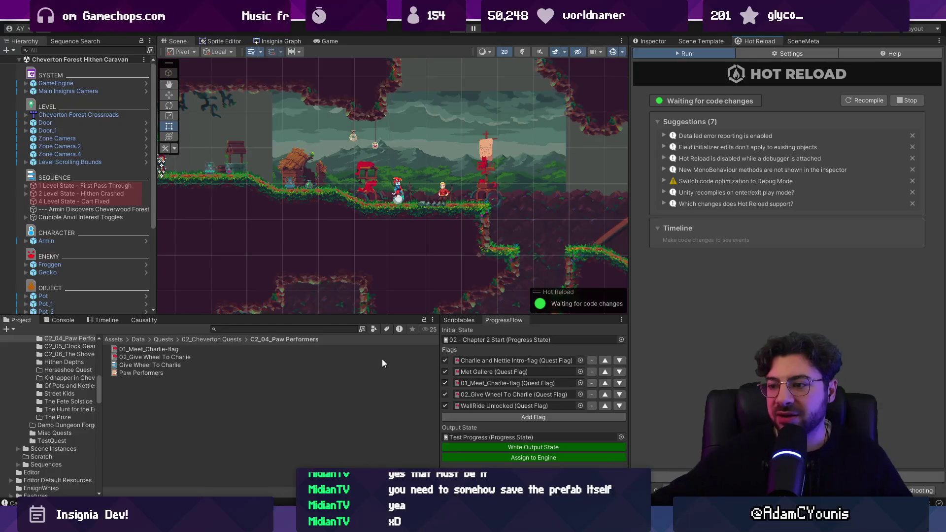
- Widen the Scene view and show the Inspector instead of Hot Reload
left_click(454, 321)
left_click(493, 320)
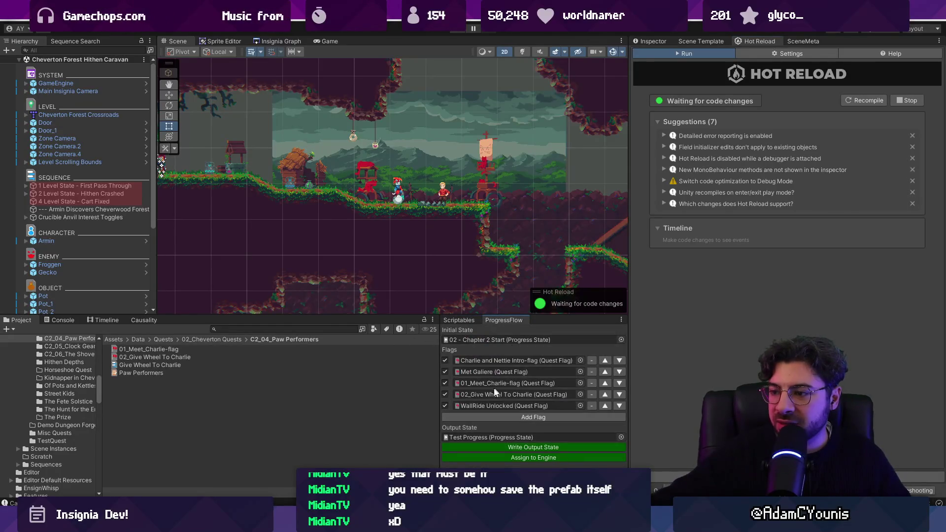
left_click_drag(632, 259, 678, 222)
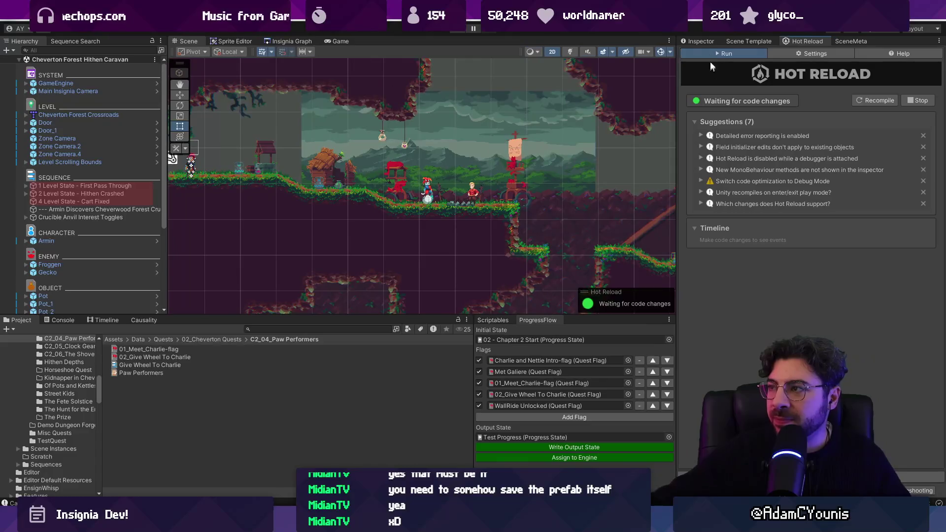
left_click(704, 43)
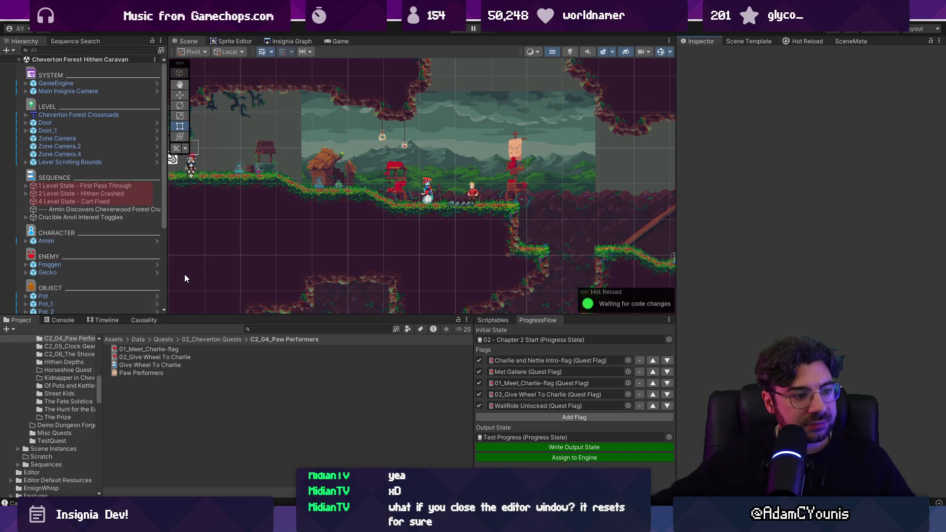
- Close the ProgressFlow tab and reopen Progress Flow from the Window menu, docked beside Scriptables
right_click(534, 321)
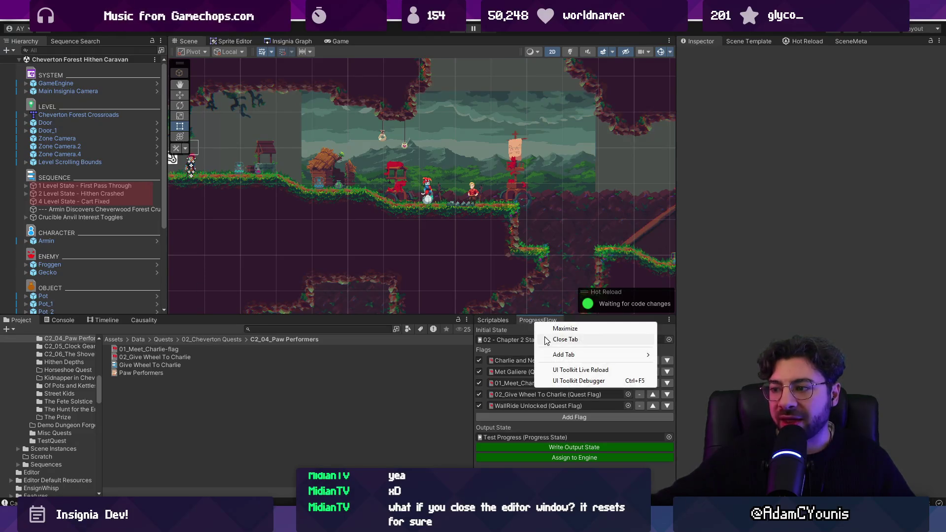
left_click(548, 342)
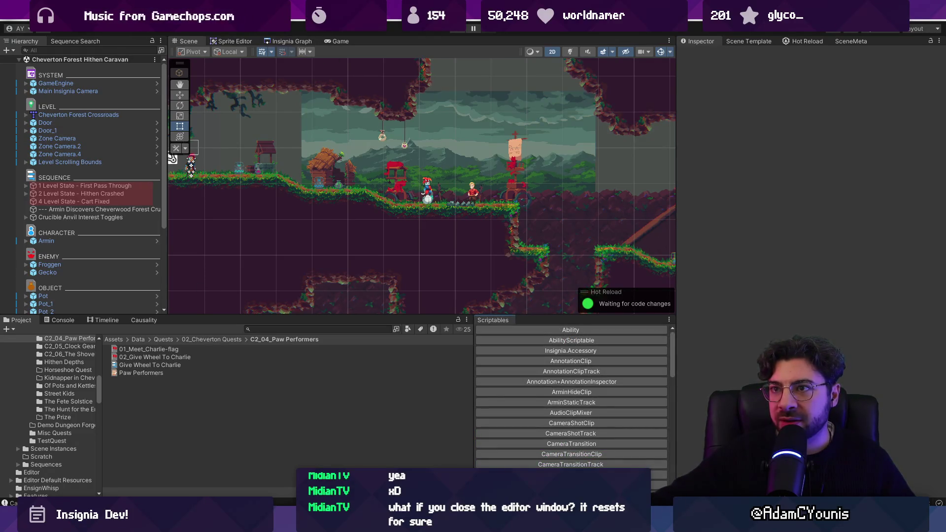
left_click(351, 6)
mouse_move(458, 108)
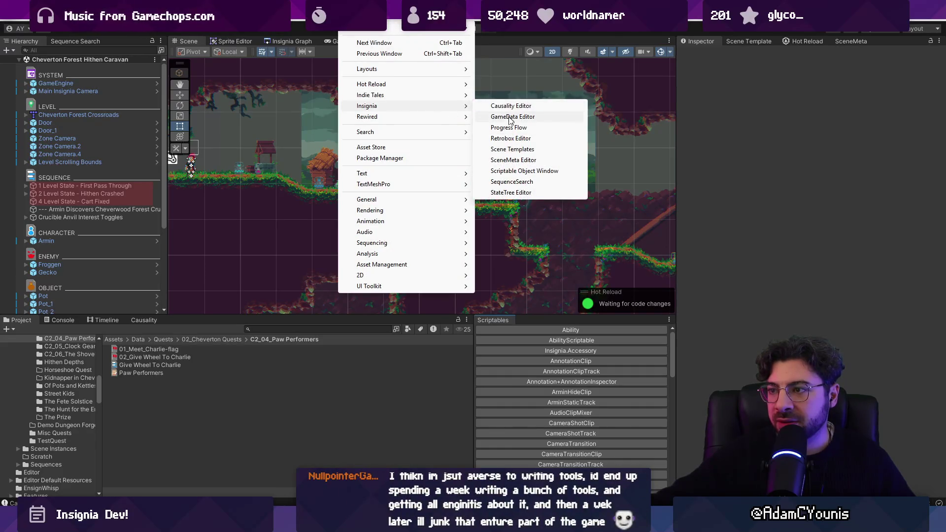
left_click(525, 127)
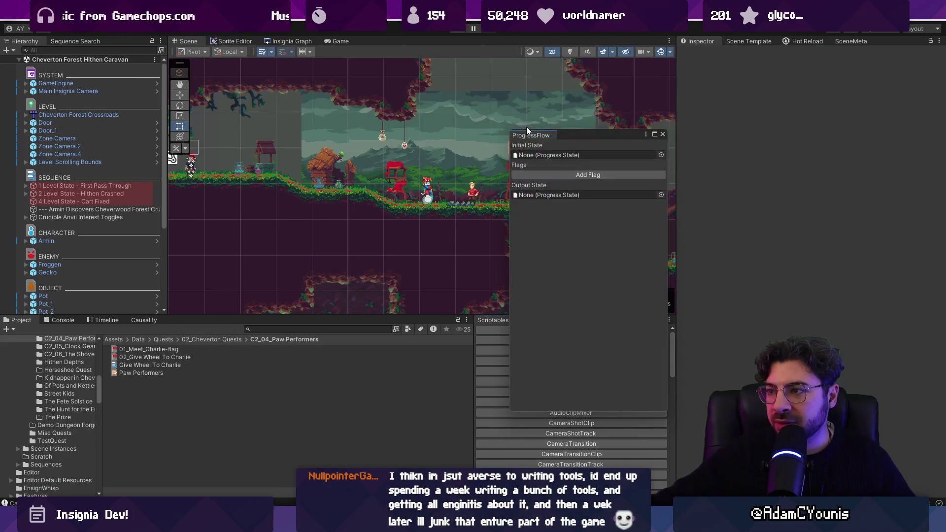
left_click_drag(544, 318, 495, 323)
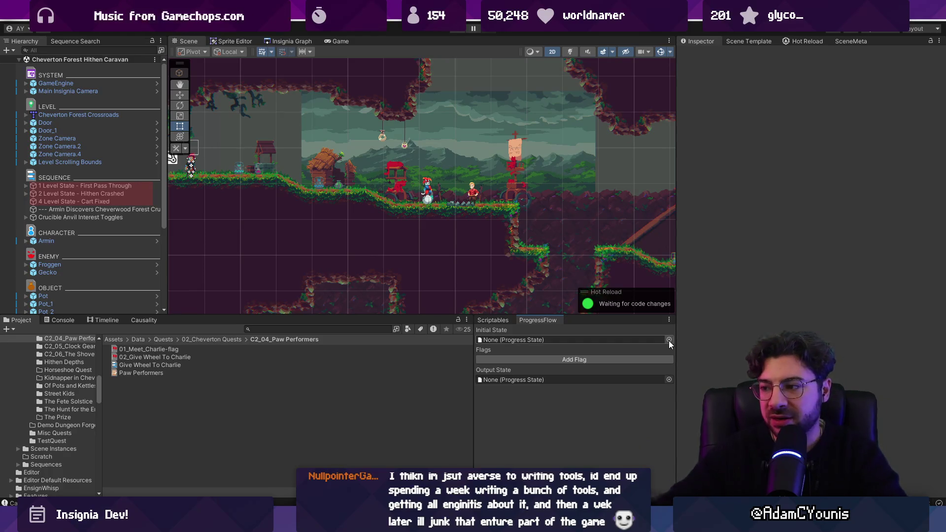
- Set initial state 02 - Chapter 2 Start, add five flag rows, and output to Test Progress
left_click(669, 340)
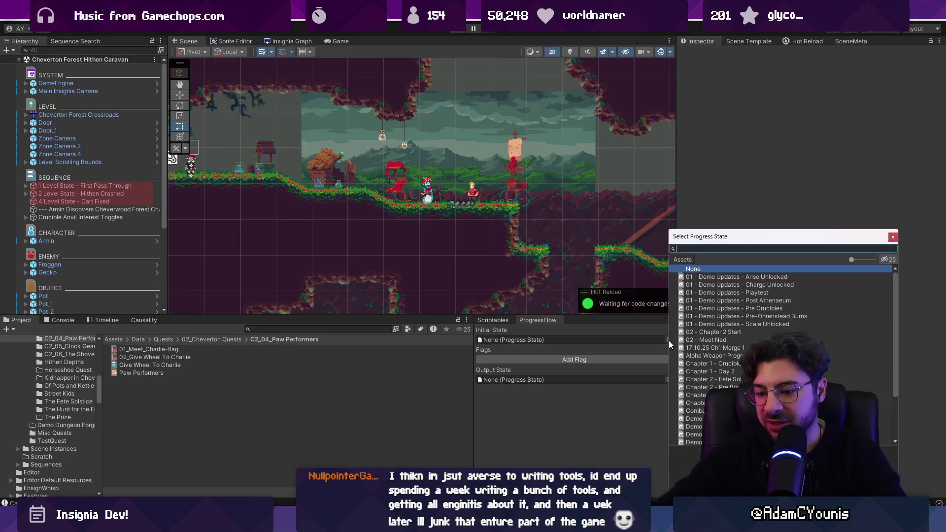
type("chapter 2")
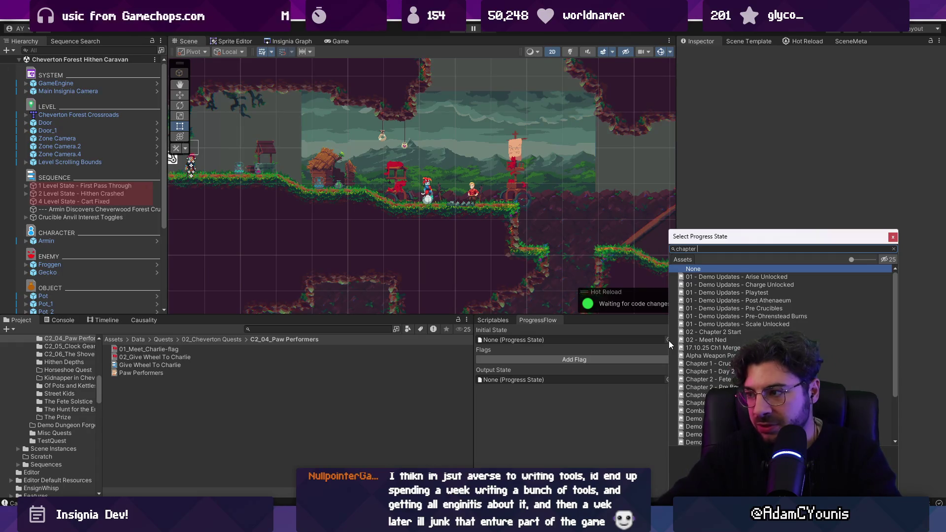
key("Down")
key("Return")
left_click(632, 359)
left_click(641, 371)
left_click(639, 386)
left_click(633, 395)
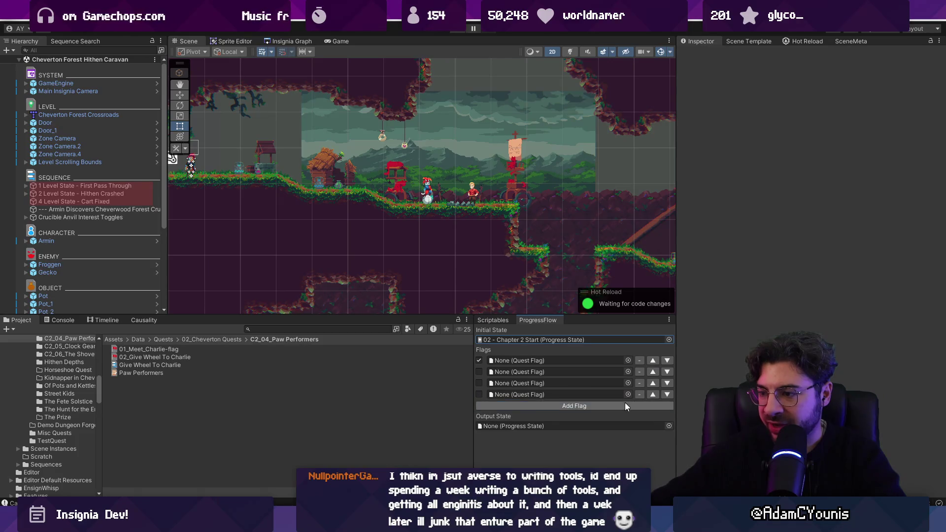
left_click(624, 406)
left_click(668, 436)
type("test pro")
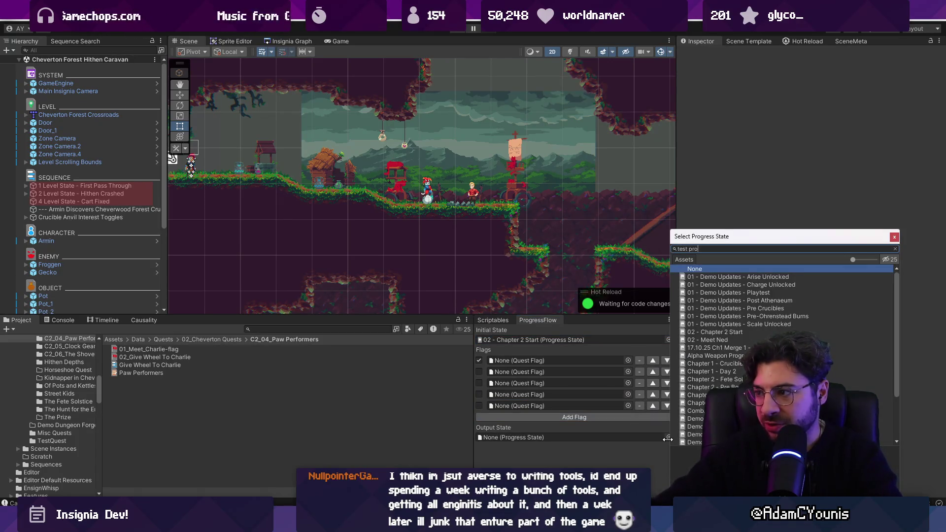
key("Down")
key("Return")
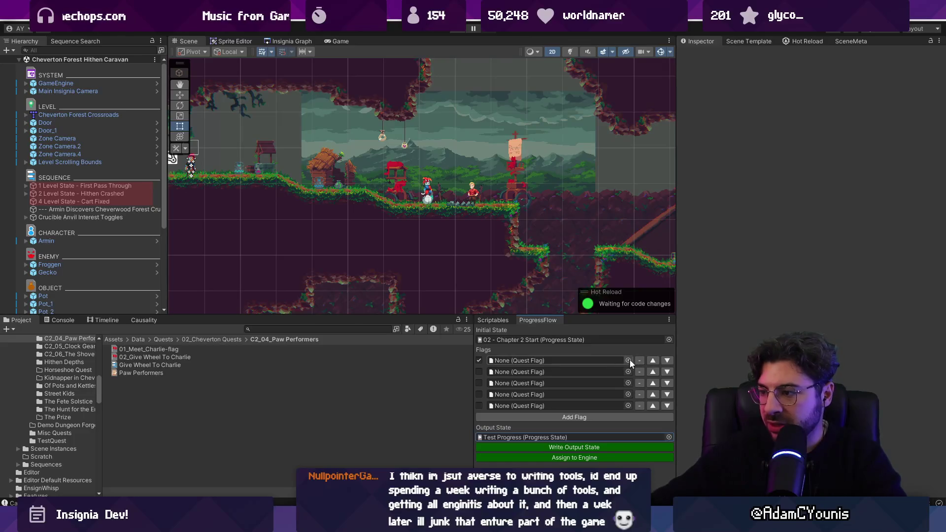
- Fill the first three flag rows with 01_Meet_Charlie-flag, Charlie and Nettie Intro-flag, and Met Galiere
left_click(627, 360)
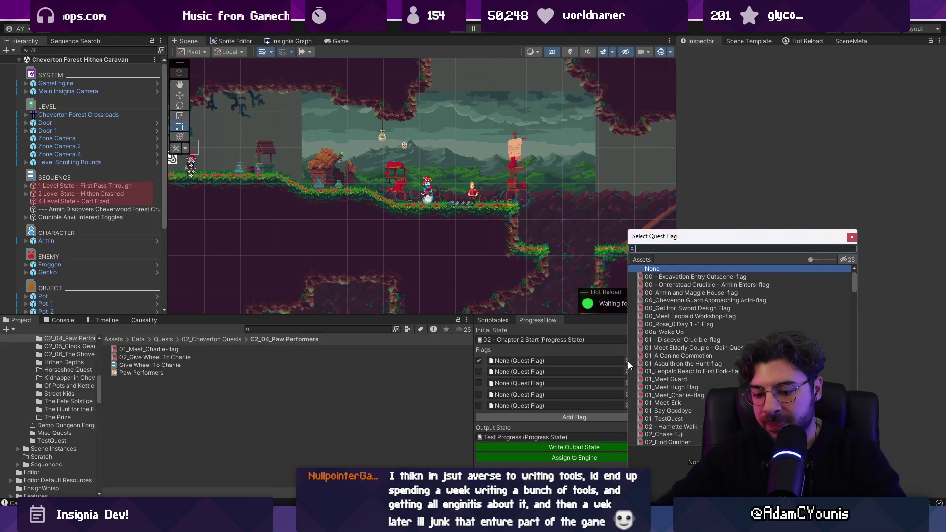
type("charlie")
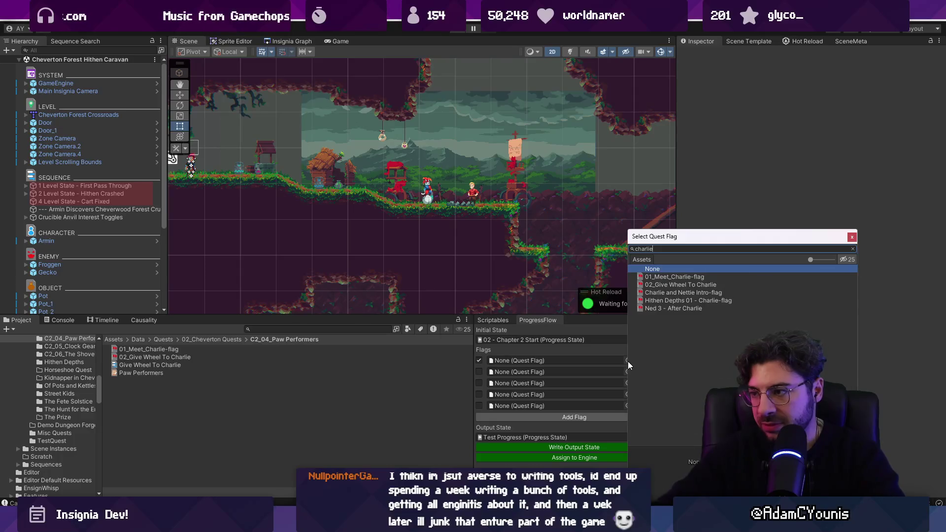
key("Down")
key("Return")
left_click(628, 372)
type("nettie")
key("Down")
key("Return")
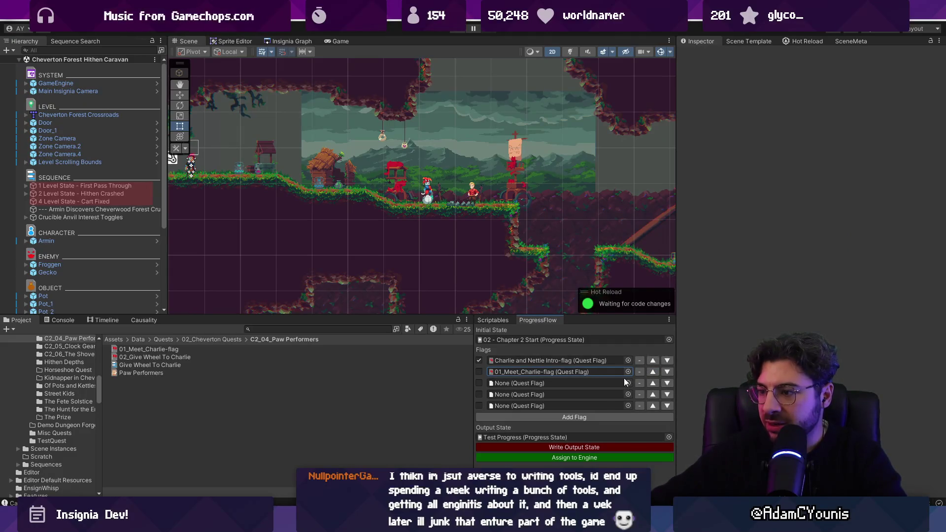
left_click(627, 383)
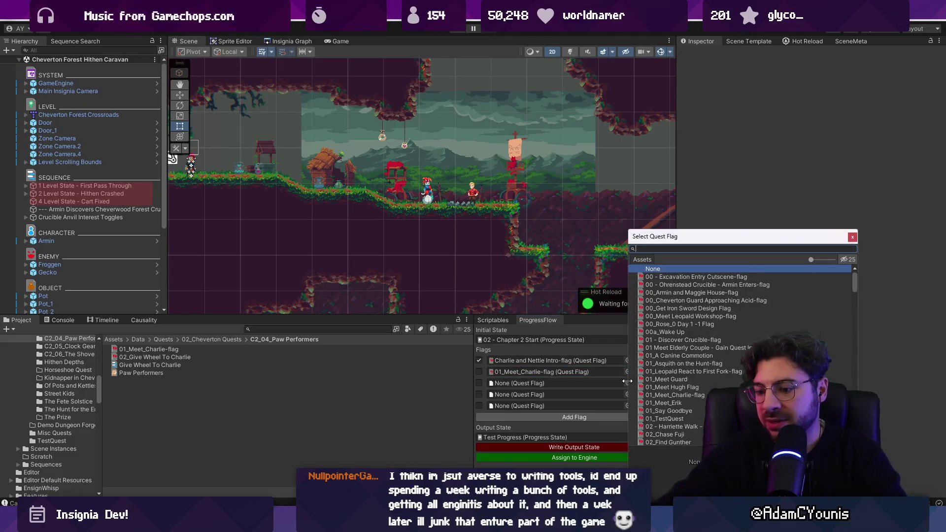
type("galiere")
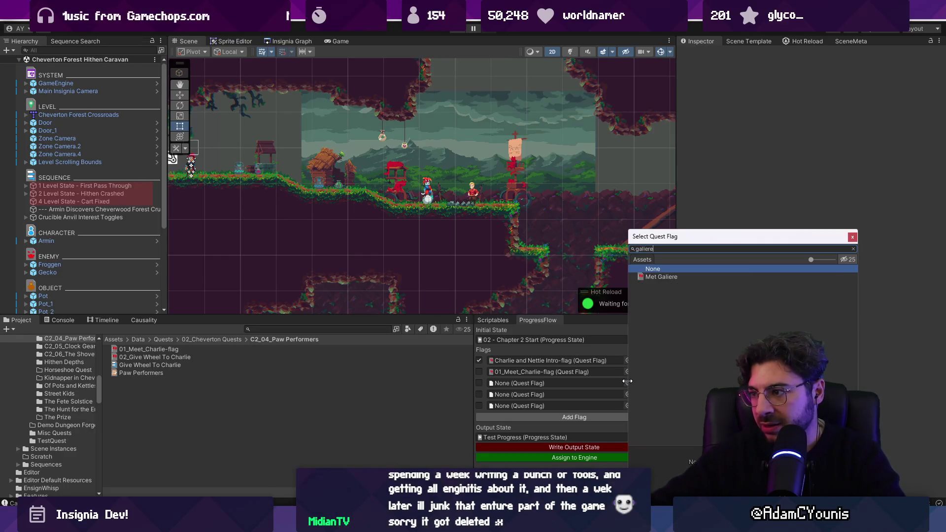
key("Down")
key("Return")
- Fill rows four and five with 02_Give Wheel To Charlie and WallRide Unlocked
left_click(628, 394)
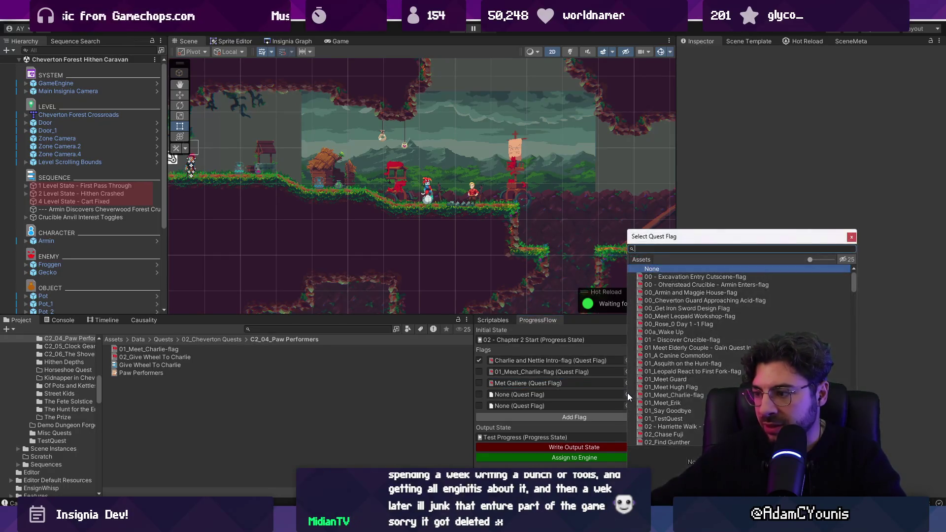
type("char")
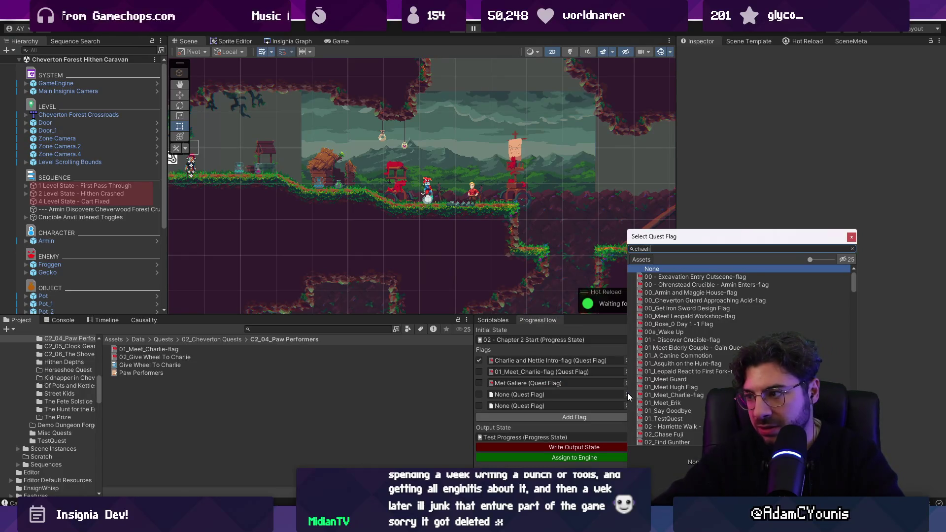
type("l")
key("Down")
key("Down")
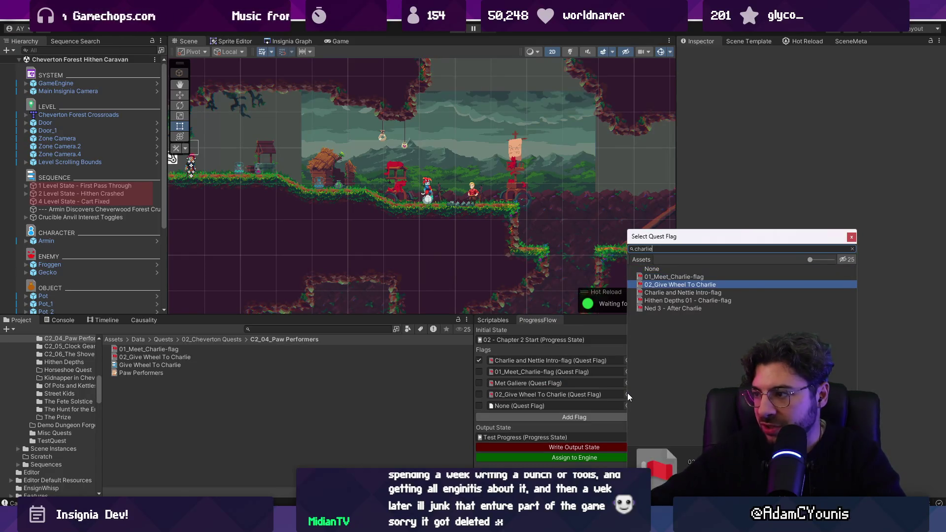
key("Return")
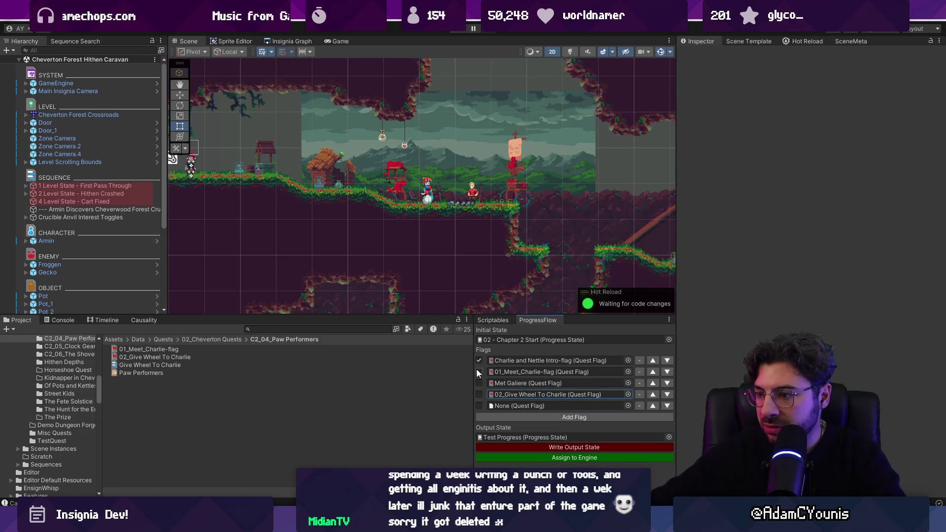
left_click(627, 405)
type("wall")
key("Down")
key("Return")
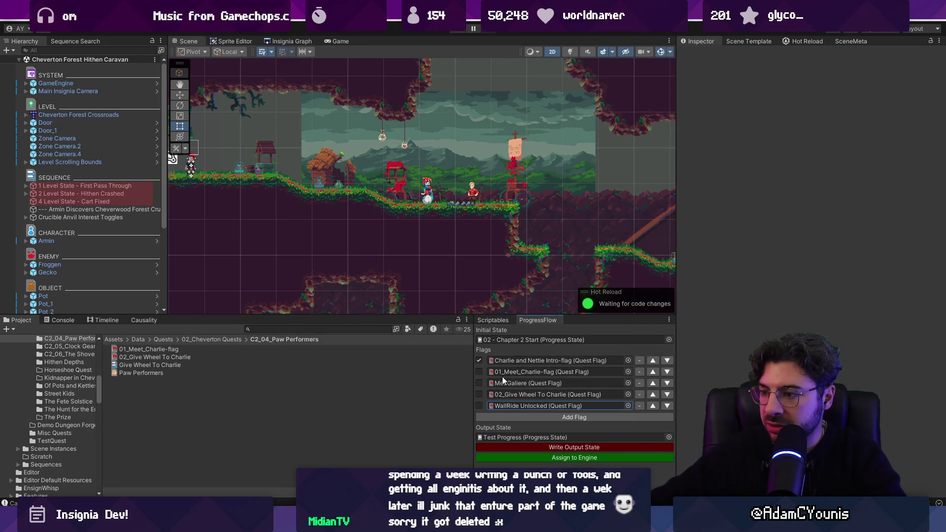
- Move Met Galiere above 01_Meet_Charlie-flag and write the output state
left_click(651, 383)
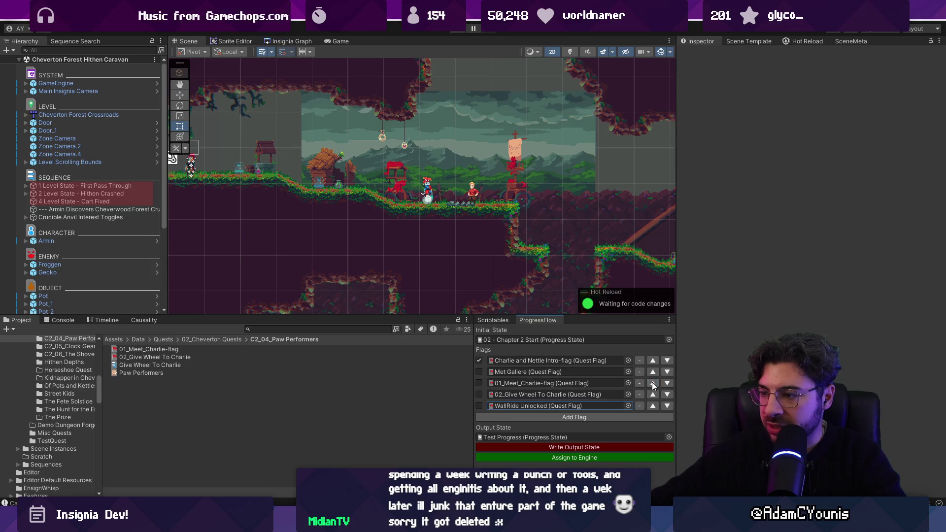
left_click(479, 371)
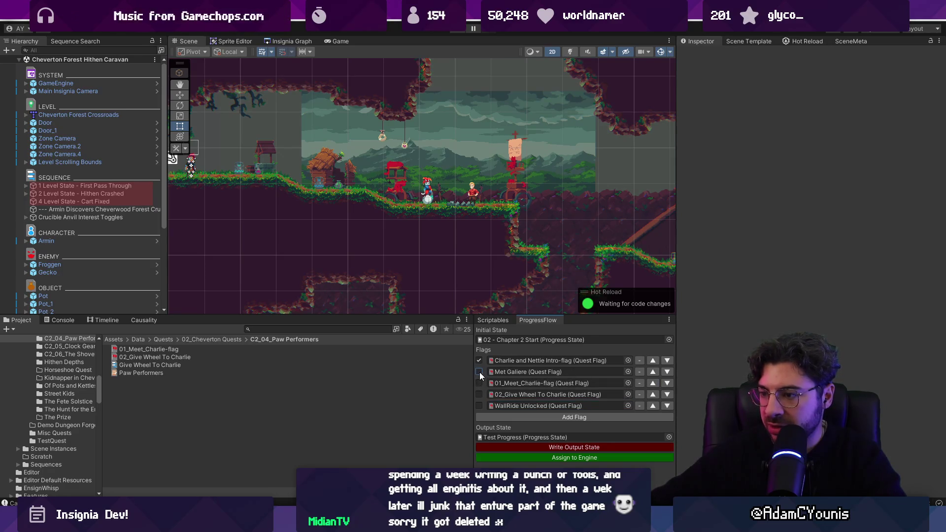
left_click(542, 448)
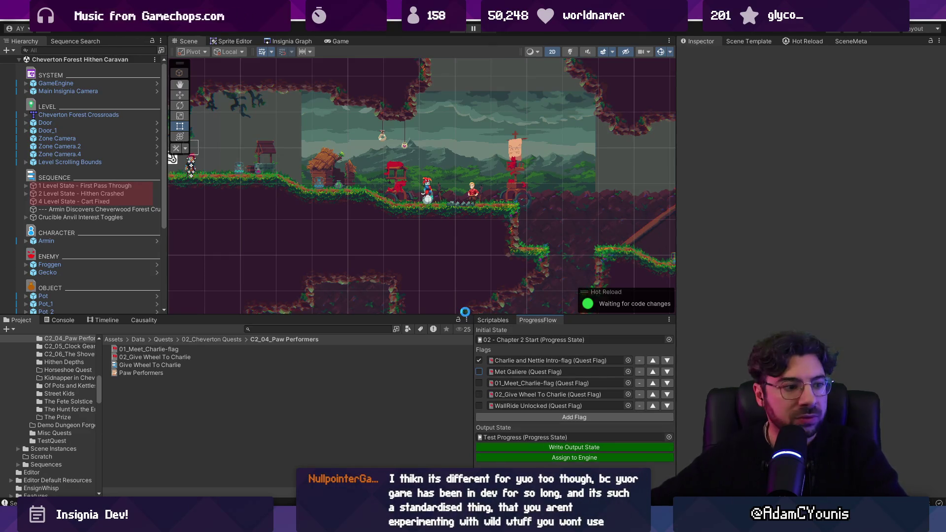
- Toggle the checkboxes of the four lower ProgressFlow flag rows
left_click(479, 405)
left_click(479, 394)
left_click(478, 383)
left_click(479, 371)
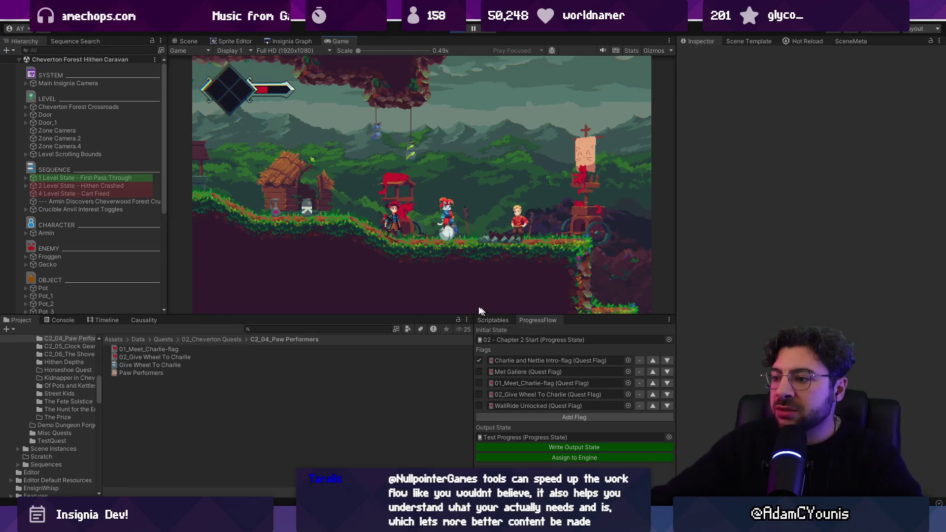
- In the running game, tick Met Galiere then 01_Meet_Charlie-flag, writing the output state after each
key("Left")
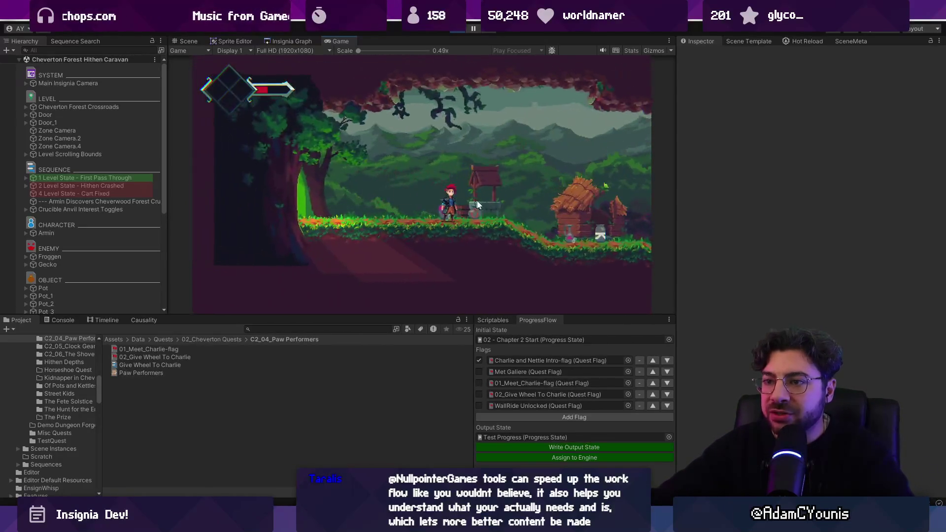
left_click(479, 371)
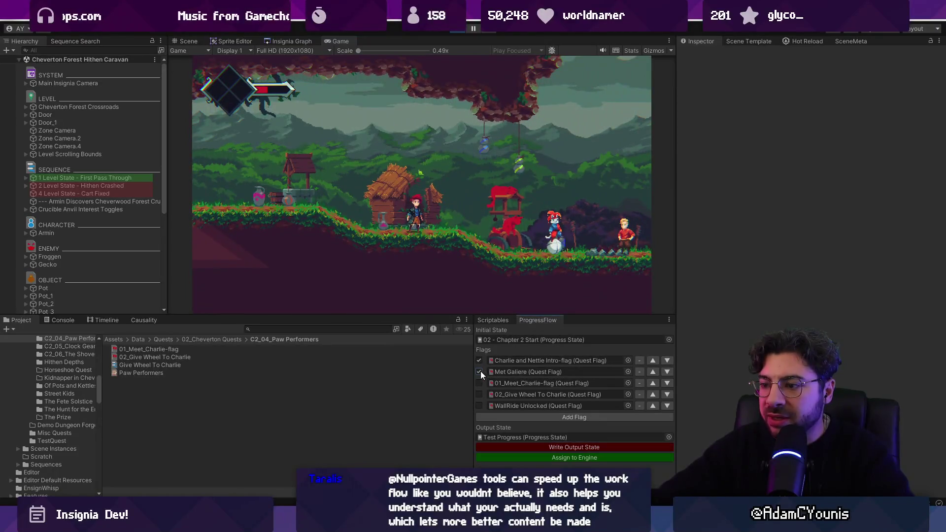
left_click(524, 445)
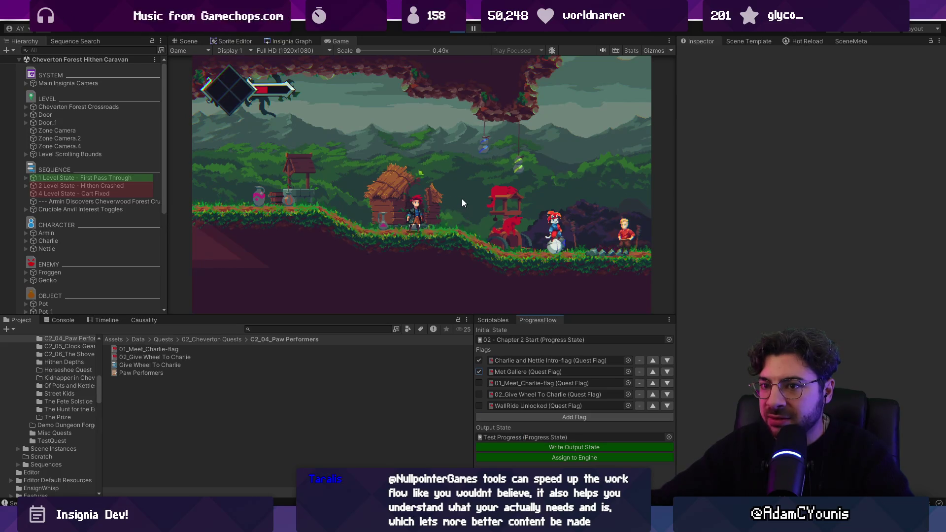
left_click(479, 383)
left_click(518, 448)
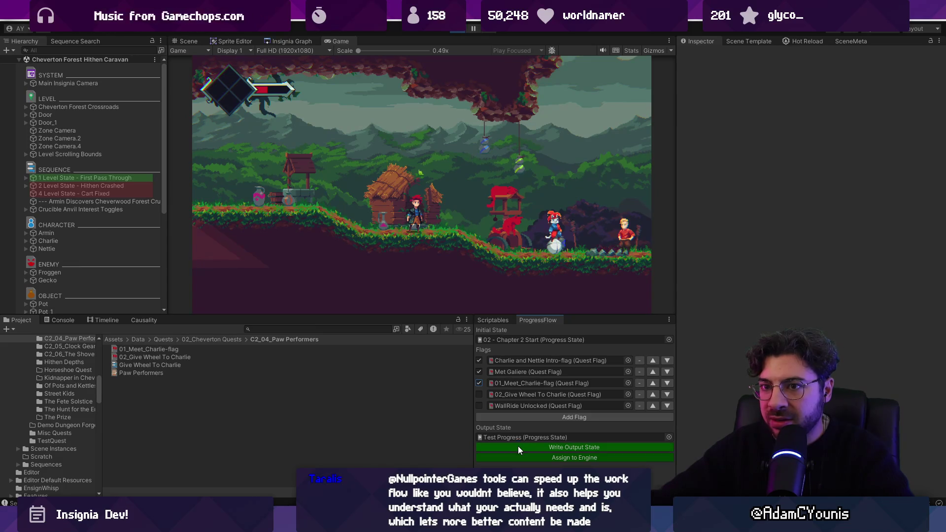
- Check the Hithen Crashed level state's conditions, stop play, and bring up ProgressFlow.cs
left_click(143, 185)
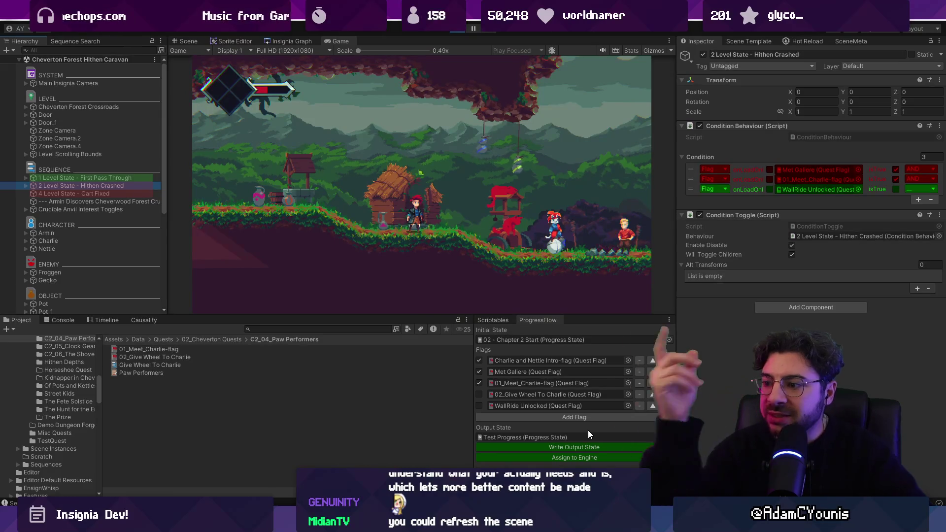
key("ctrl+p")
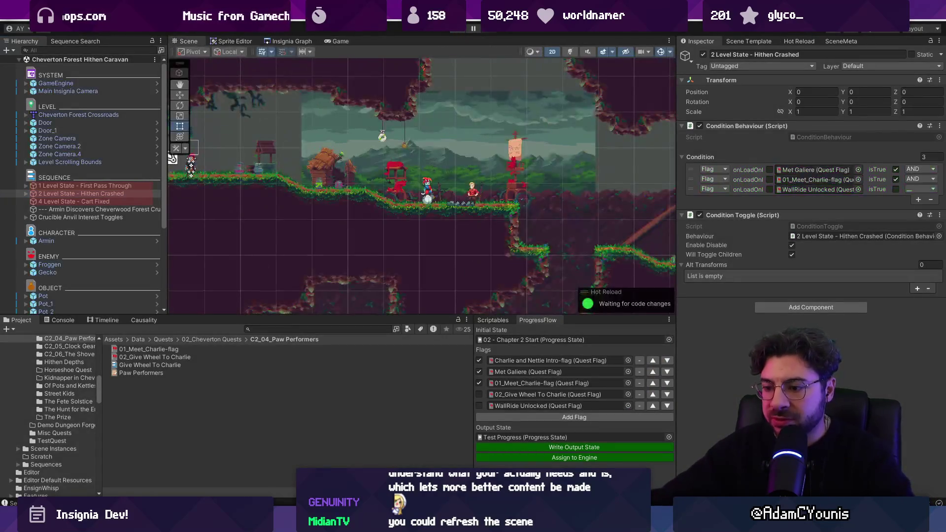
mouse_move(332, 522)
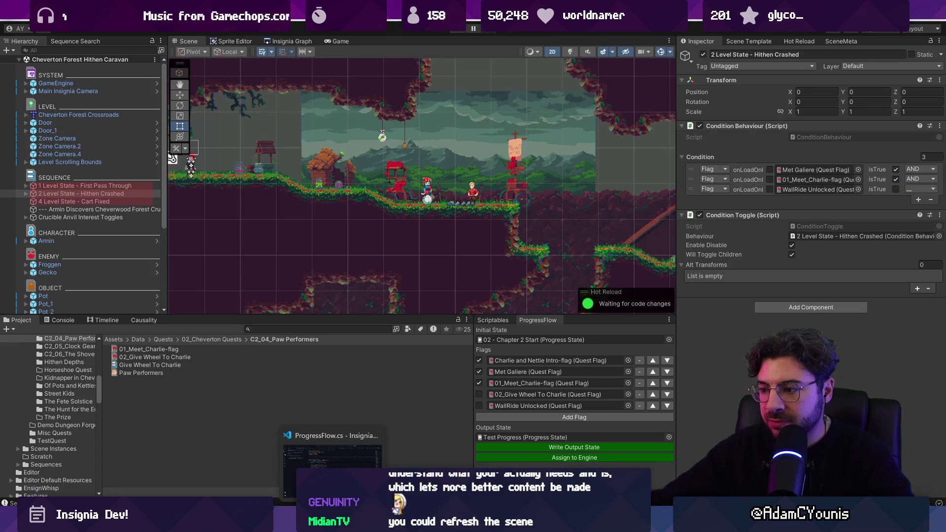
left_click(332, 458)
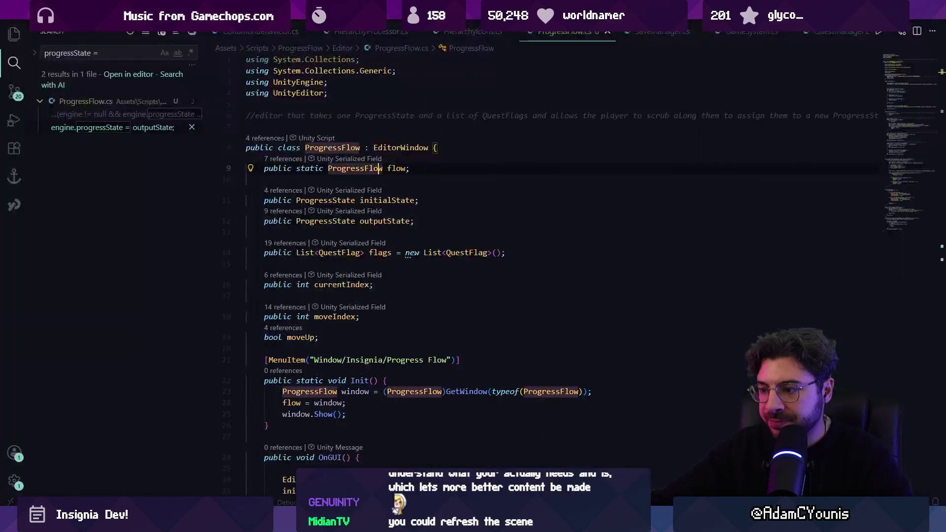
- Search Quick Open for ProgressStateEd, then return to the Unity Editor
left_click(358, 419)
key("ctrl+p")
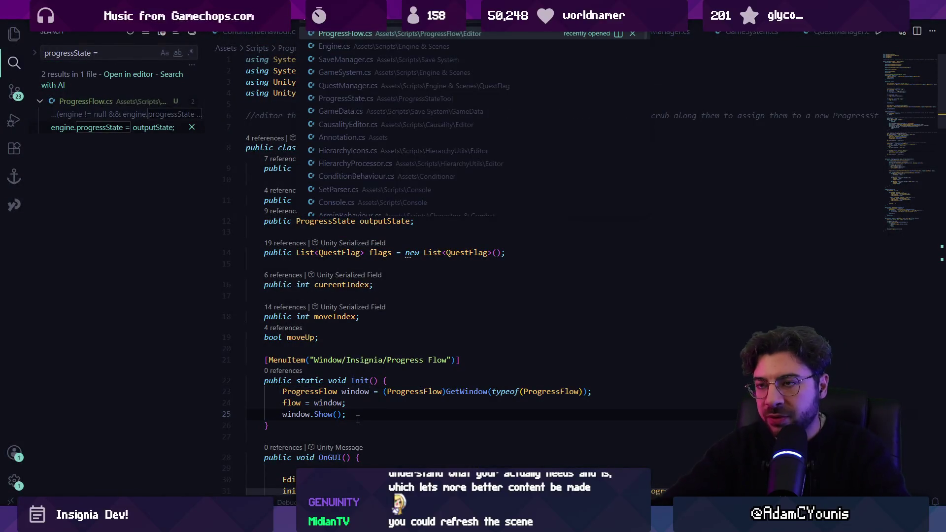
type("ProgressState")
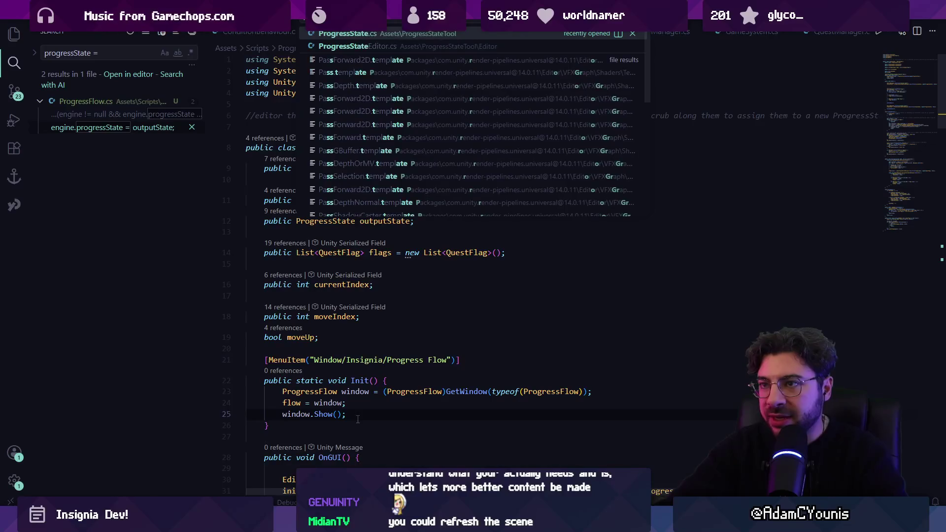
type("Ed")
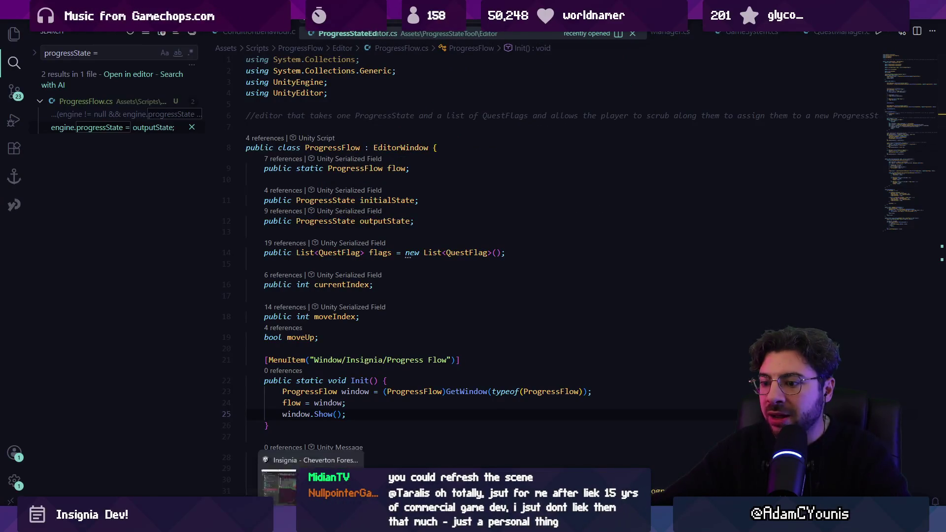
key("alt+Tab")
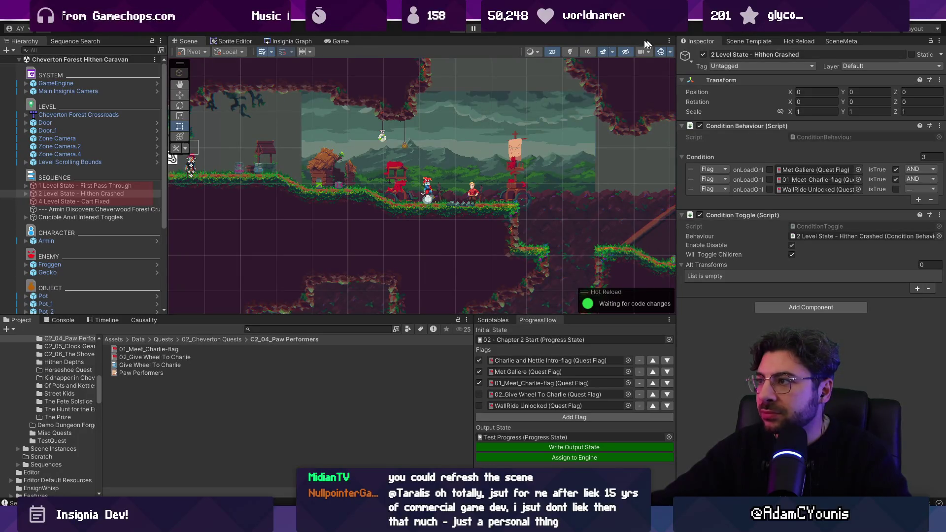
- Open the Test Progress state asset, write the output state, and start play mode
left_click(352, 15)
mouse_move(433, 106)
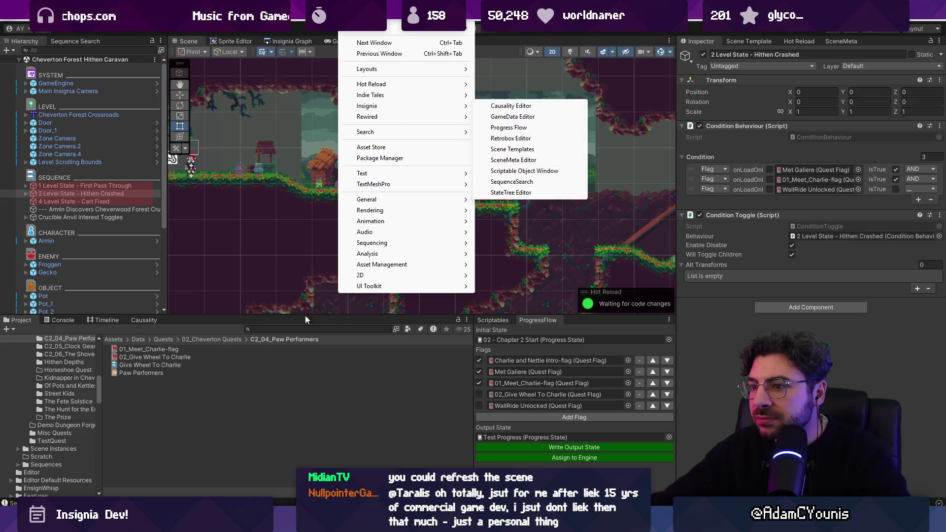
double_click(545, 436)
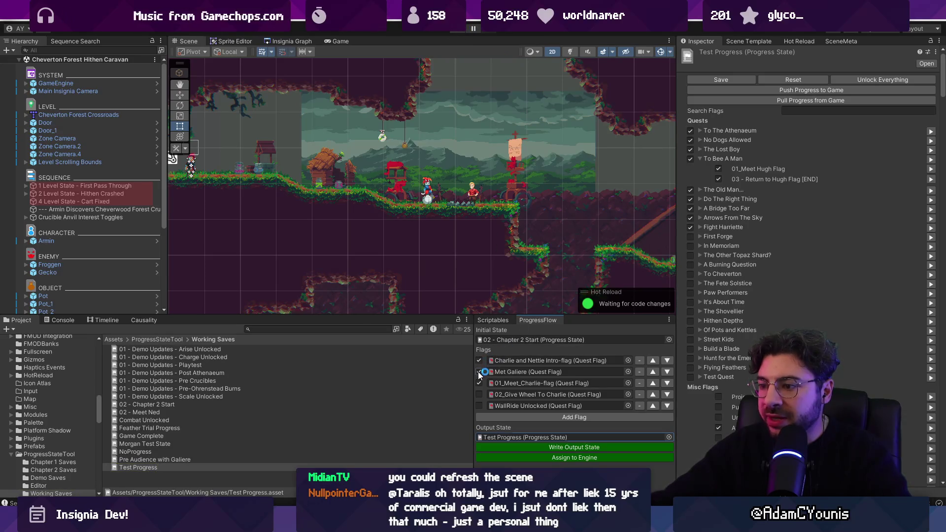
left_click(526, 445)
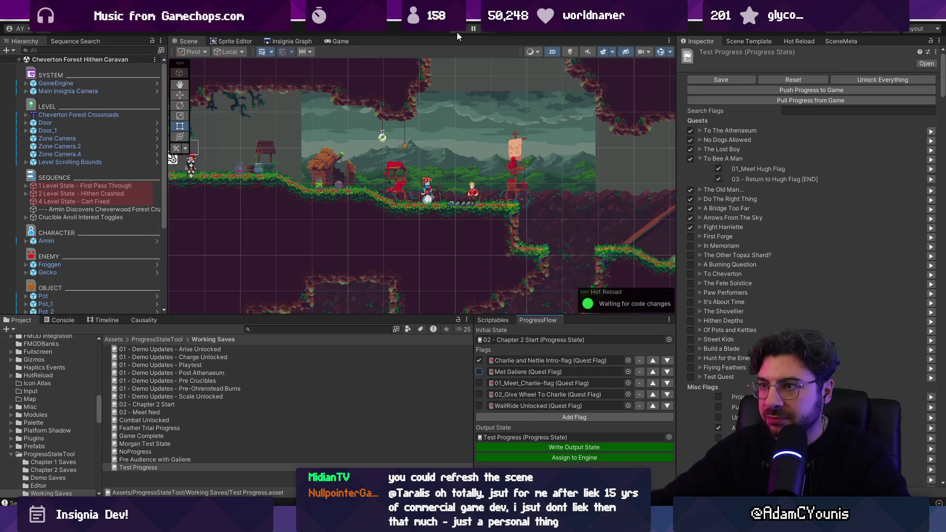
left_click(457, 31)
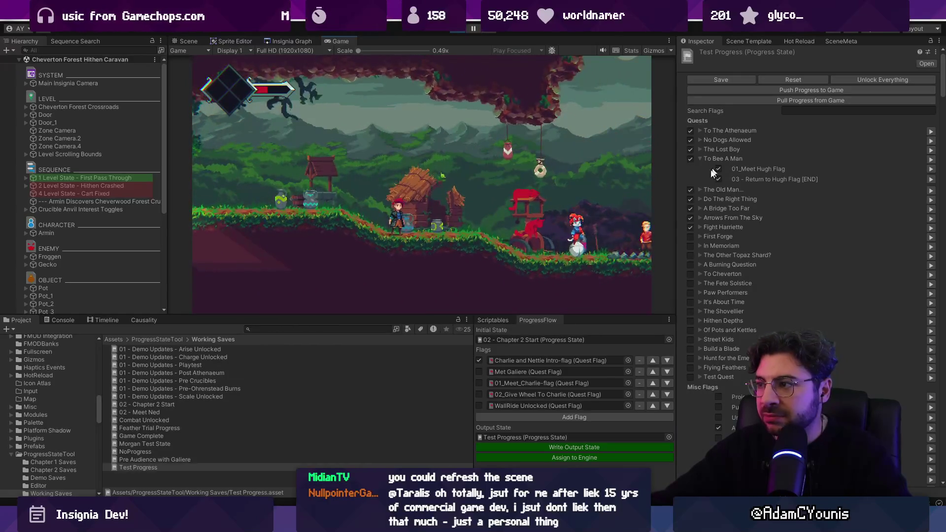
- Tick Met Galiere, write the output, push progress to the game, and clear the console
left_click(478, 371)
left_click(527, 448)
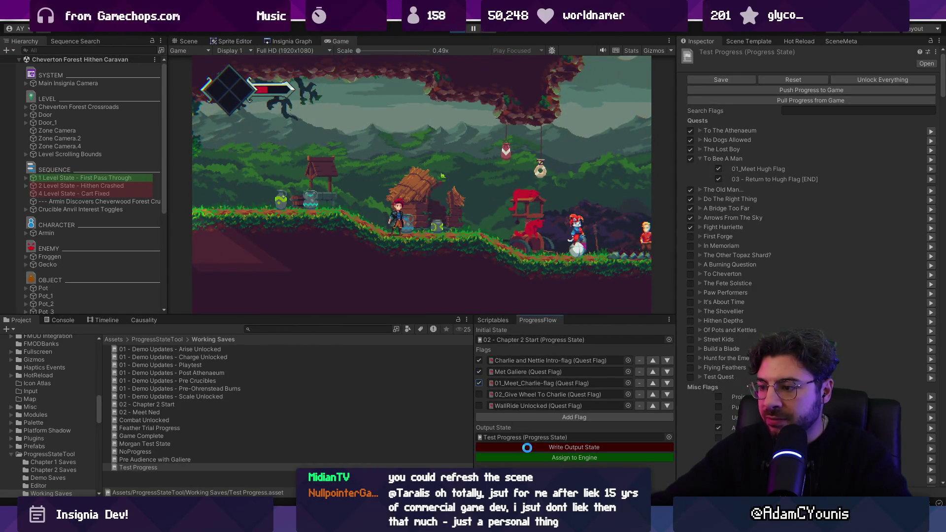
left_click(789, 91)
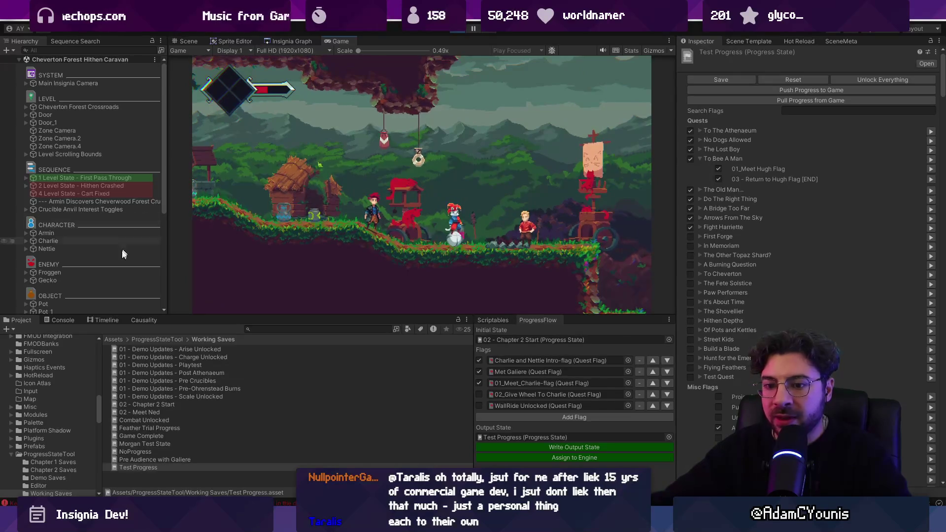
left_click(58, 320)
left_click(10, 328)
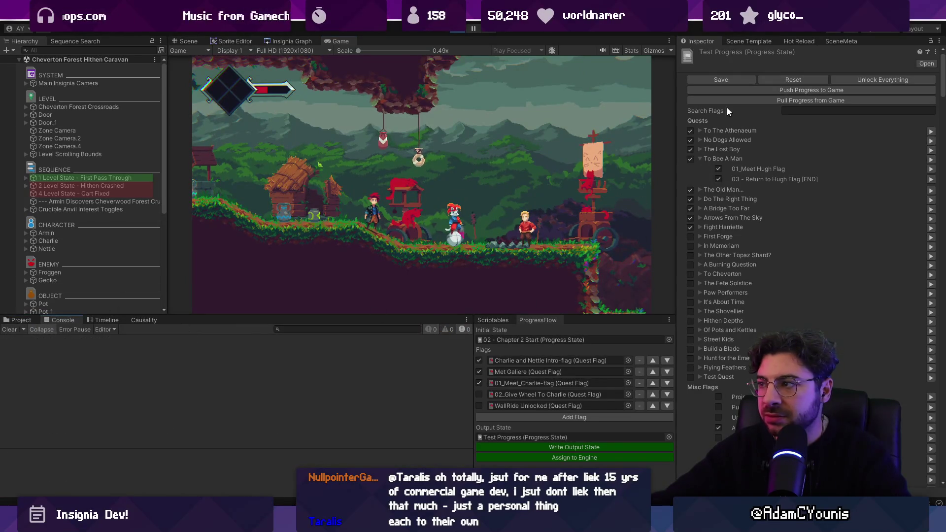
- Filter the quest flags by 'charlie' and inspect the Hithen Crashed level state's conditions
left_click(801, 109)
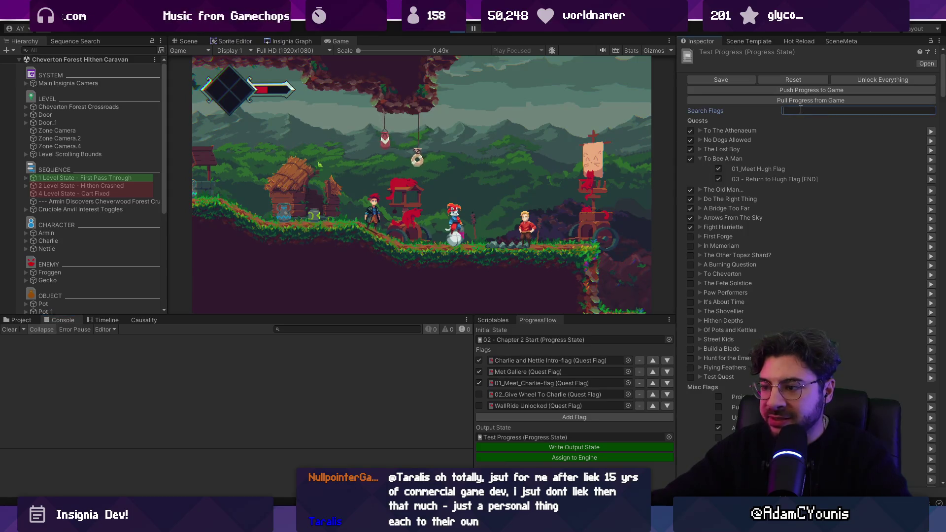
type("meet")
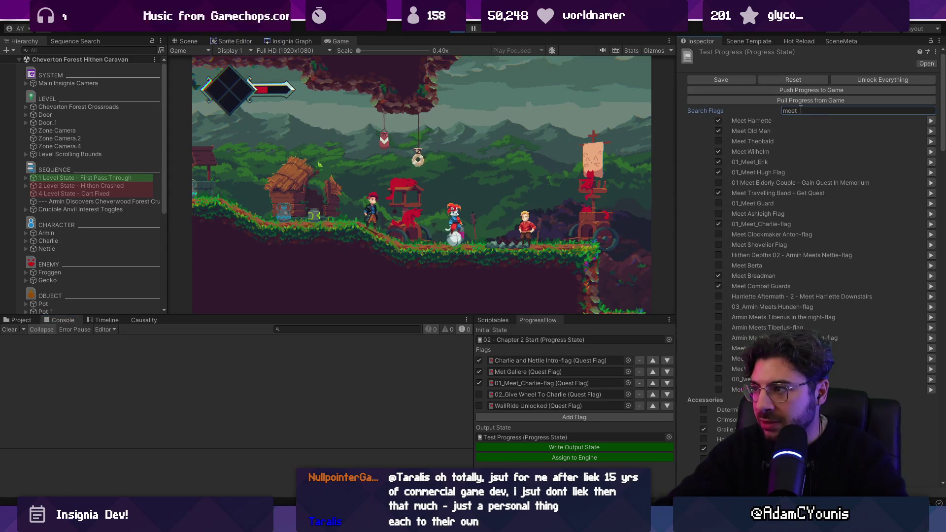
type(" cha")
key("BackSpace")
key("BackSpace")
key("BackSpace")
type("charlie")
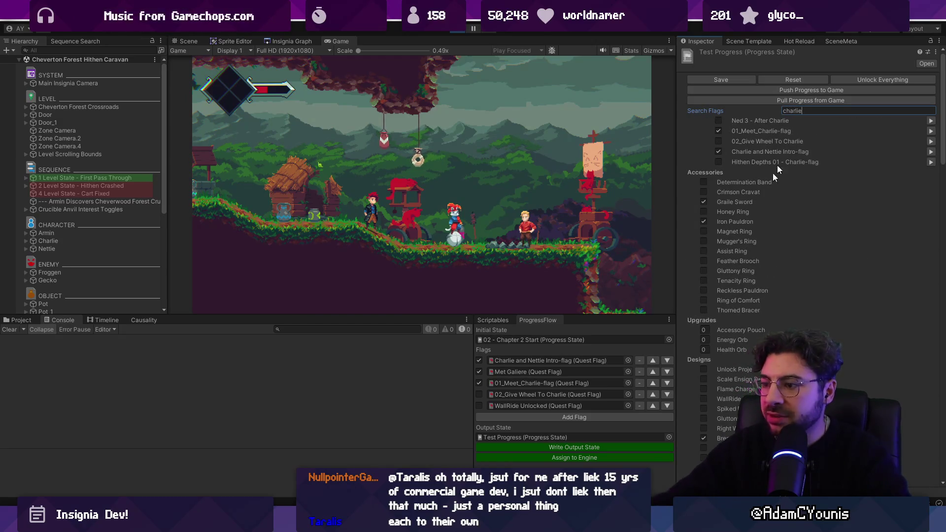
left_click(291, 175)
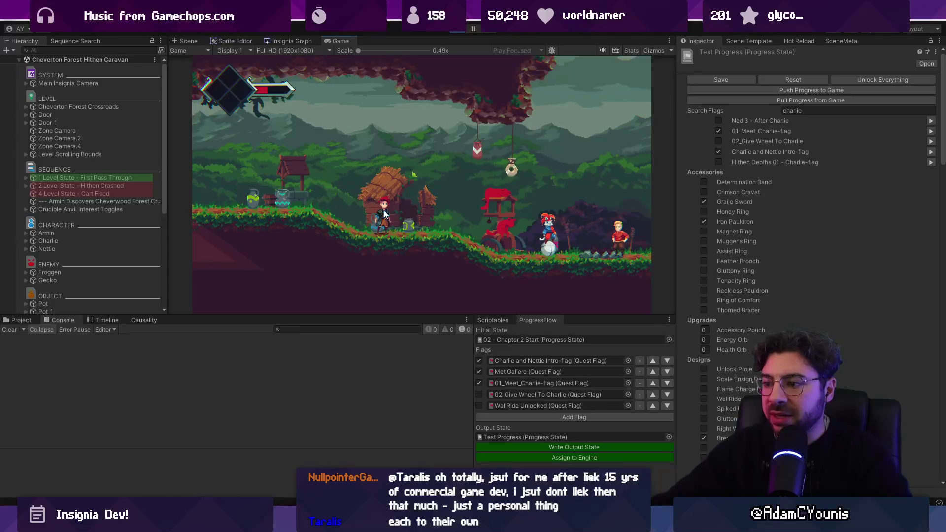
left_click(84, 186)
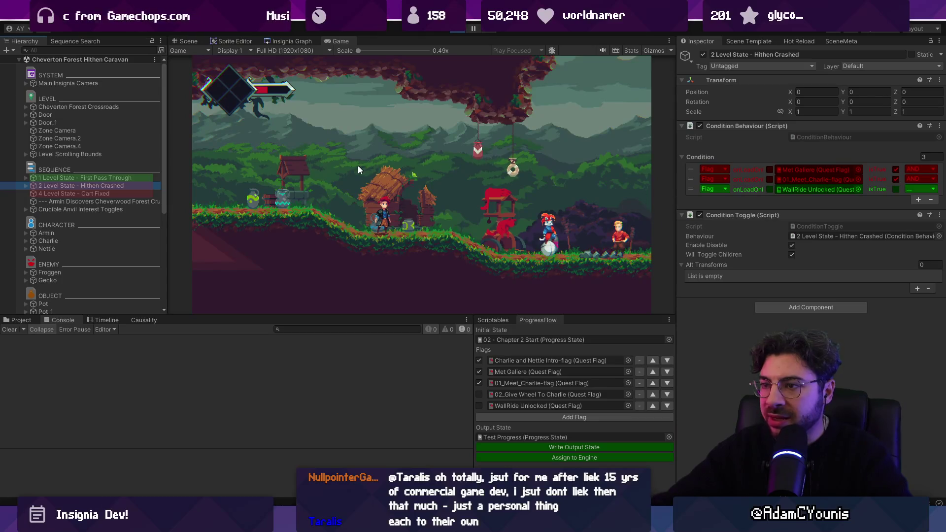
left_click(278, 192)
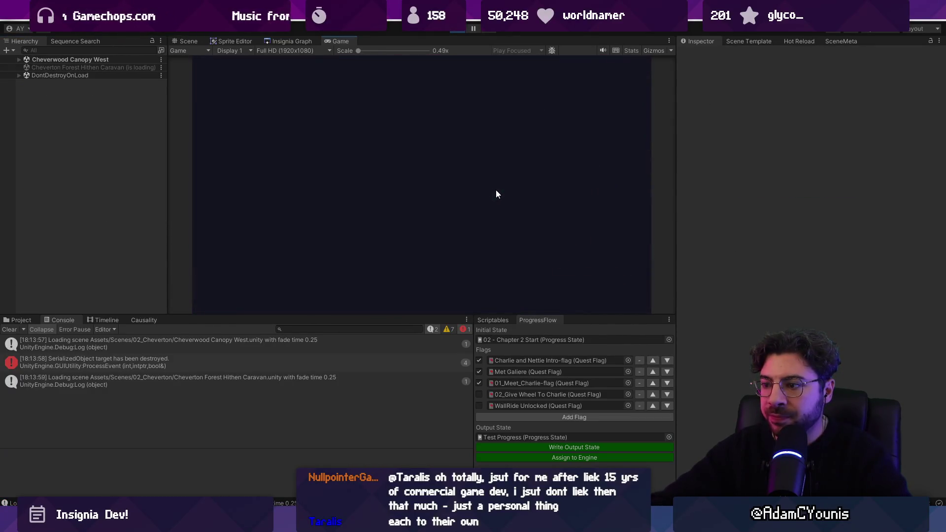
- Run the player right and select the Hithen Crashed level state in the expanded scene
key("Right")
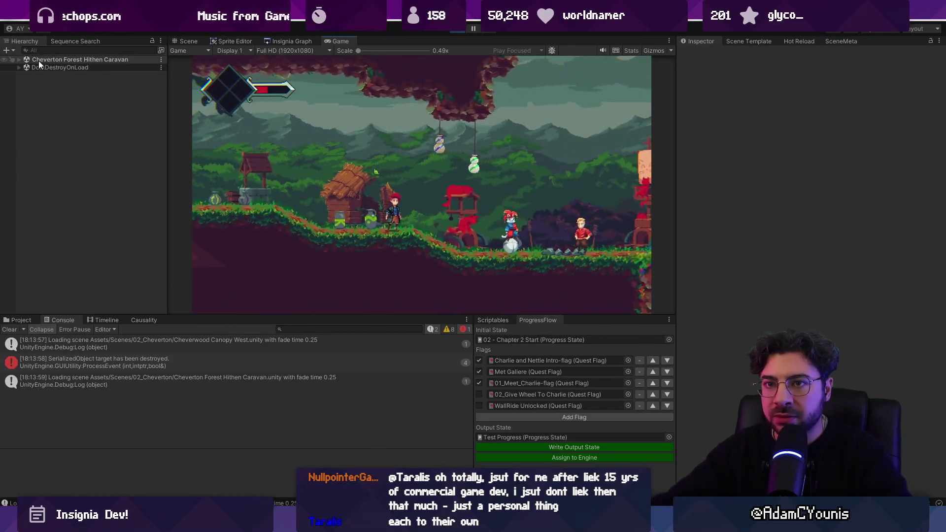
left_click(19, 59)
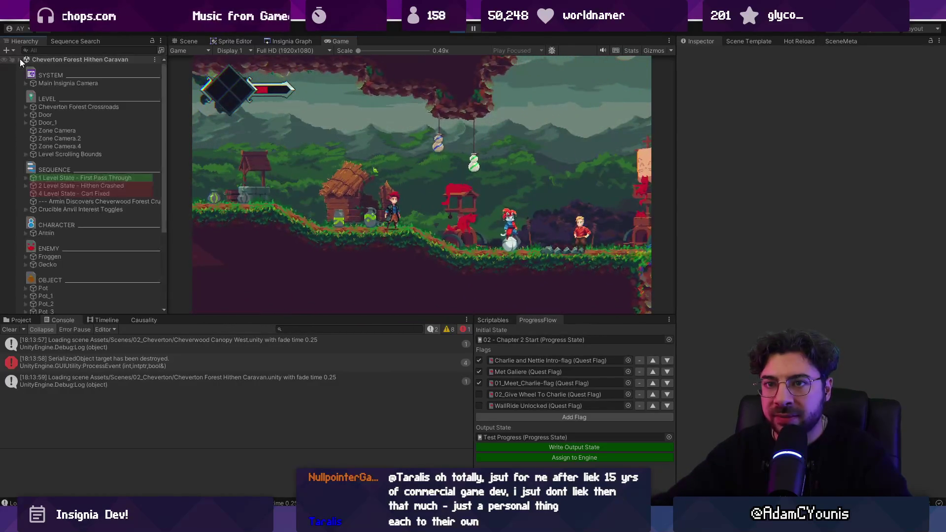
left_click(63, 186)
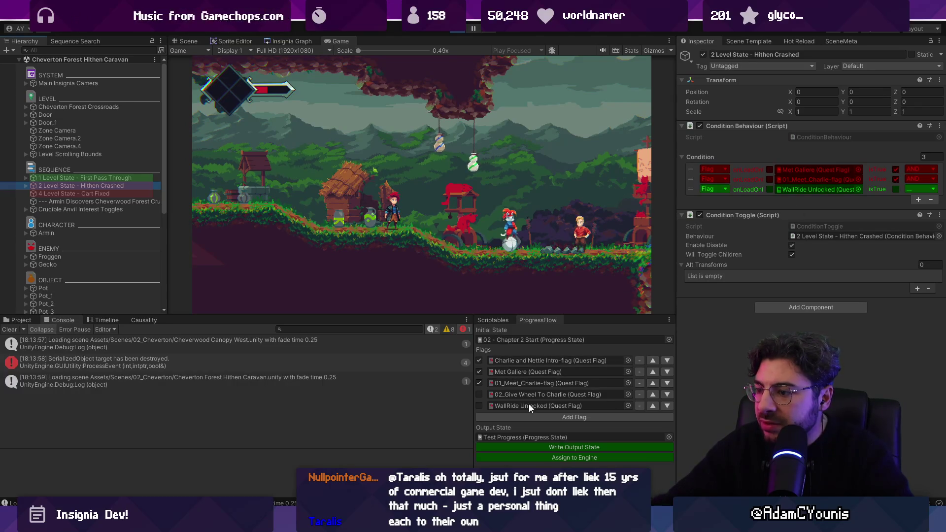
left_click(693, 178)
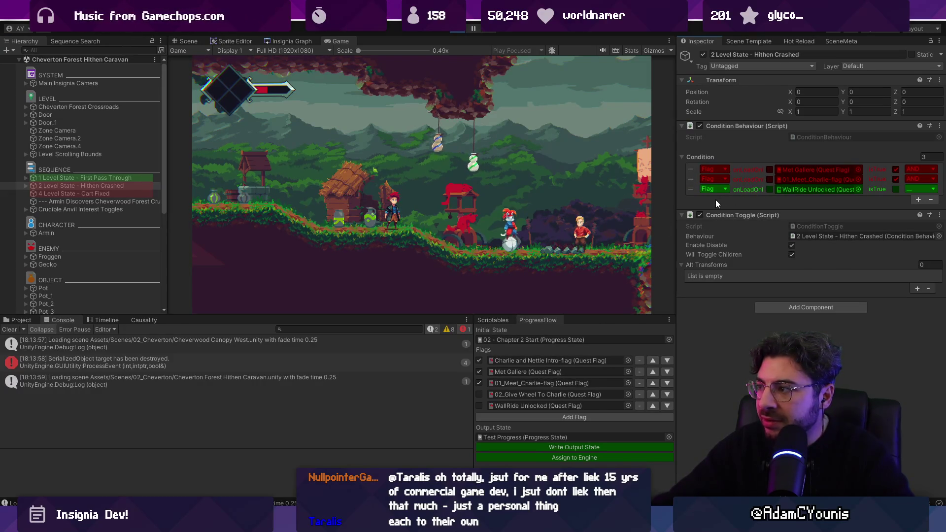
- Write the output state, push Test Progress into the running game, and recheck Hithen Crashed
left_click(555, 447)
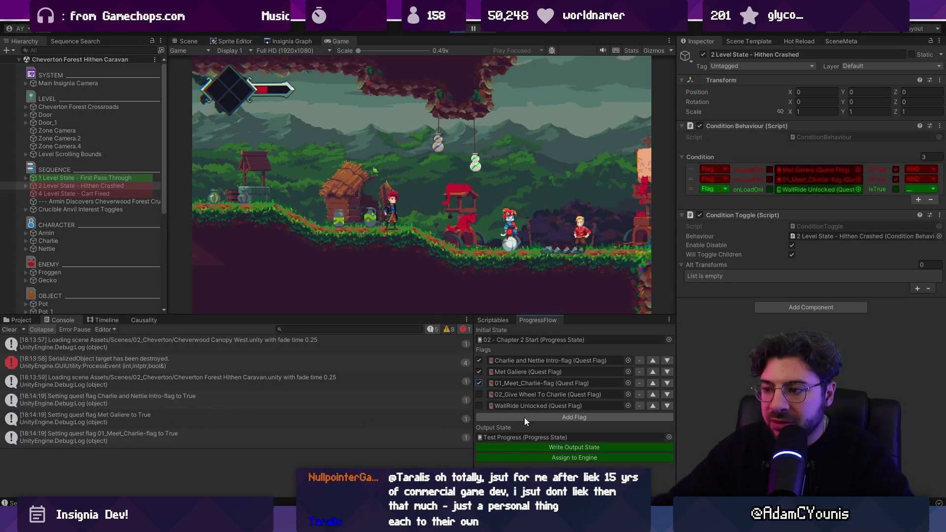
double_click(526, 437)
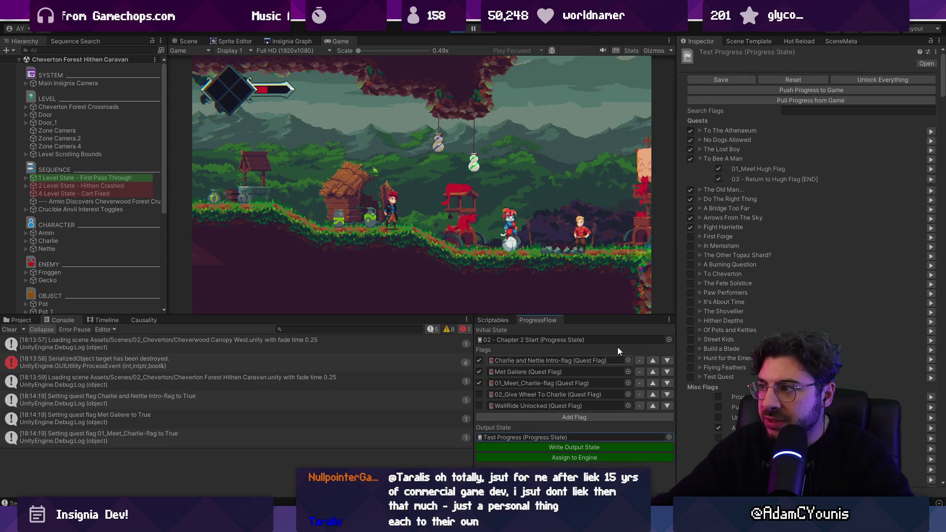
left_click(785, 90)
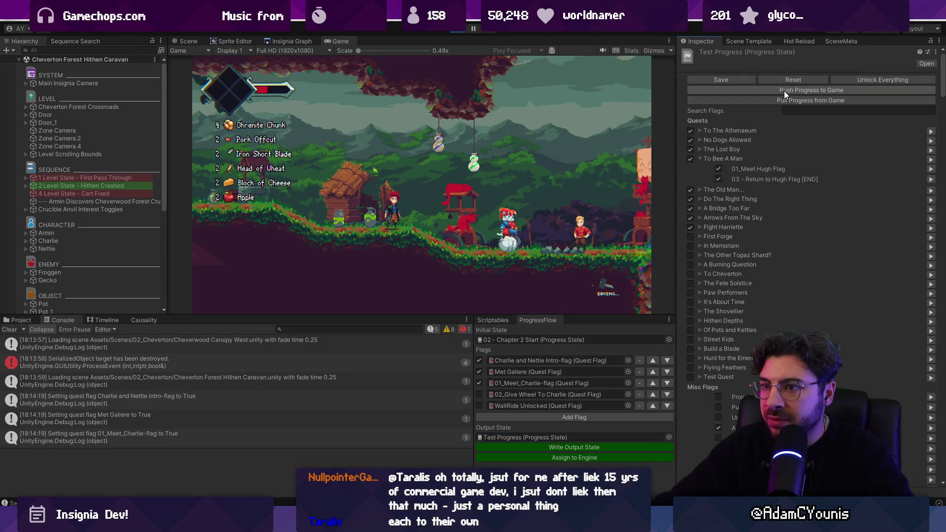
left_click(97, 186)
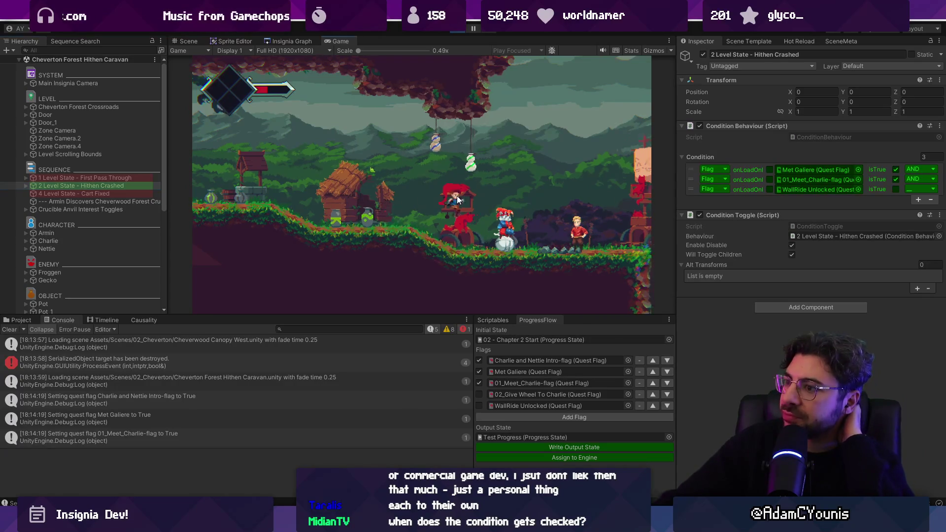
- Compare First Pass Through with Hithen Crashed, then tick 02_Give Wheel To Charlie
left_click(105, 178)
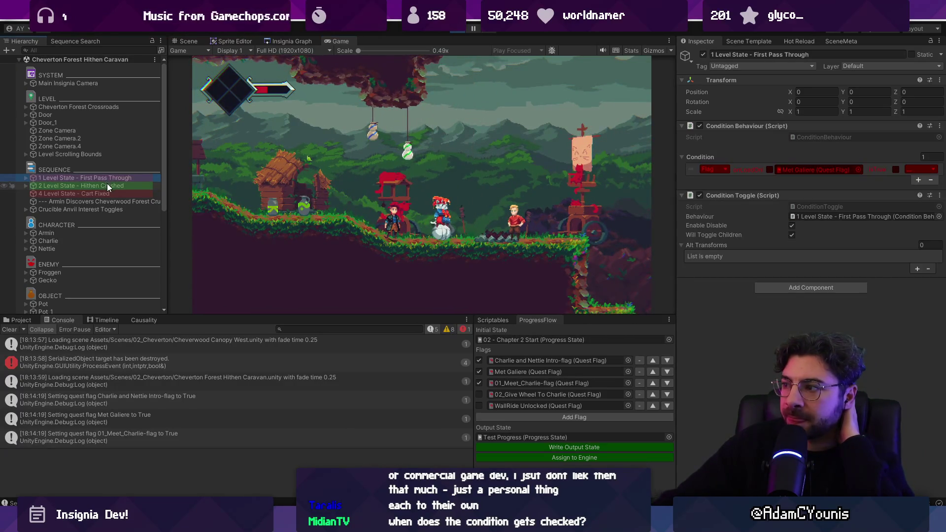
left_click(107, 184)
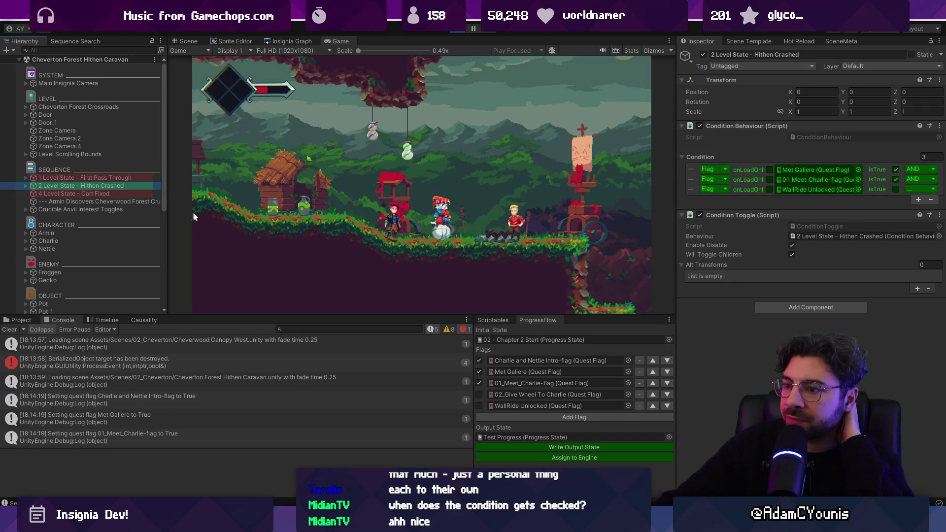
left_click(479, 394)
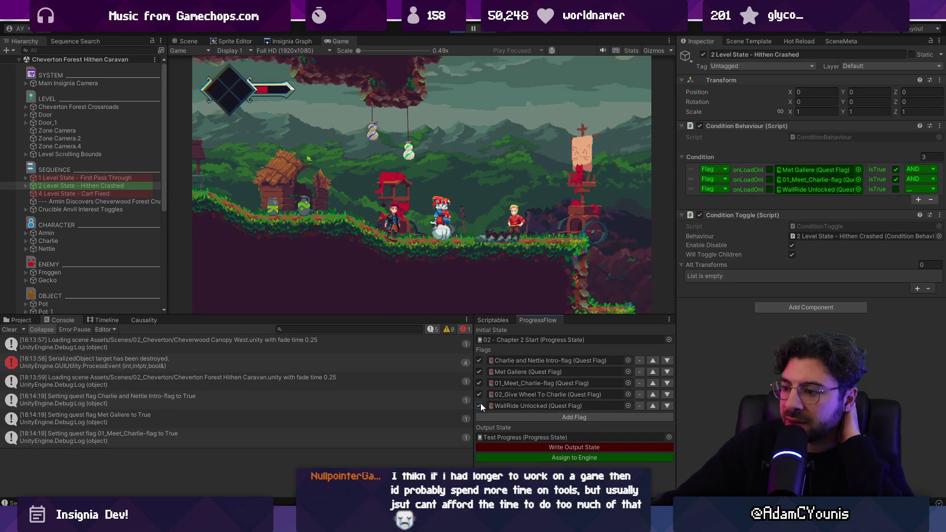
- Write all five flags to the Test Progress output state and push them so Cart Fixed activates
left_click(535, 447)
double_click(537, 437)
left_click(794, 90)
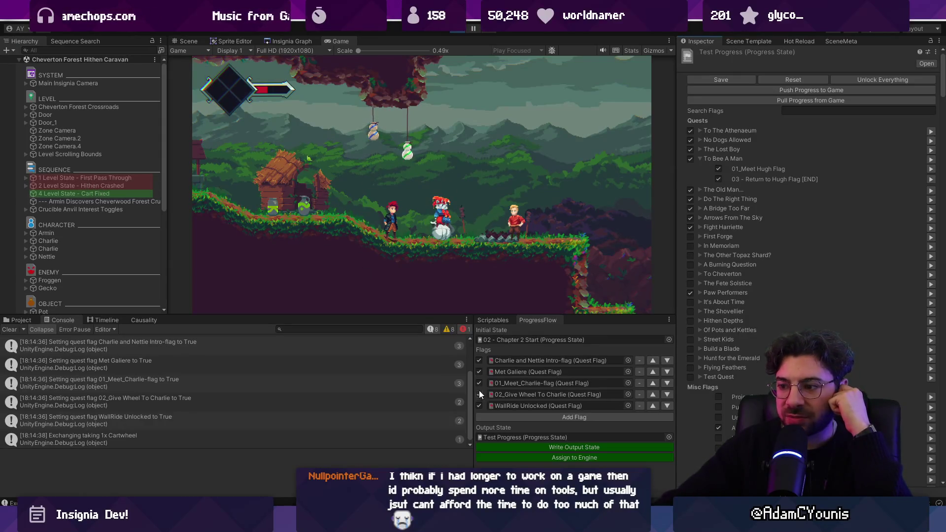
- Clear all five flags, push again, and open the KeyNotFoundException source line in VS Code
left_click(479, 363)
left_click(550, 447)
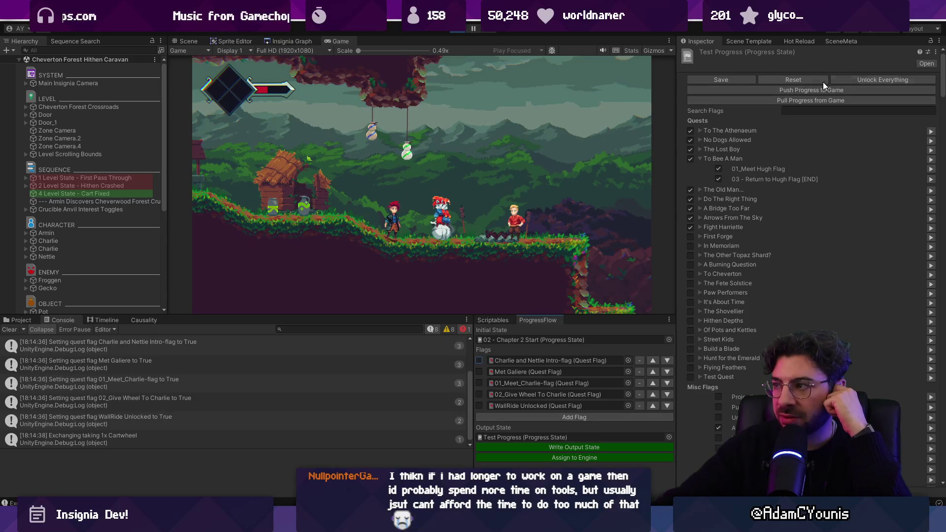
left_click(794, 89)
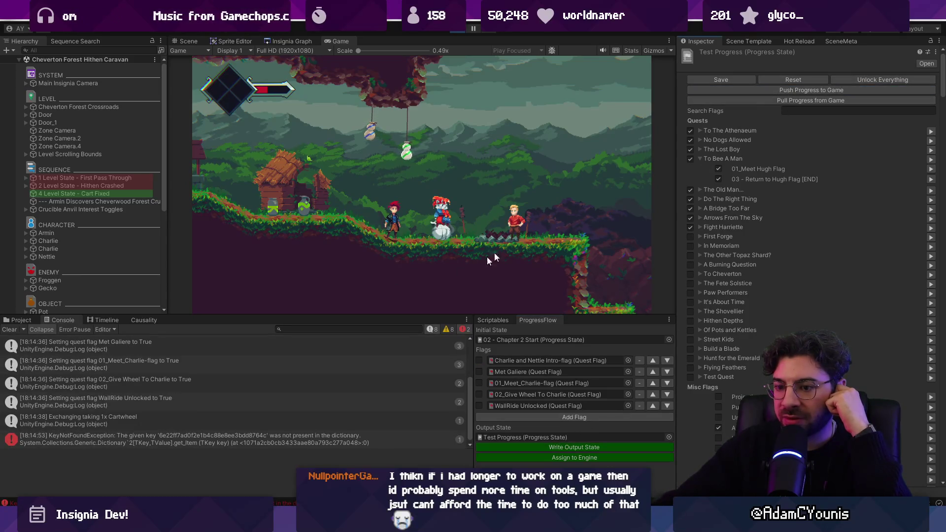
left_click(790, 90)
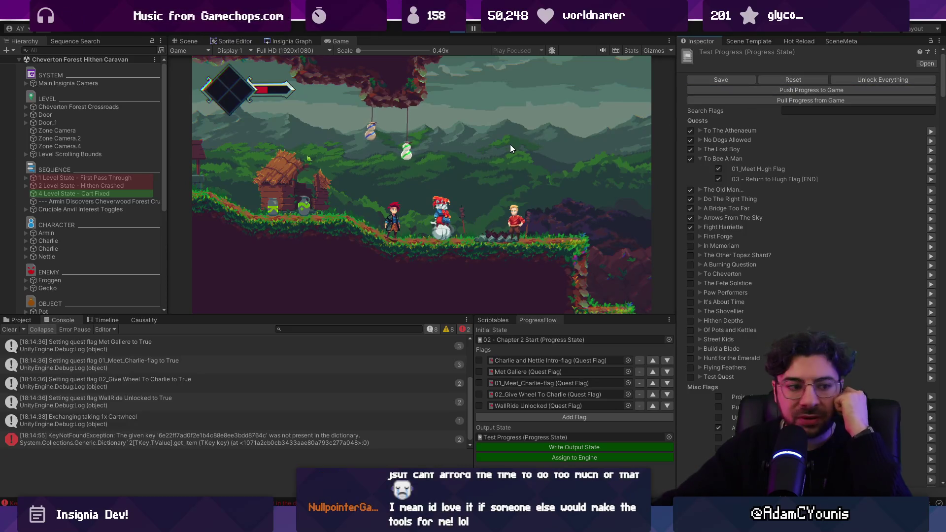
left_click(59, 441)
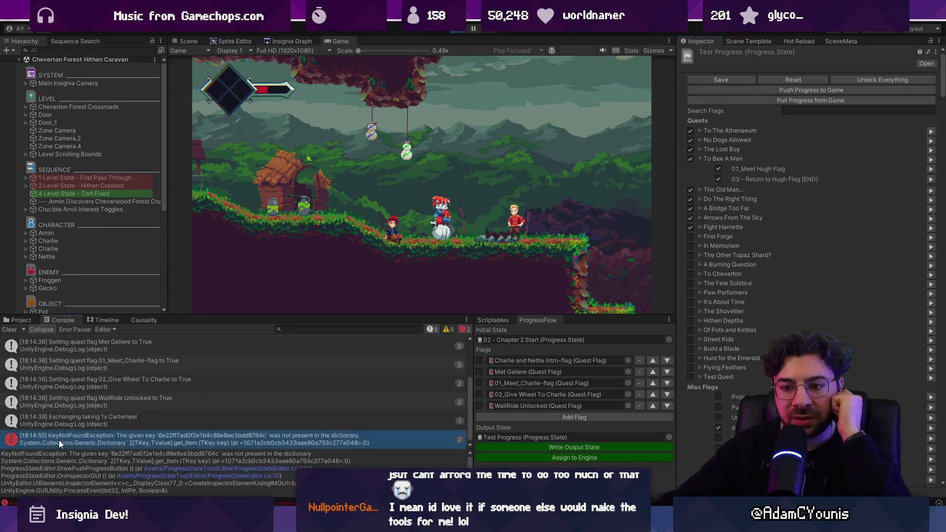
left_click(195, 468)
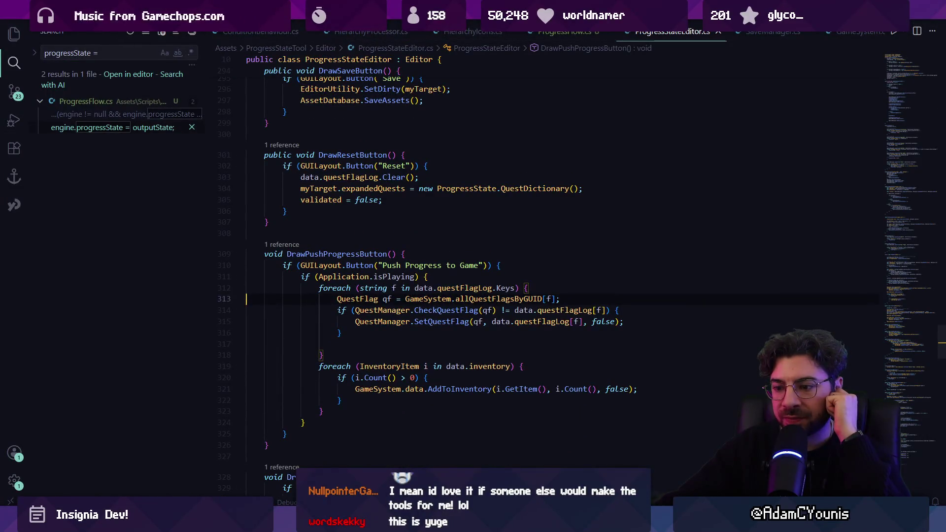
- Stop the game, find the DataLibrary asset via 'library', and update its data dictionary GUIDs
key("alt+Tab")
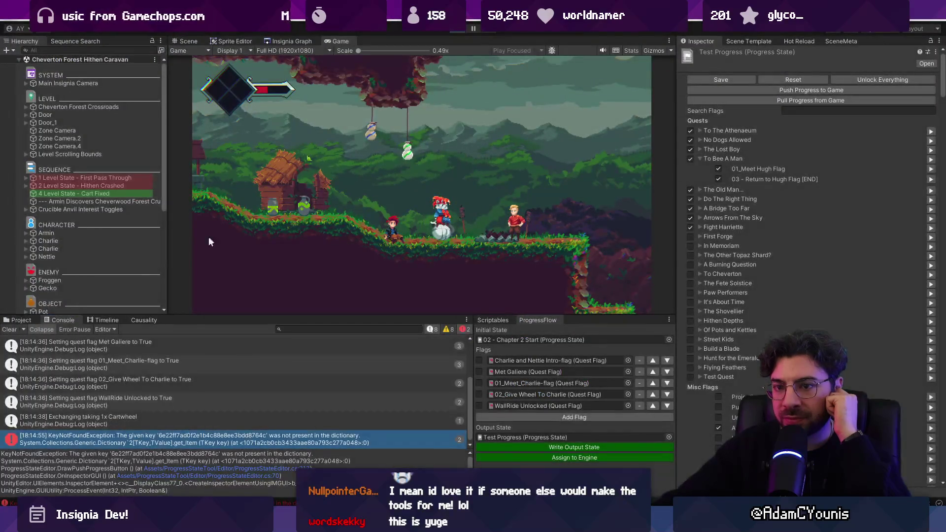
key("ctrl+p")
left_click(299, 327)
type("library")
left_click(196, 365)
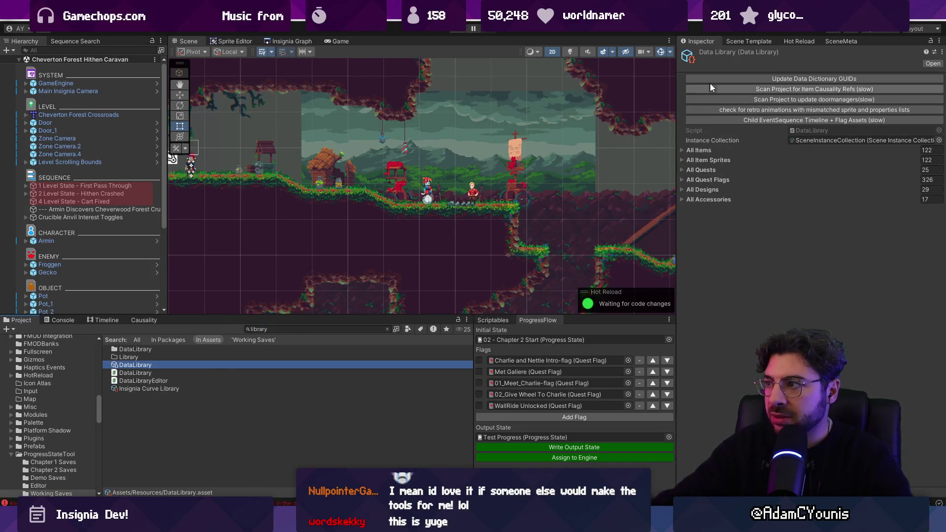
left_click(709, 80)
- Select the Test Progress state asset and start Play mode
double_click(516, 341)
left_click(519, 436)
left_click(519, 436)
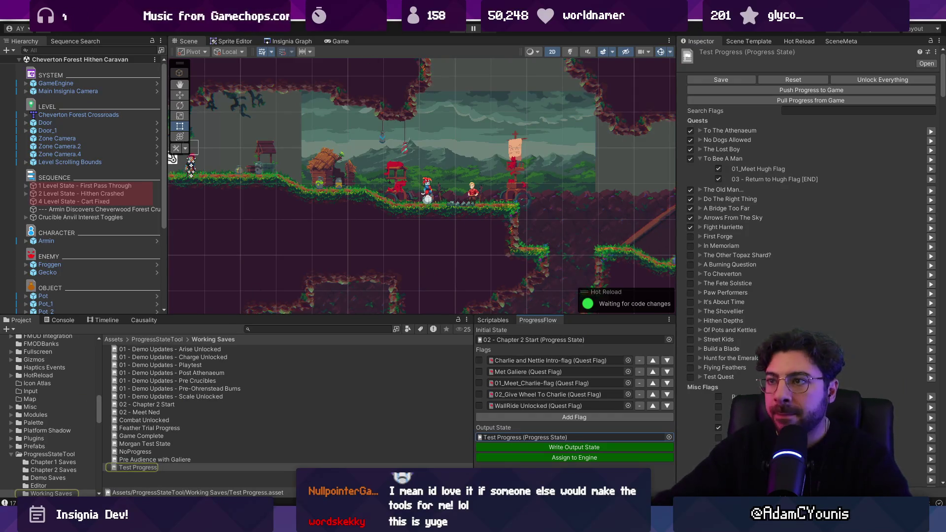
left_click(458, 30)
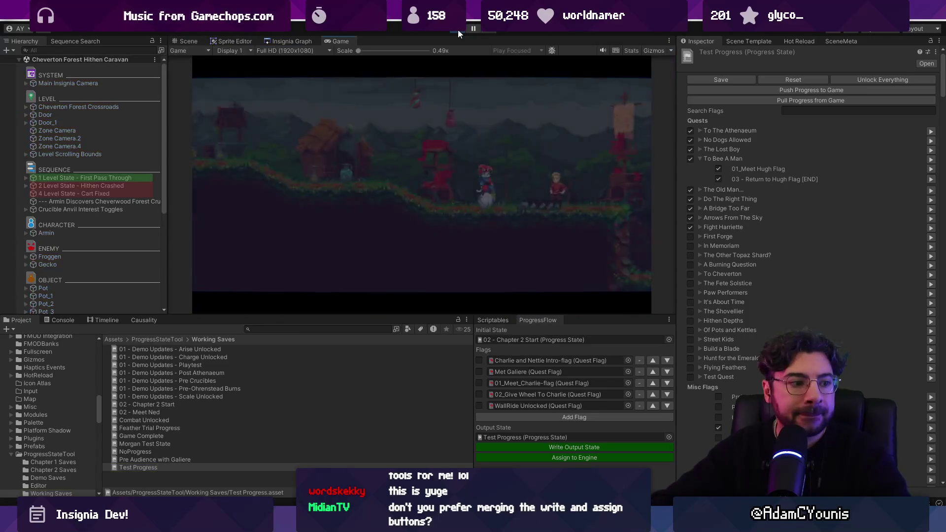
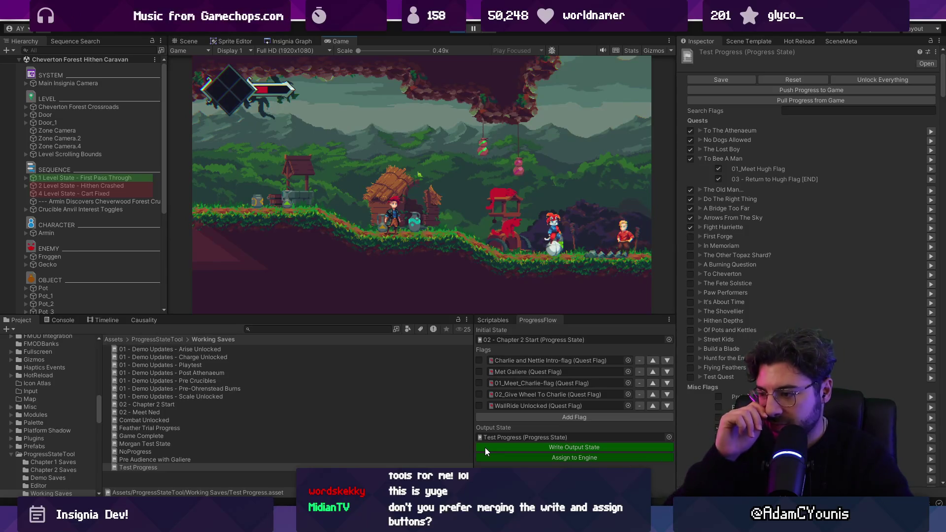
- Write the current flags to the Test Progress output state, then switch to Visual Studio Code
mouse_move(332, 521)
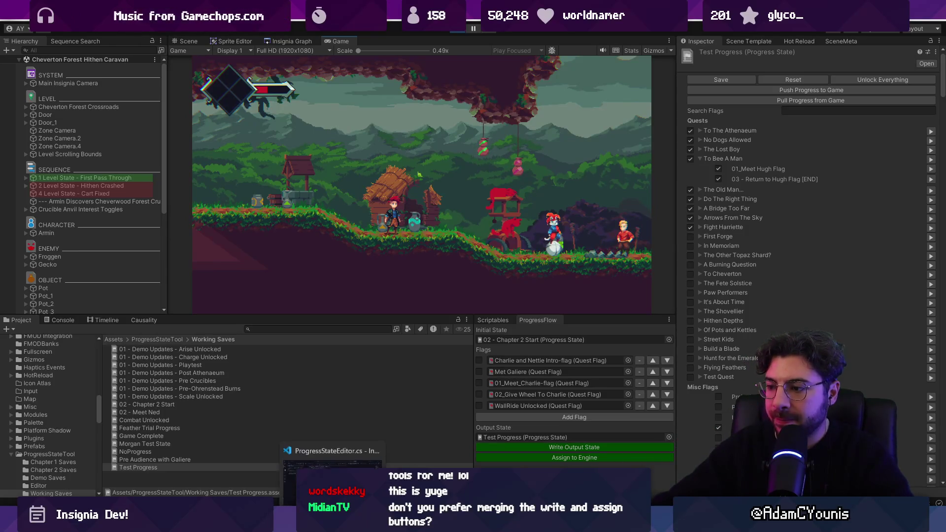
left_click(533, 446)
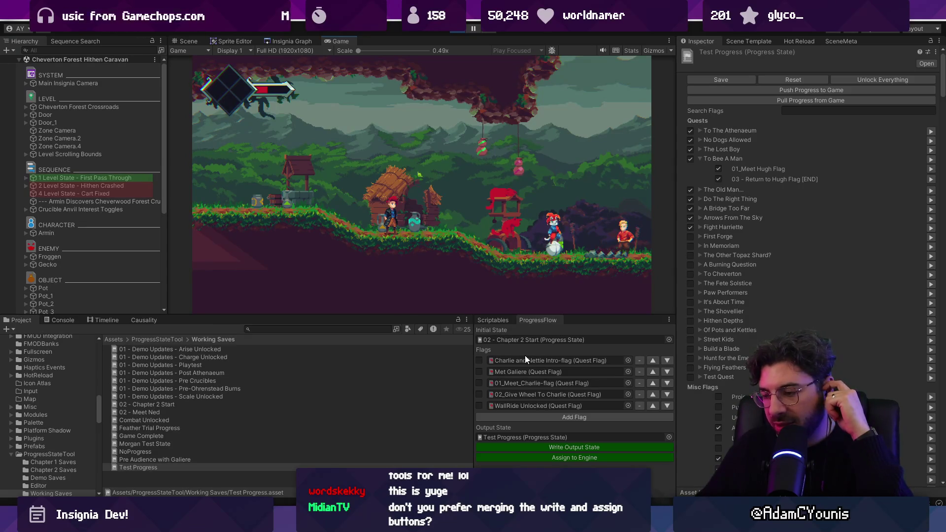
key("alt+Tab")
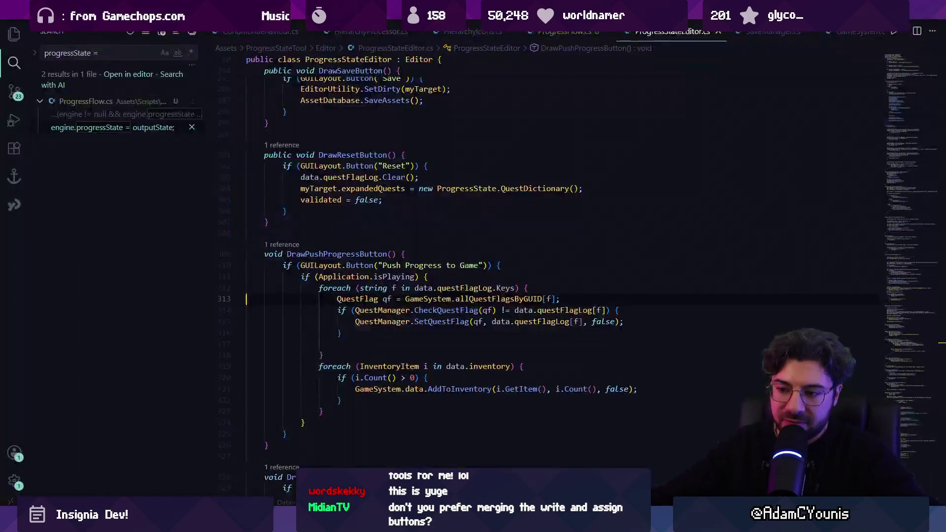
- Open ProgressFlow.cs and search it for 'assign'
left_click(395, 346)
key("ctrl+f")
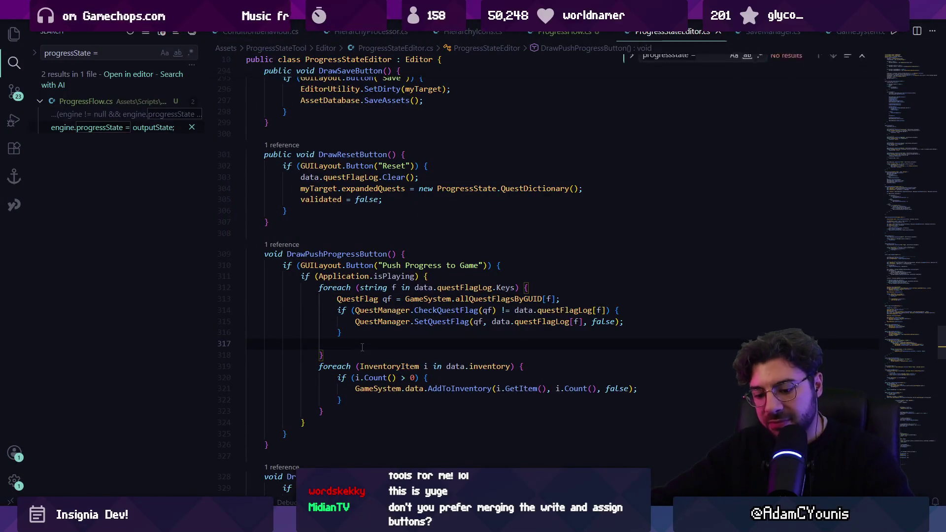
type("assign")
scroll(362, 347, "down", 10)
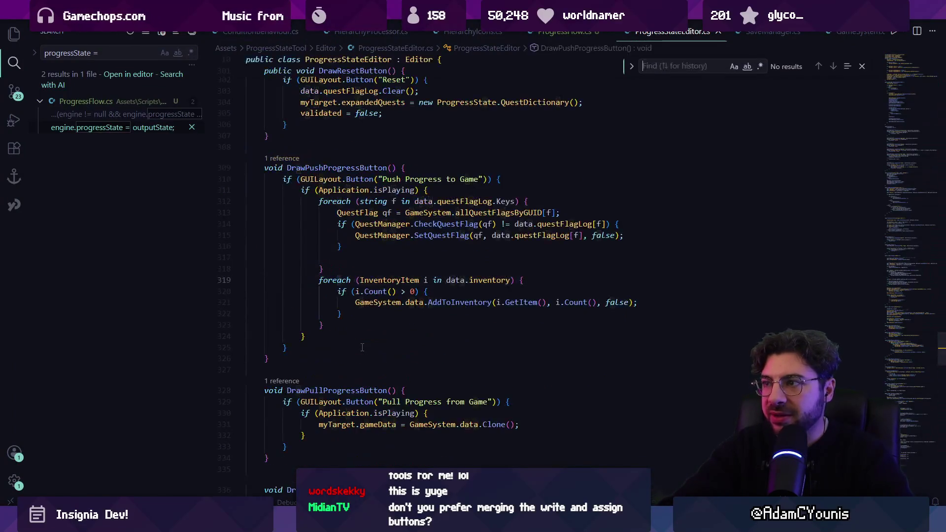
left_click(564, 31)
key("ctrl+f")
type("assign")
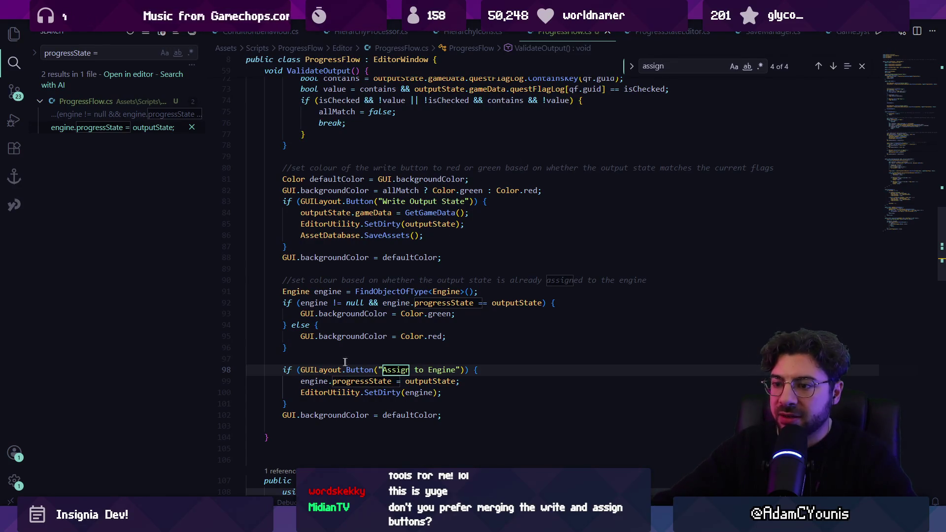
- Add blank lines after AssetDatabase.SaveAssets() in the Write Output State branch, undoing a trial paste
left_click_drag(297, 384, 471, 397)
key("ctrl+c")
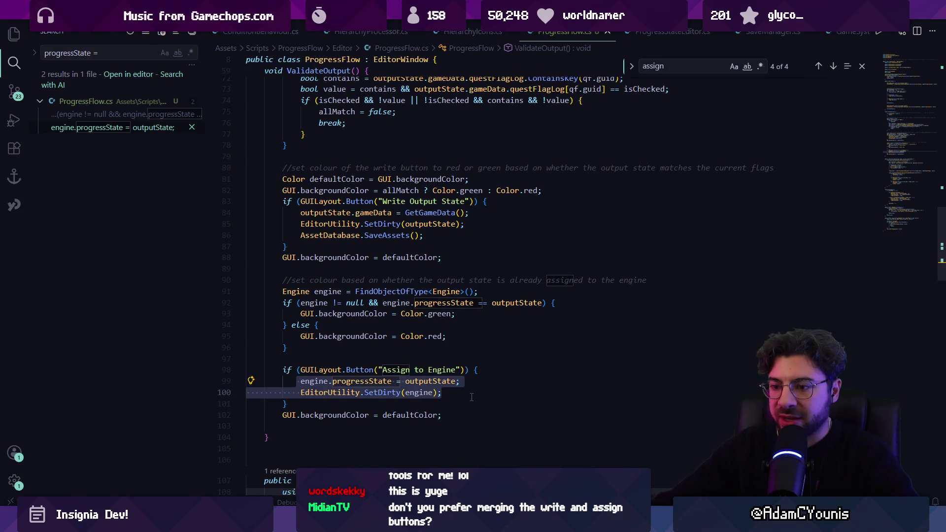
left_click(434, 239)
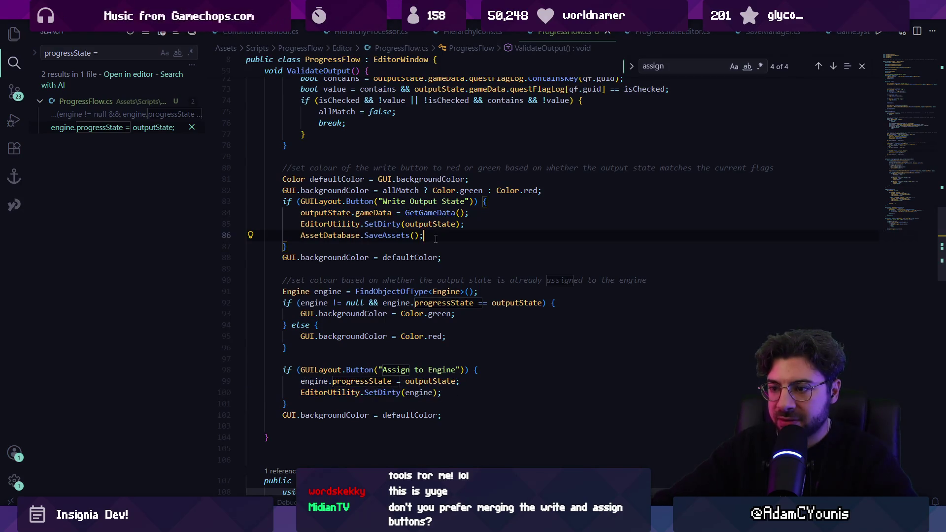
key("Return")
key("Return")
key("ctrl+v")
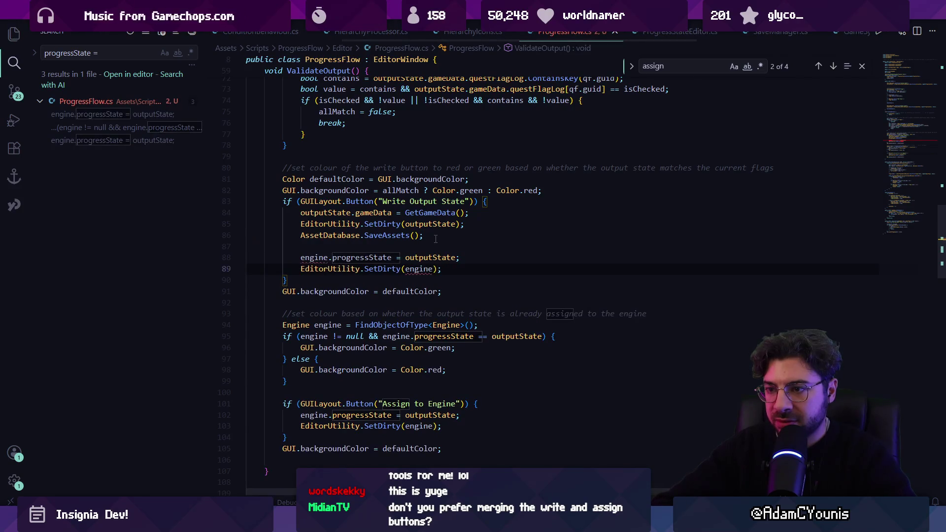
key("ctrl+z")
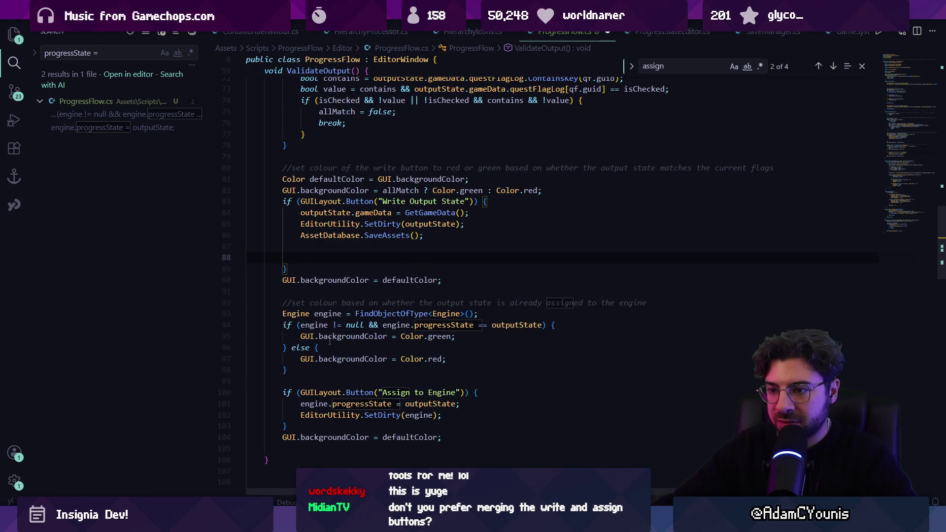
- Delete and then restore the button's if/else colour block, ending on the write-colour line
left_click_drag(278, 325, 355, 379)
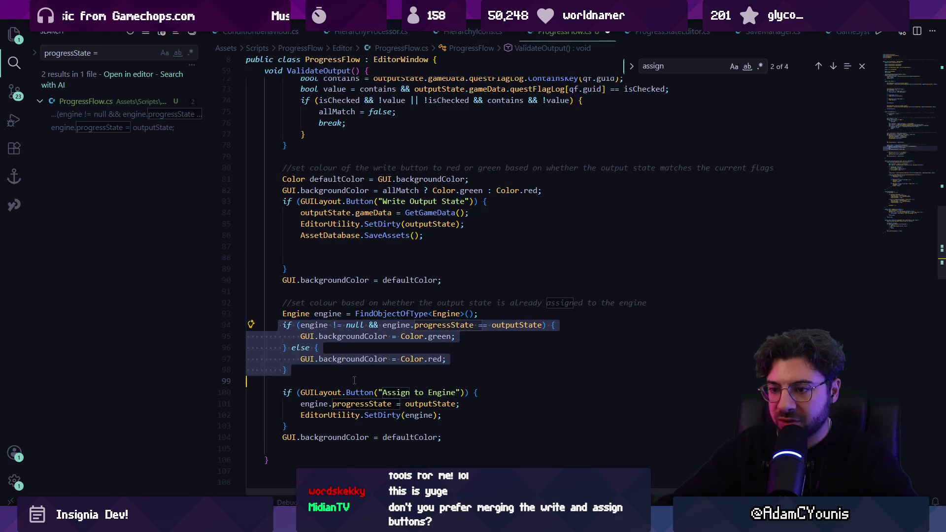
key("Delete")
key("Down")
key("Down")
key("Down")
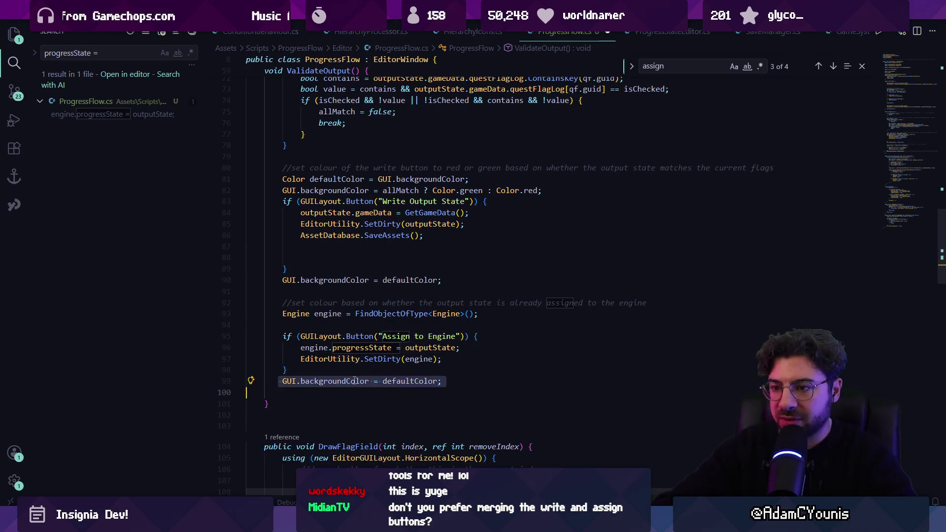
key("ctrl+x")
key("shift+Up")
key("shift+Up")
key("shift+Up")
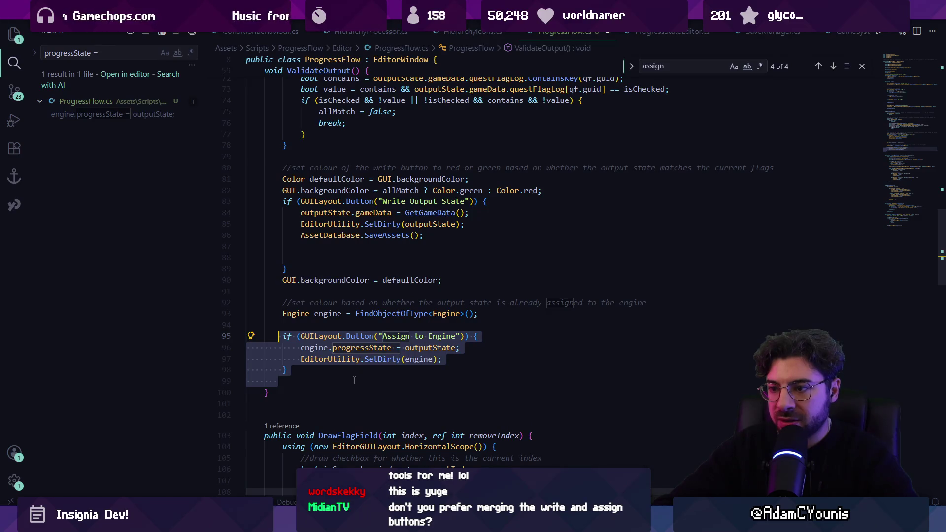
key("ctrl+z")
key("ctrl+z")
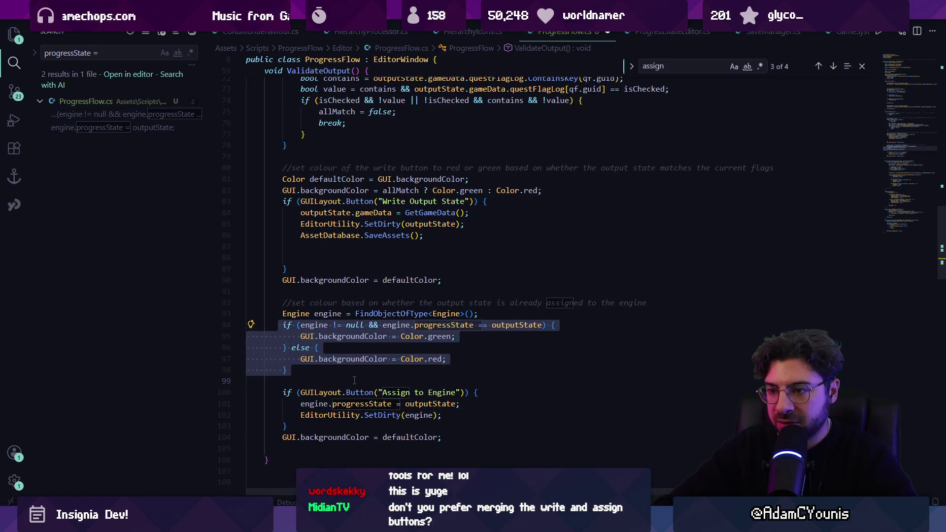
key("End")
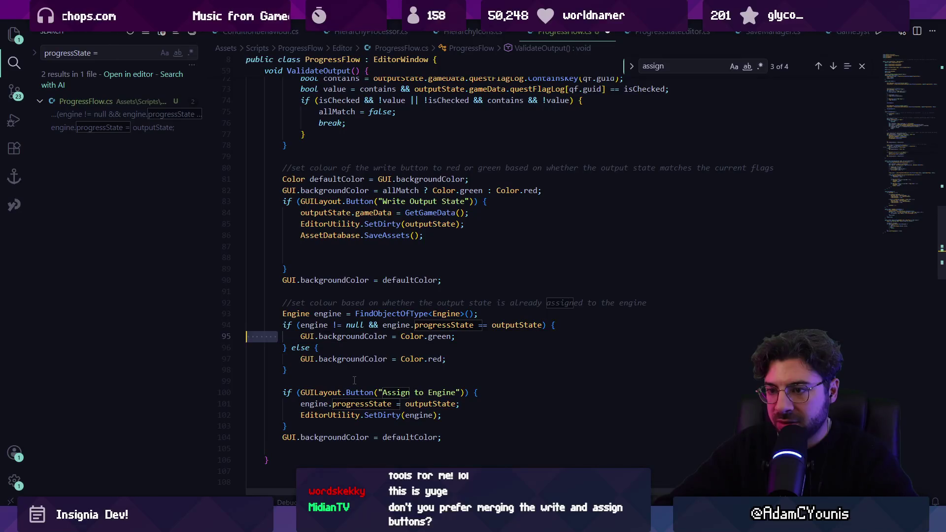
key("Up")
key("Down")
key("Home")
key("Right")
key("Right")
key("Right")
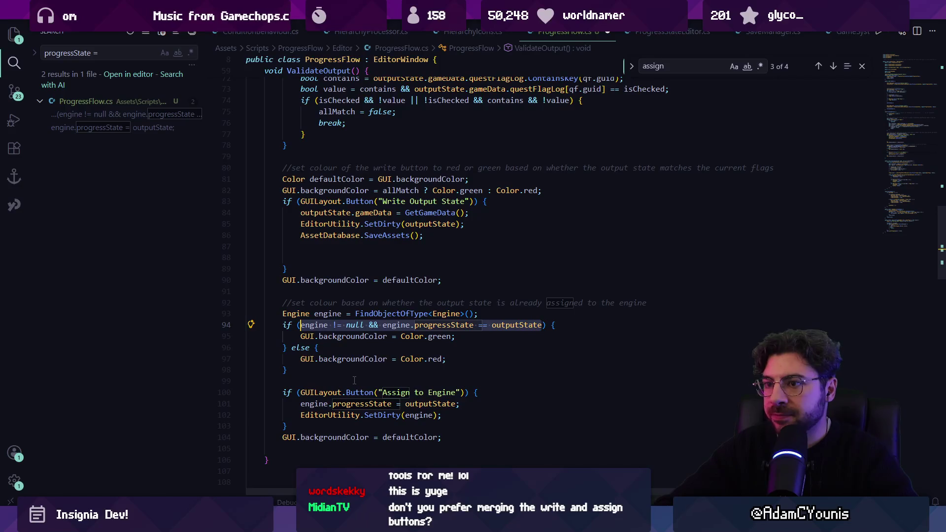
key("Escape")
left_click(563, 193)
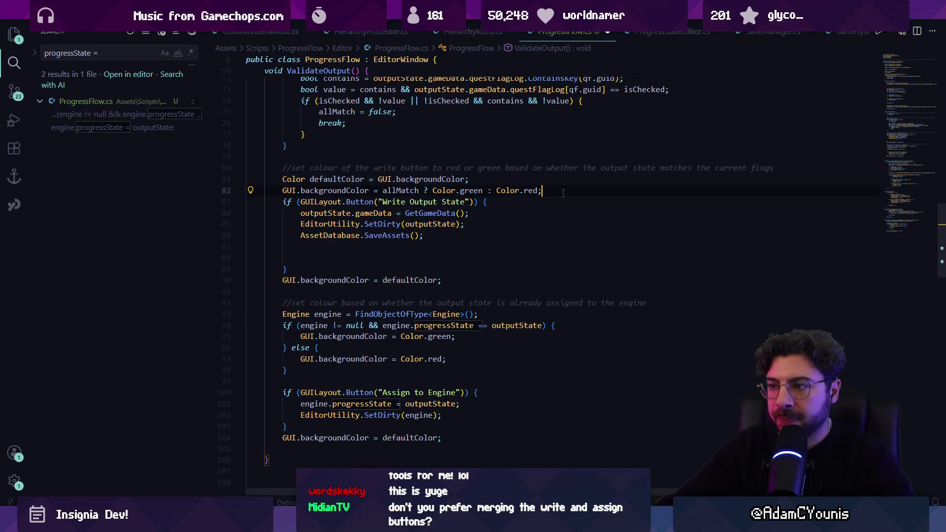
- Draft a bool assigned declaration below the write-colour line, then erase the attempts
key("Return")
key("Return")
key("Return")
type("bool assigned")
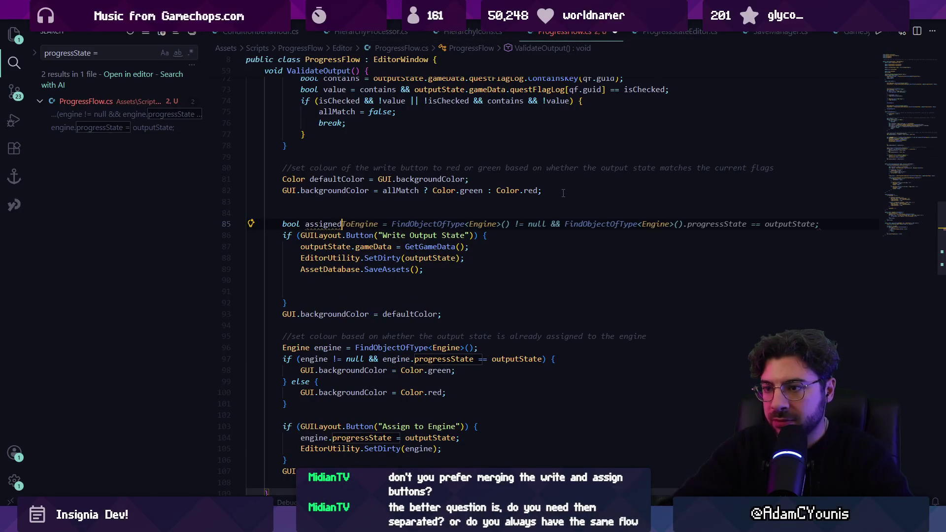
key("ctrl+Left")
key("Left")
key("shift+Home")
key("shift+End")
key("BackSpace")
key("ctrl+v")
key("ctrl+z")
type("b")
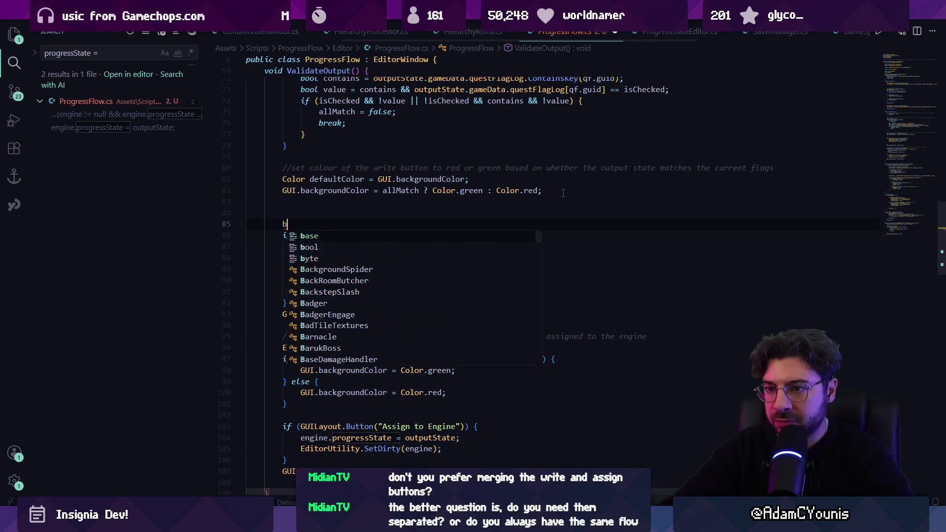
type("ool assignedTo")
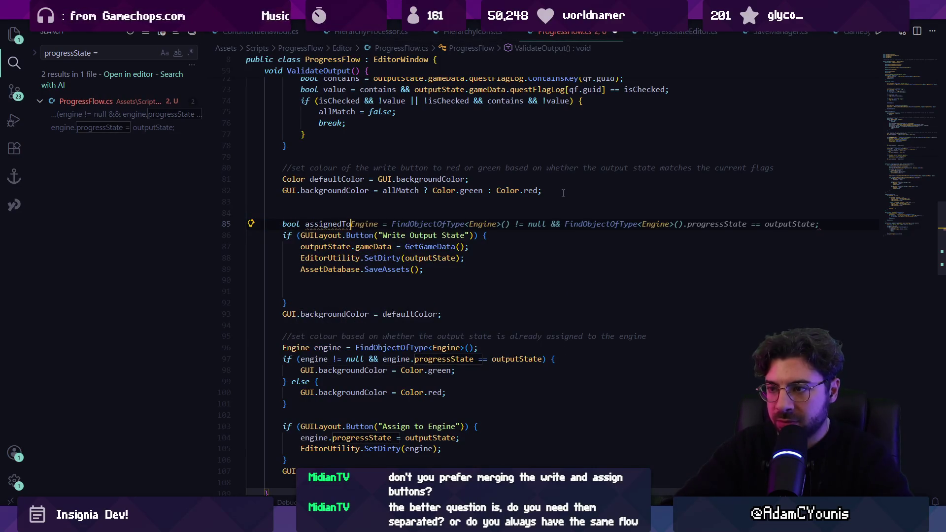
key("BackSpace")
key("BackSpace")
key("BackSpace")
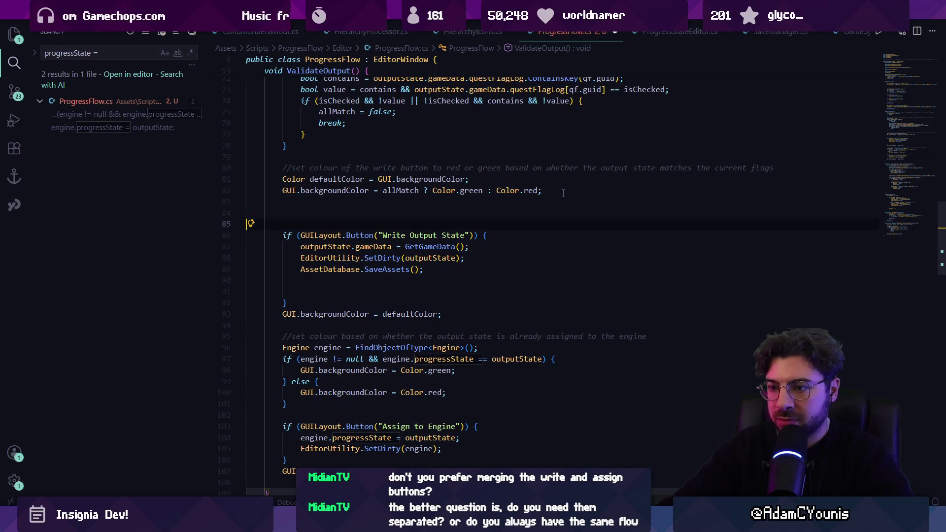
- Copy the FindObjectOfType engine lookup line and paste it above the Write button
right_click(473, 339)
key("Escape")
double_click(389, 347)
triple_click(389, 348)
left_click(342, 202)
key("Down")
key("ctrl+v")
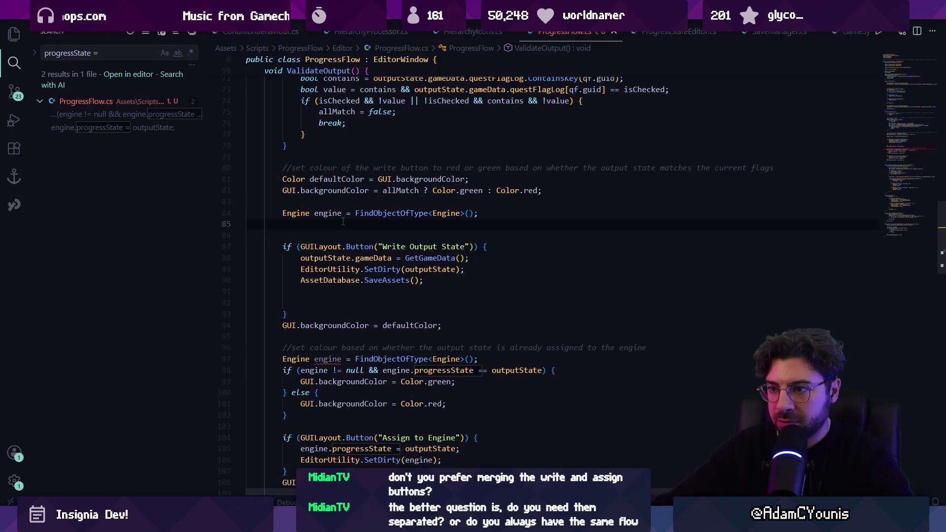
- Add bool isAssigned = engine != null && engine.progressState == outputState via autocomplete
type("bool as")
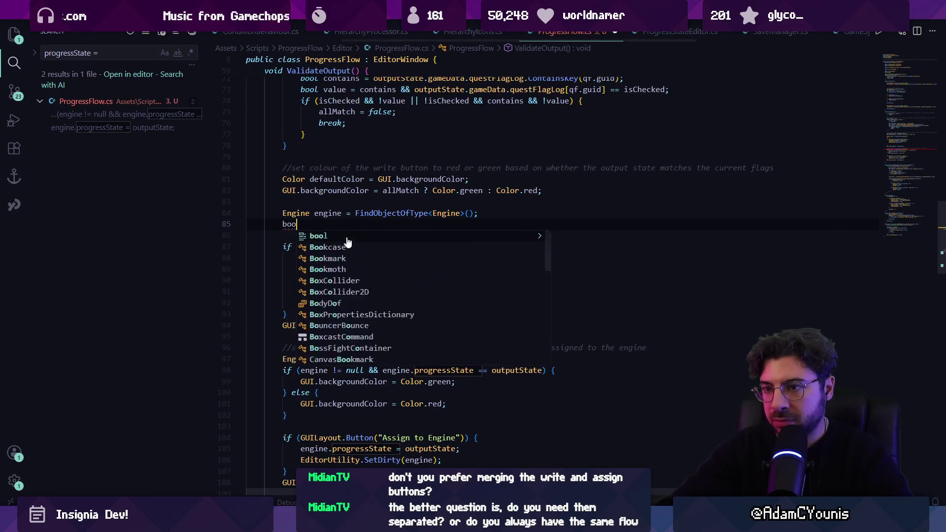
key("BackSpace")
key("BackSpace")
type("is")
key("Tab")
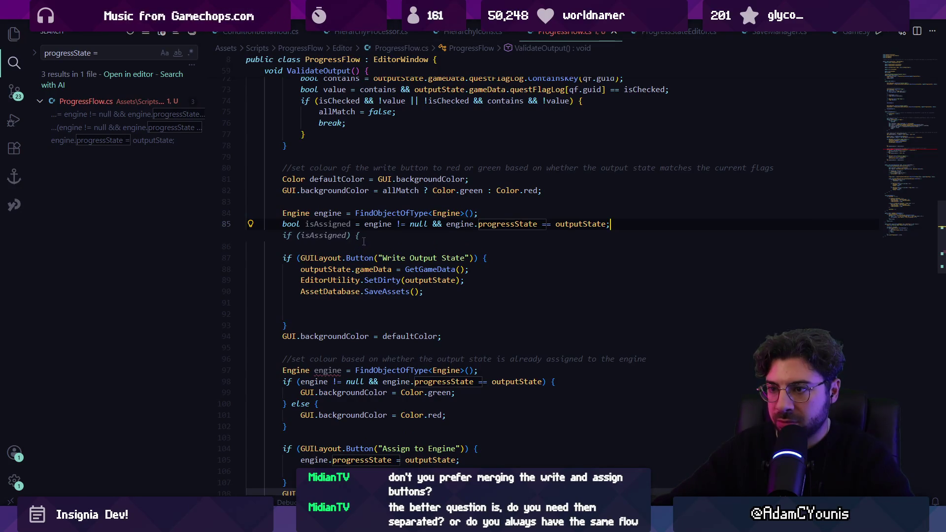
key("Escape")
- Move both lines above the colour comment and change the condition to allMatch && isAssigned
left_click_drag(632, 224, 262, 202)
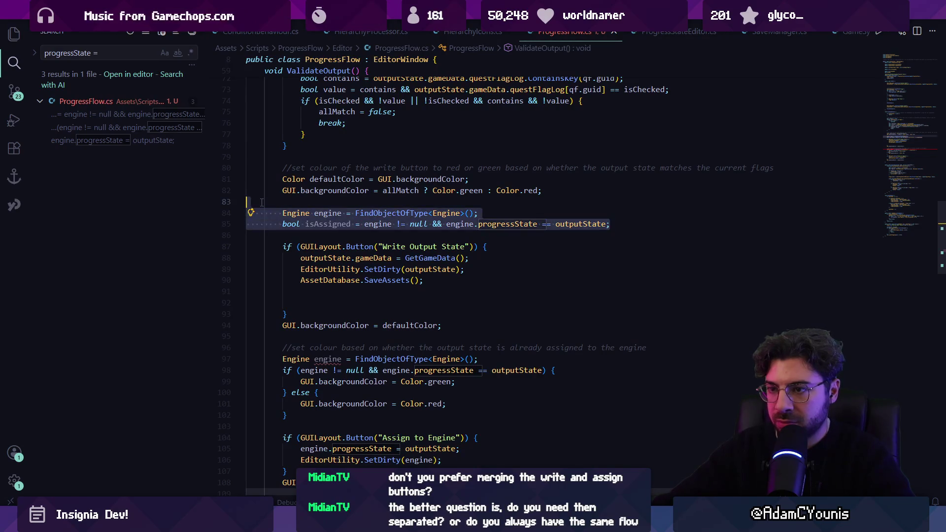
key("alt+Up")
key("alt+Up")
key("alt+Up")
key("Down")
key("Down")
key("Down")
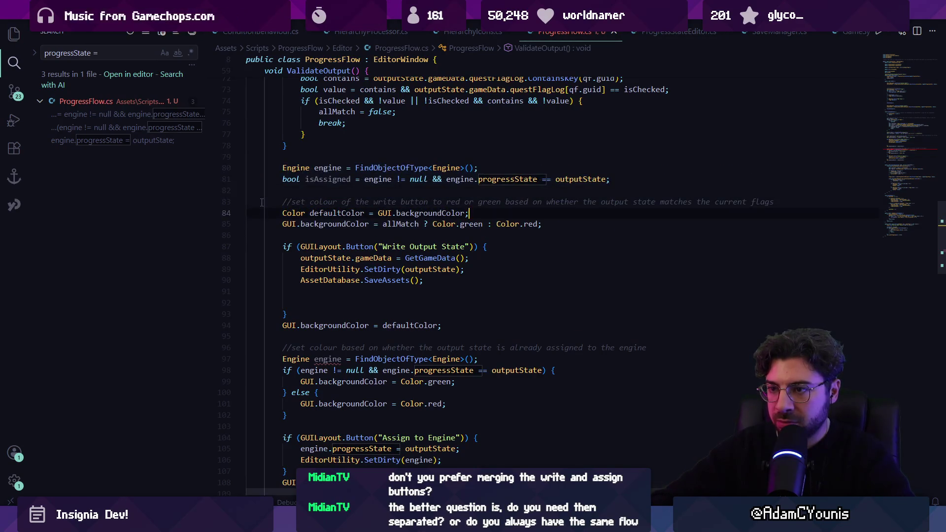
key("Home")
key("ctrl+Right")
key("ctrl+Right")
key("ctrl+Right")
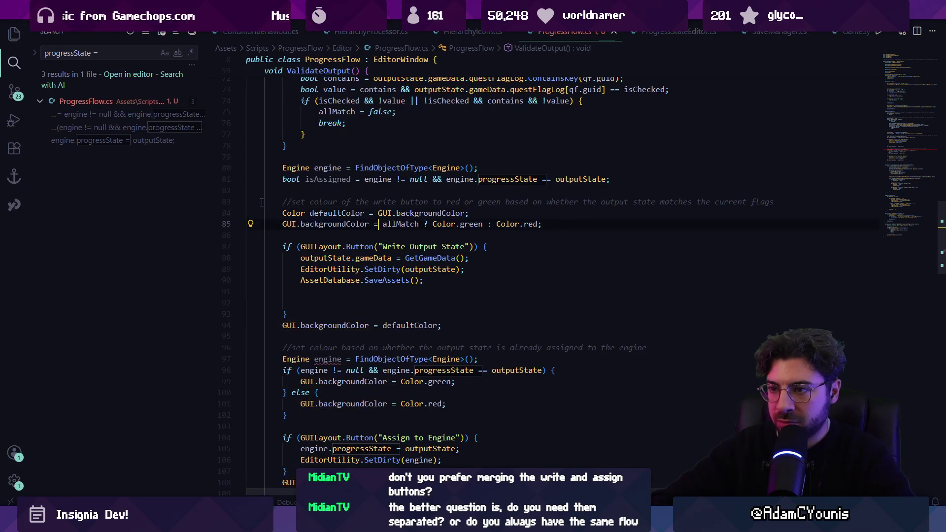
type("&& isAssigned")
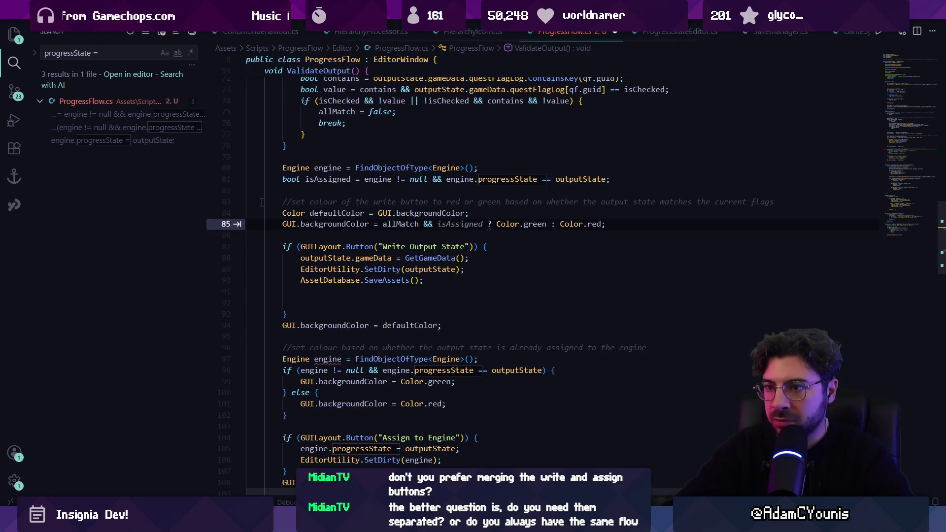
- Move the engine.progressState assignment and SetDirty(engine) lines into the Write Output State block
left_click(295, 302)
scroll(275, 330, "down", 1)
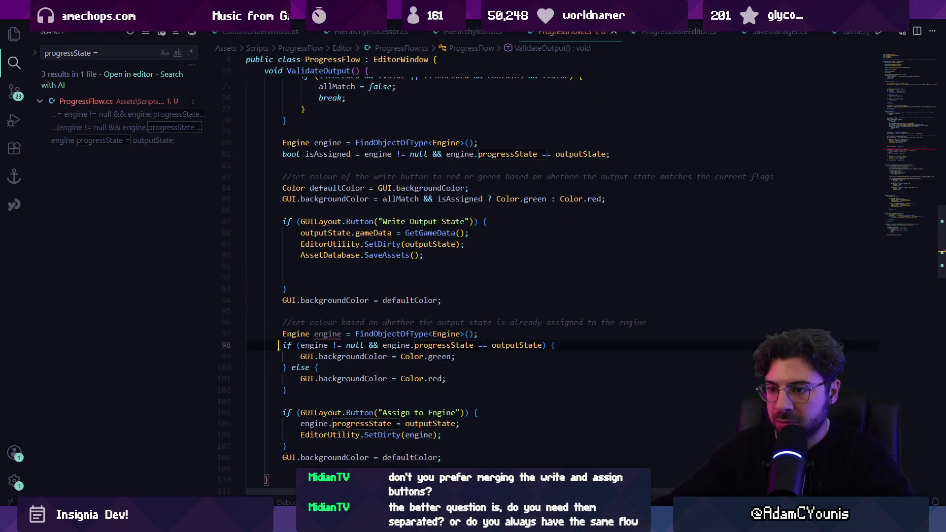
left_click_drag(287, 423, 456, 438)
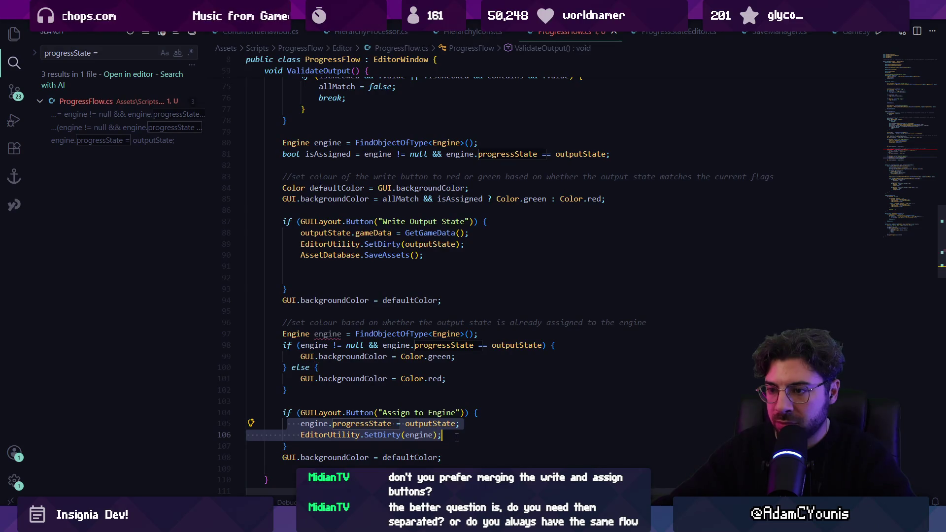
key("ctrl+x")
left_click(481, 249)
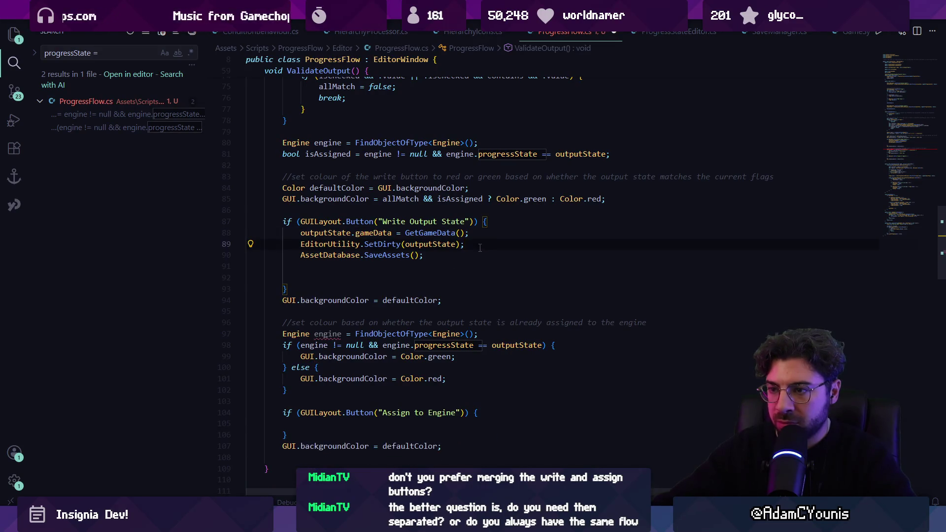
key("Return")
key("Return")
key("ctrl+v")
key("Return")
key("Return")
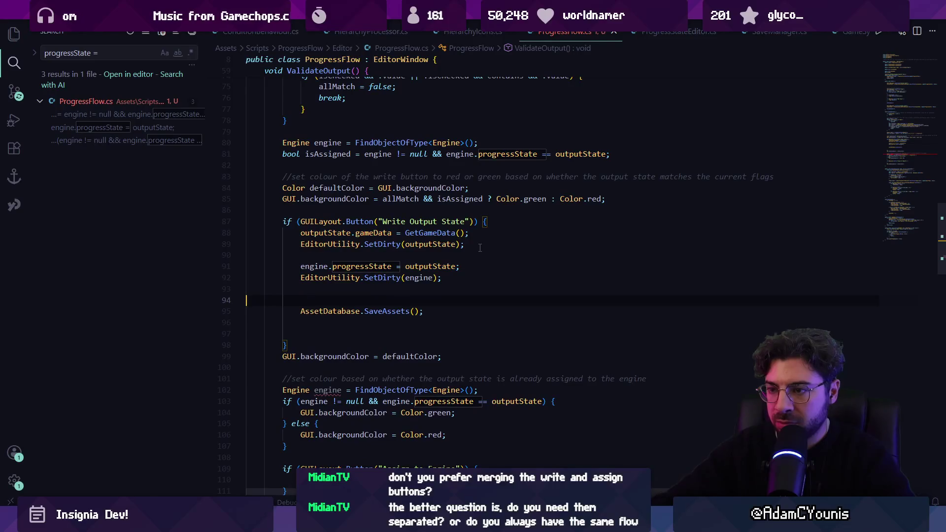
key("BackSpace")
- Delete the old Assign to Engine section and its leftover empty line
scroll(376, 299, "down", 2)
mouse_move(248, 281)
left_mouse_down()
mouse_move(492, 318)
mouse_move(501, 413)
left_mouse_up()
key("BackSpace")
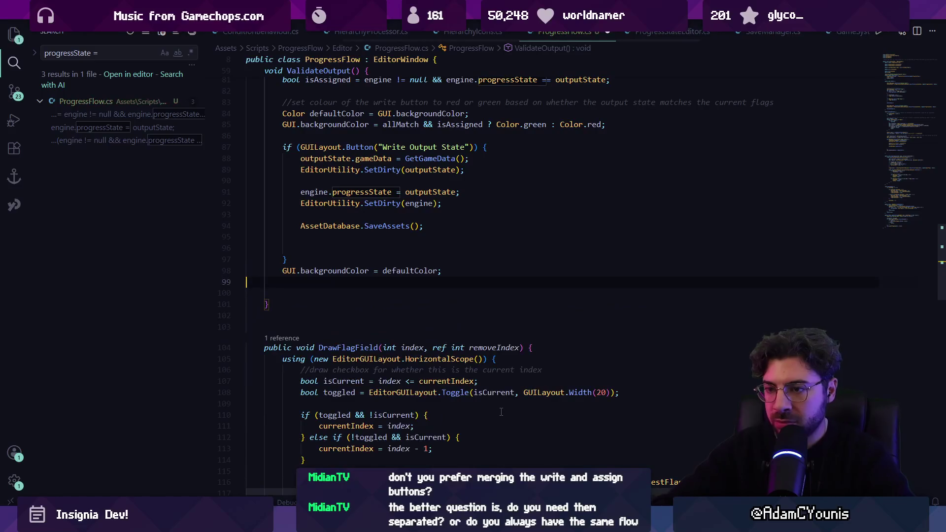
key("BackSpace")
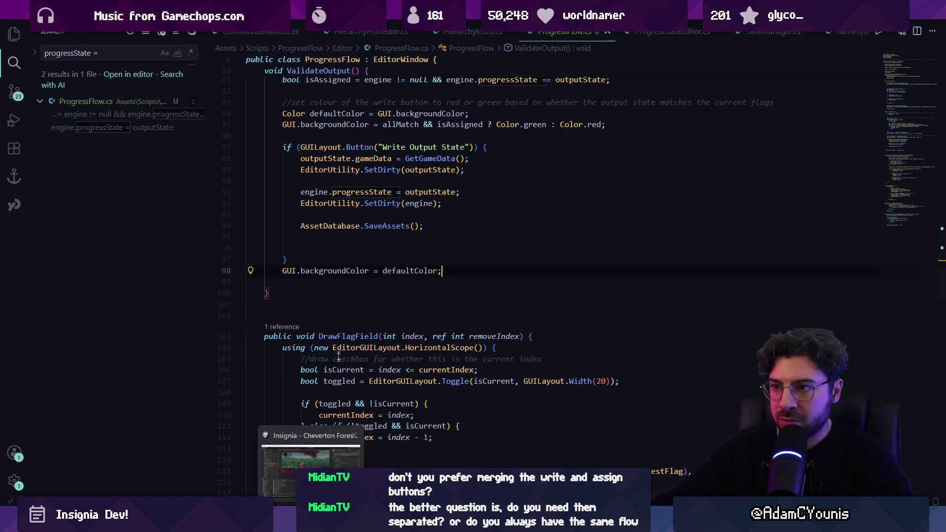
- Change the button label to "Write to Output State", save ProgressFlow.cs, and switch to Unity
scroll(374, 246, "up", 2)
left_click(383, 222)
key("ctrl+shift+Right")
key("ctrl+shift+Right")
key("ctrl+shift+Right")
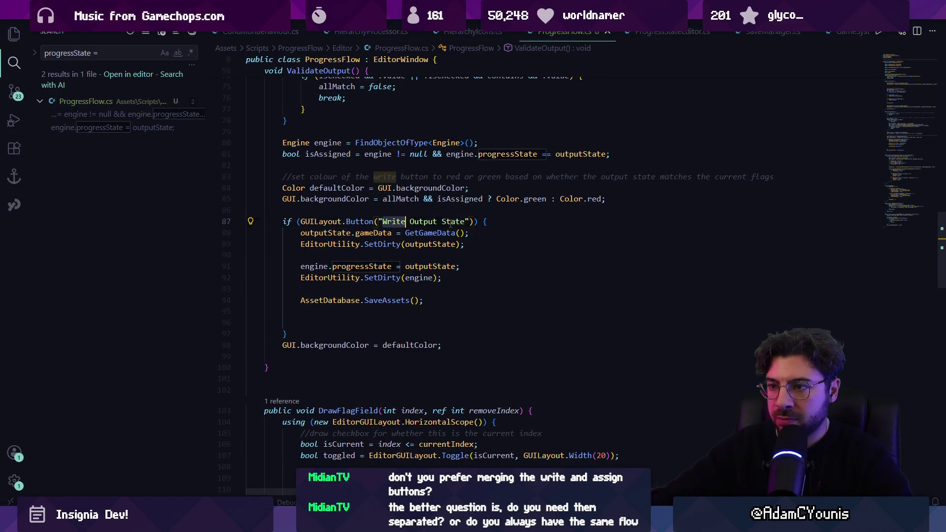
type("Assign to")
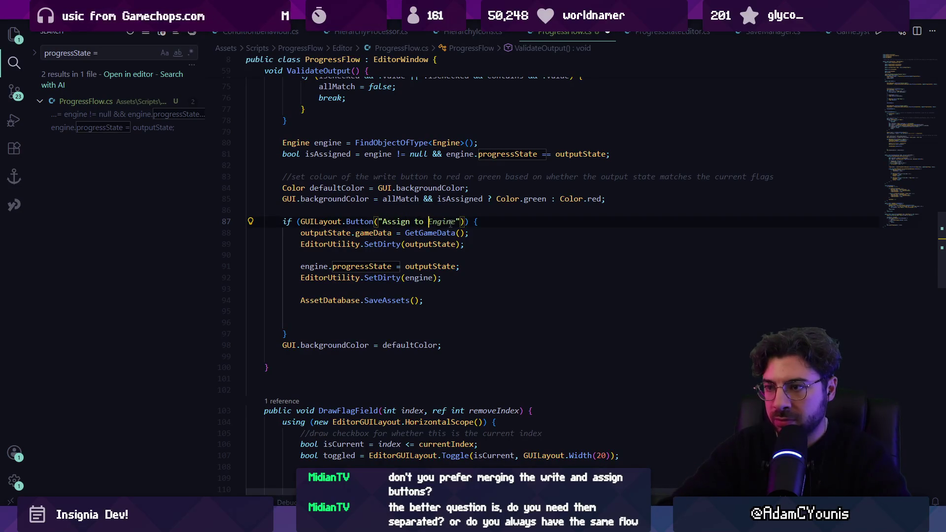
type(" State")
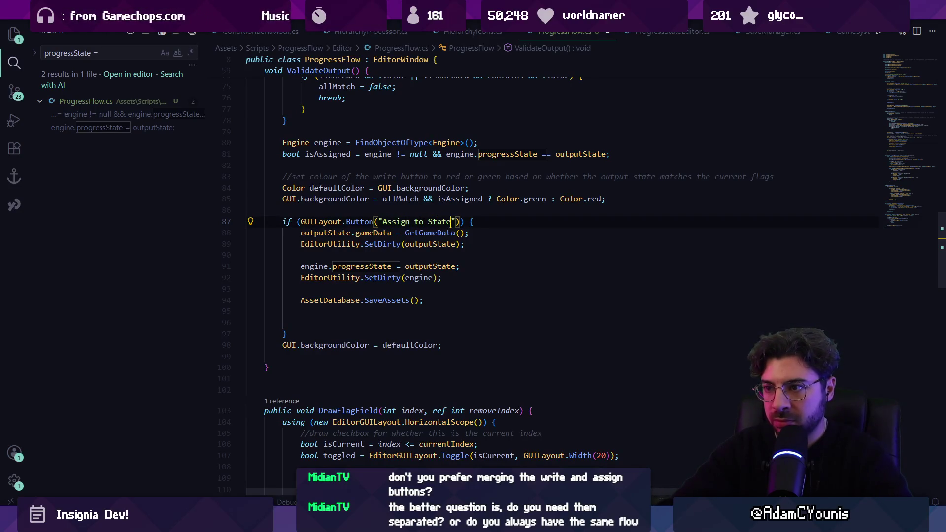
key("ctrl+shift+Left")
key("ctrl+shift+Left")
key("BackSpace")
key("ctrl+z")
key("ctrl+z")
key("ctrl+z")
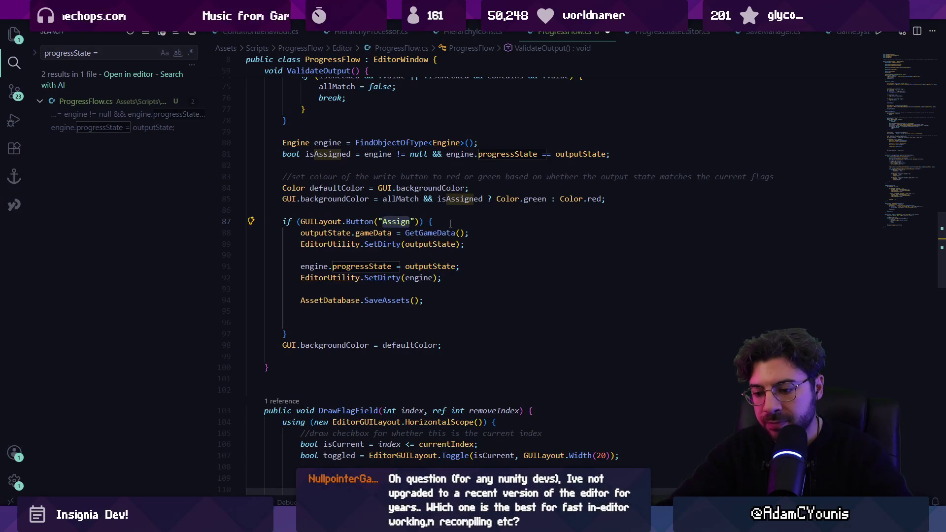
type("Write to Output State")
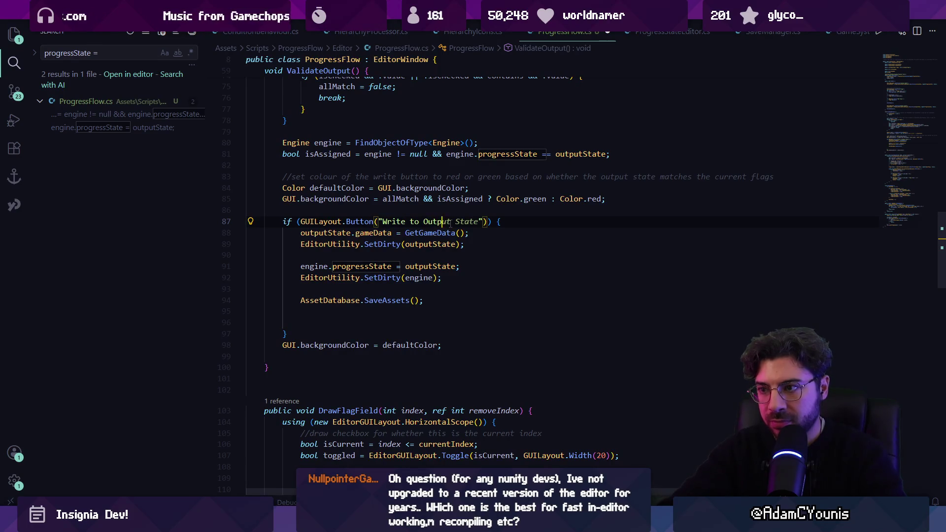
type("utState")
key("Left")
key("Left")
key("Left")
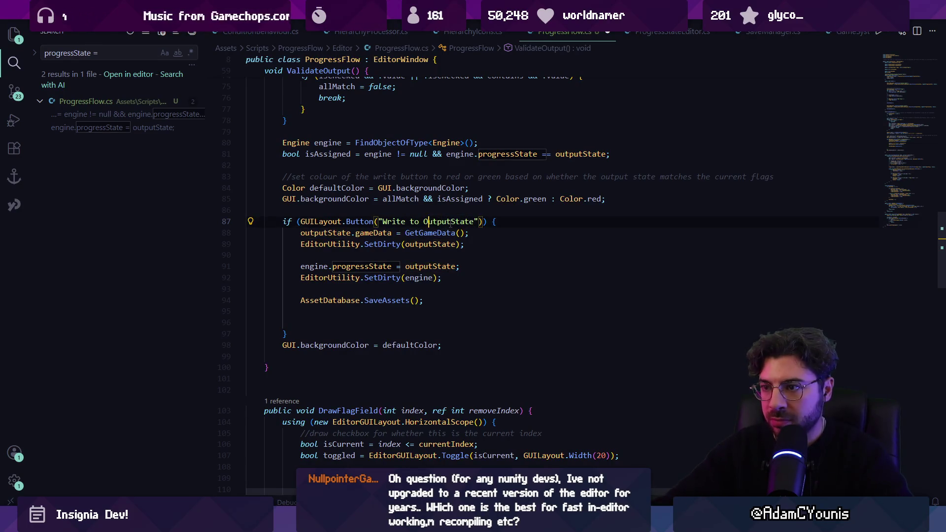
key("ctrl+s")
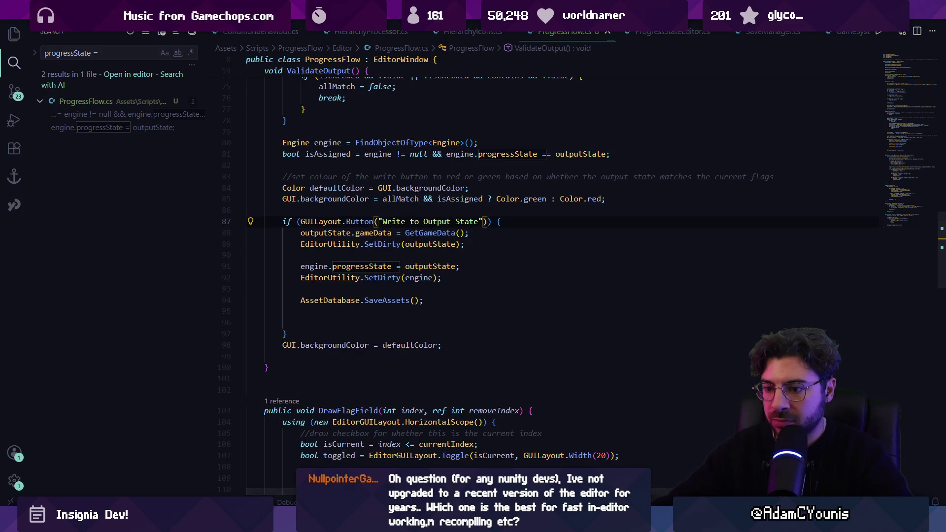
key("alt+Tab")
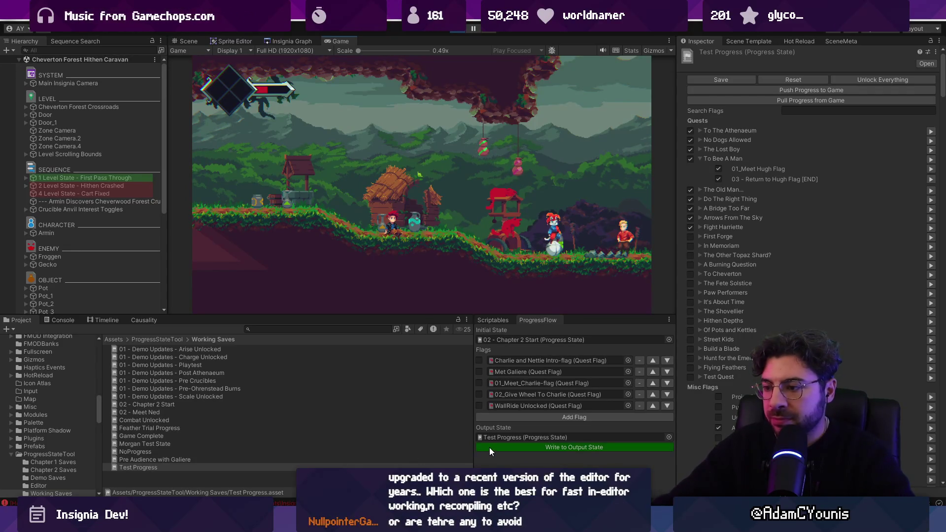
- Check the green Write to Output State button in Unity's ProgressFlow panel, then return to VS Code
mouse_move(333, 512)
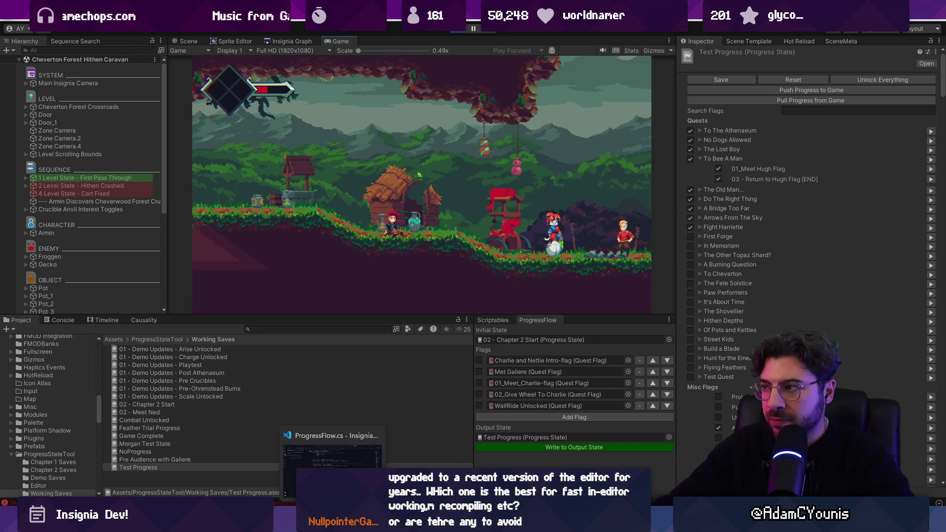
key("alt+Tab")
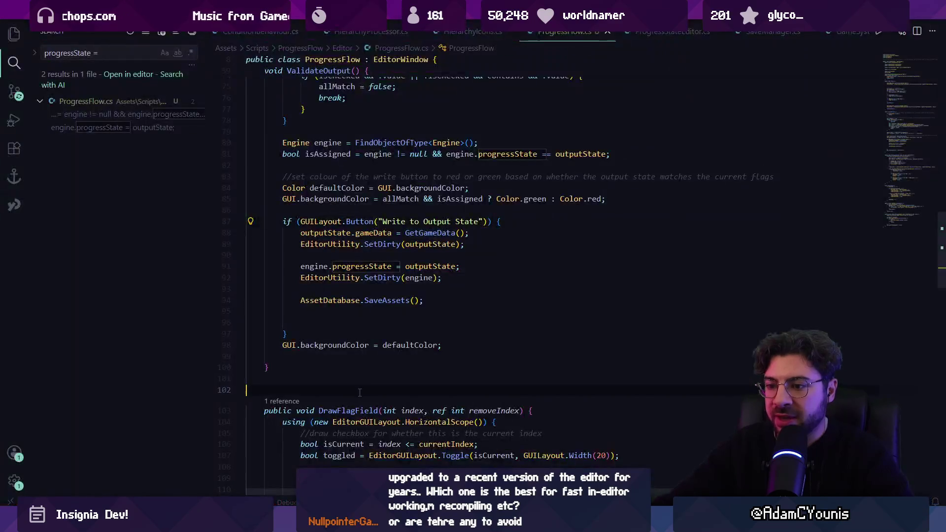
- Open ProgressStateEditor.cs and jump to the DrawPushProgressButton definition
key("ctrl+p")
type("progressst")
key("Return")
key("ctrl+f")
type("pushprop")
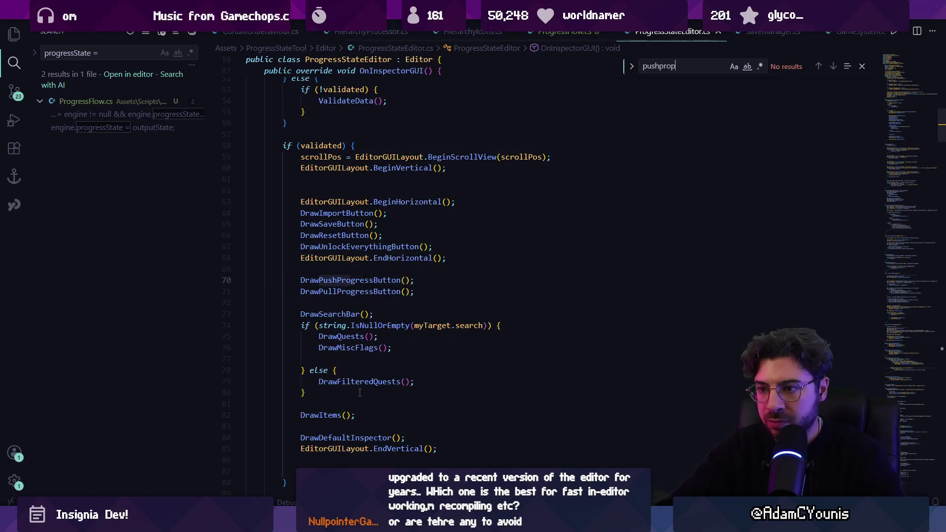
key("Escape")
key("F12")
- Replace the inline push-progress loops with a PushProgress(myTarget) call and save
left_click(319, 227)
key("Home")
left_click(320, 238)
left_click_drag(315, 238, 343, 365)
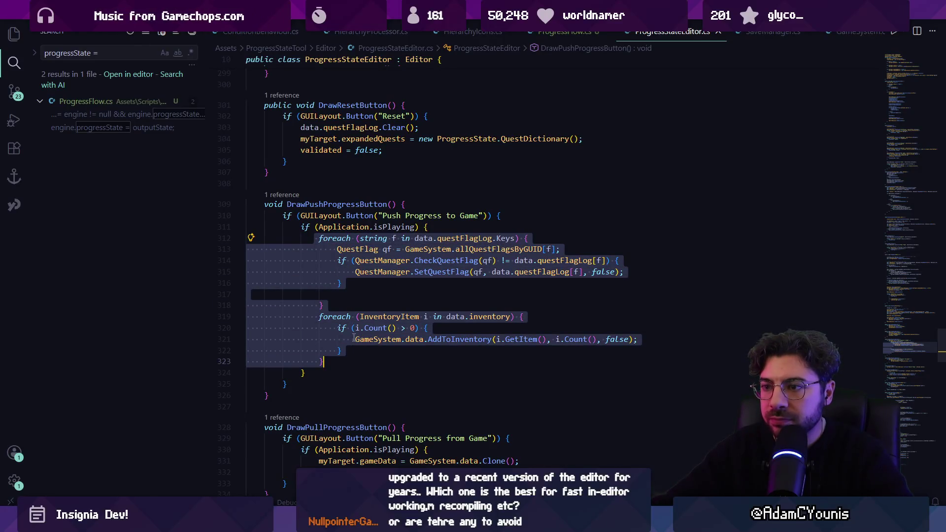
key("Delete")
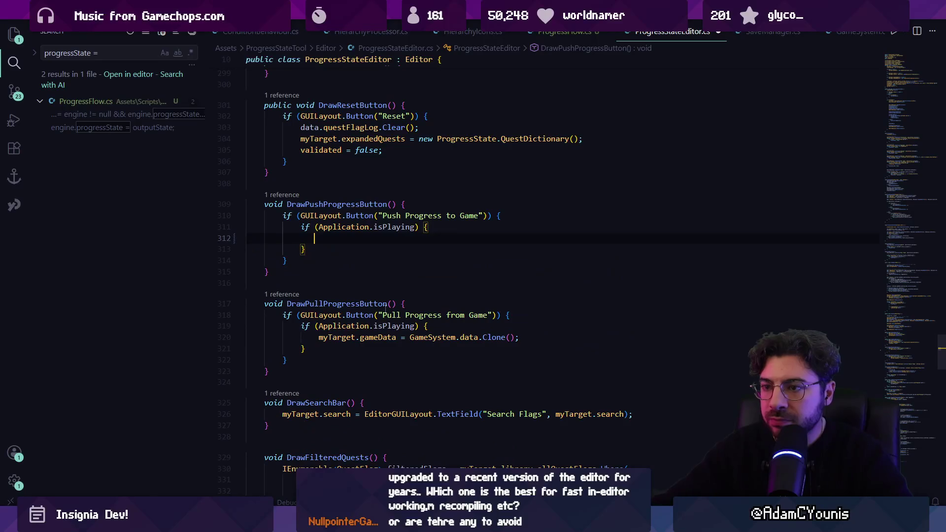
type("pubvli")
key("BackSpace")
key("BackSpace")
type("PushProgress(")
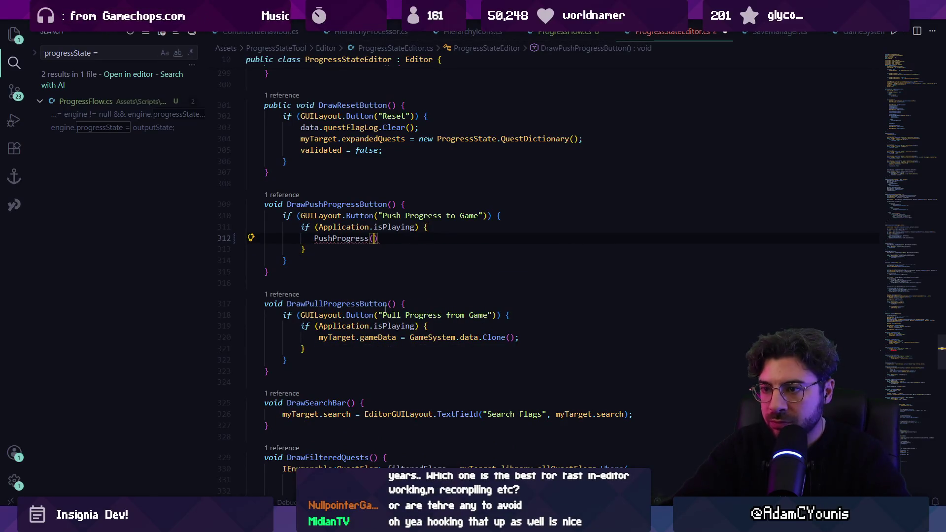
type("savedata")
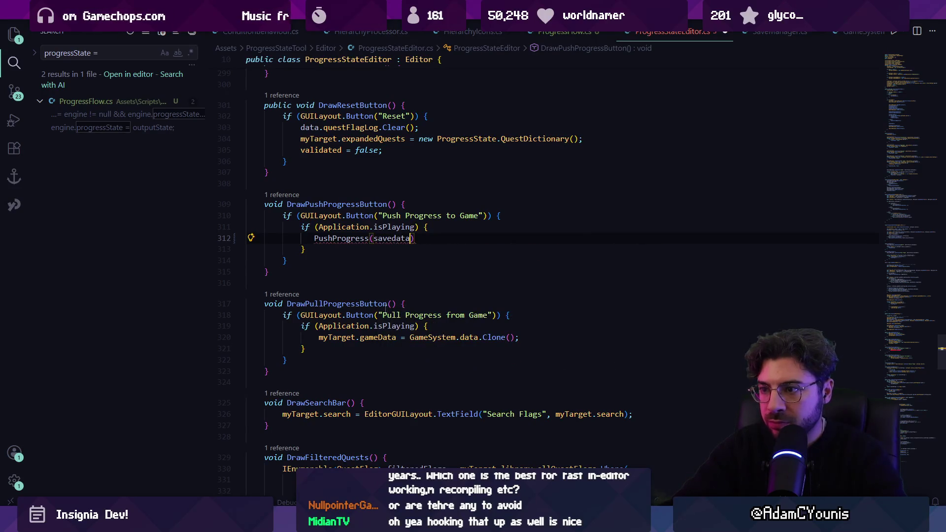
type("progress")
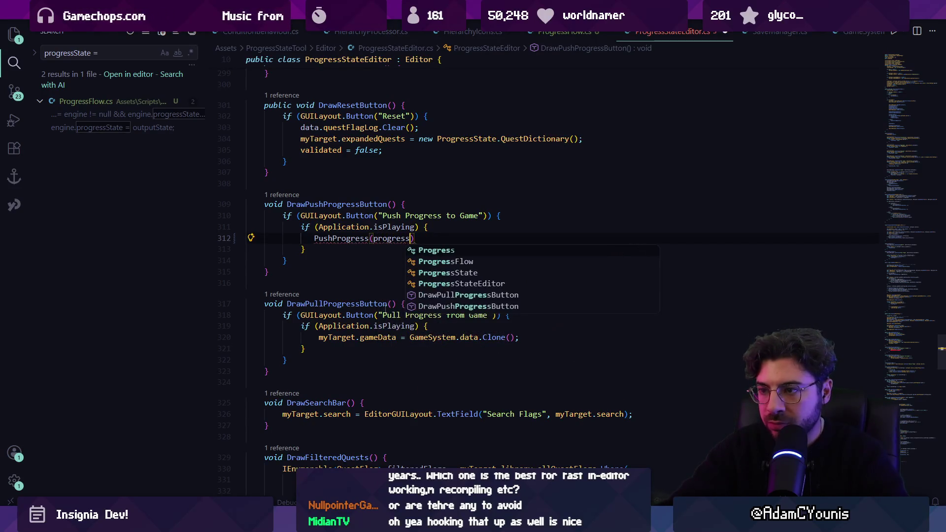
key("ctrl+z")
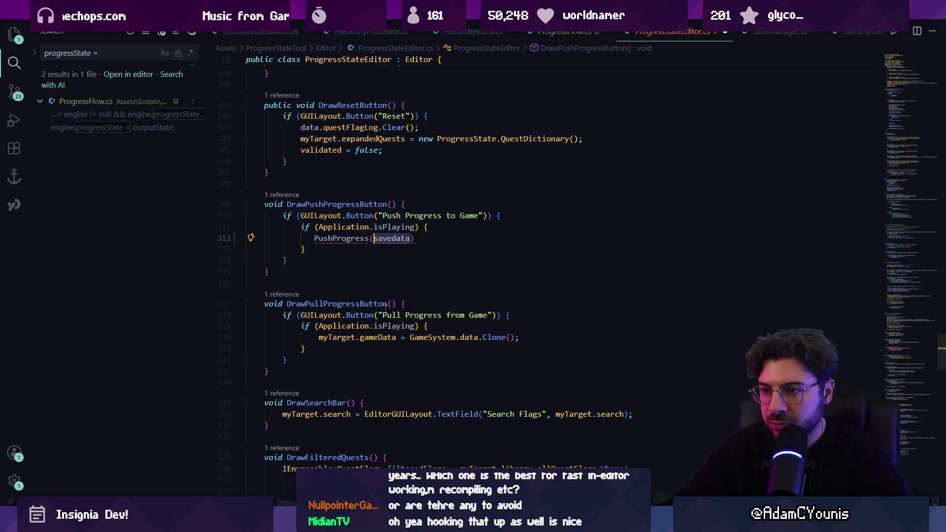
type("my")
key("Tab")
key("ctrl+s")
- Add a public static void PushProgress(GameData data) method and save
key("Down")
key("Down")
key("Down")
key("Return")
key("Return")
type("public v")
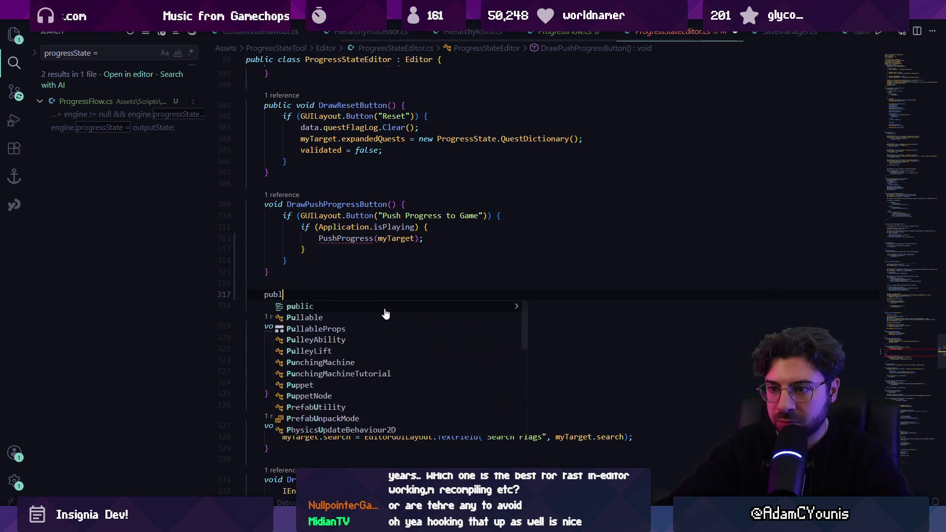
key("BackSpace")
type("statewic")
key("BackSpace")
key("BackSpace")
type("ic void P")
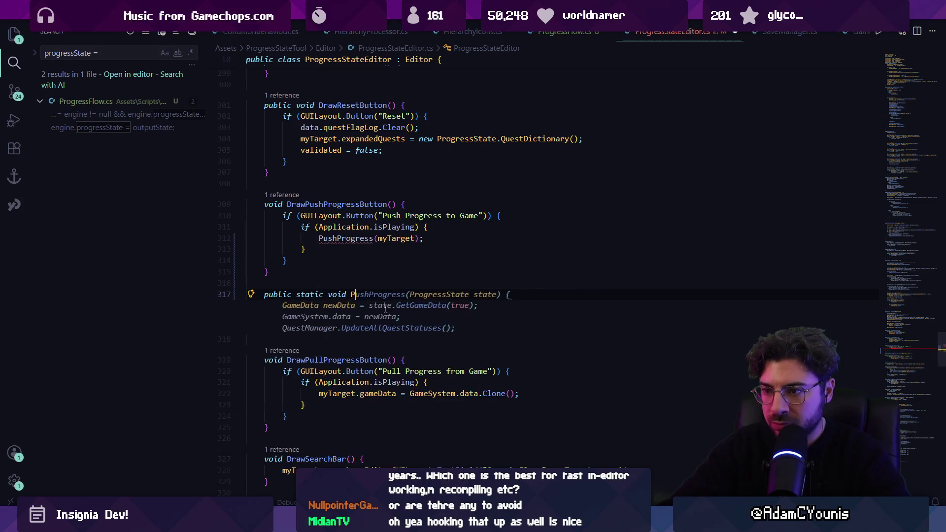
type("ushProgress")
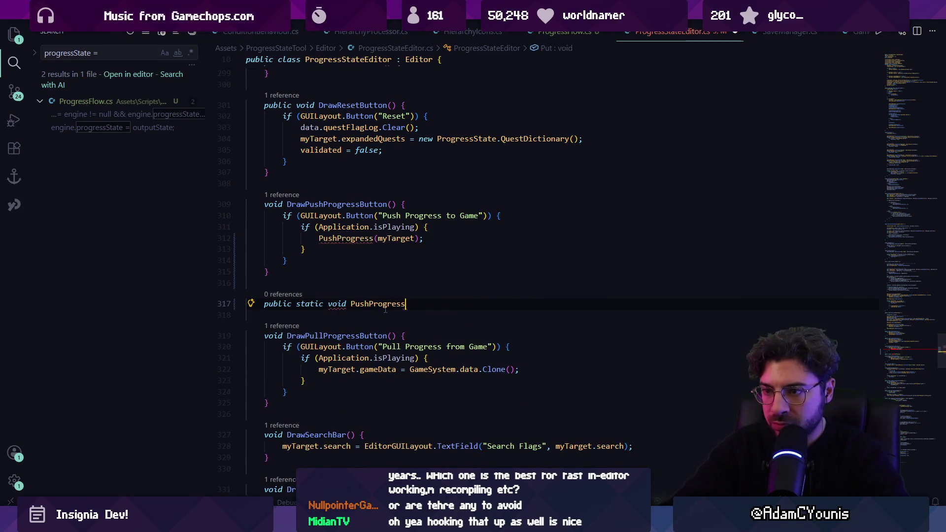
type("(){")
key("Tab")
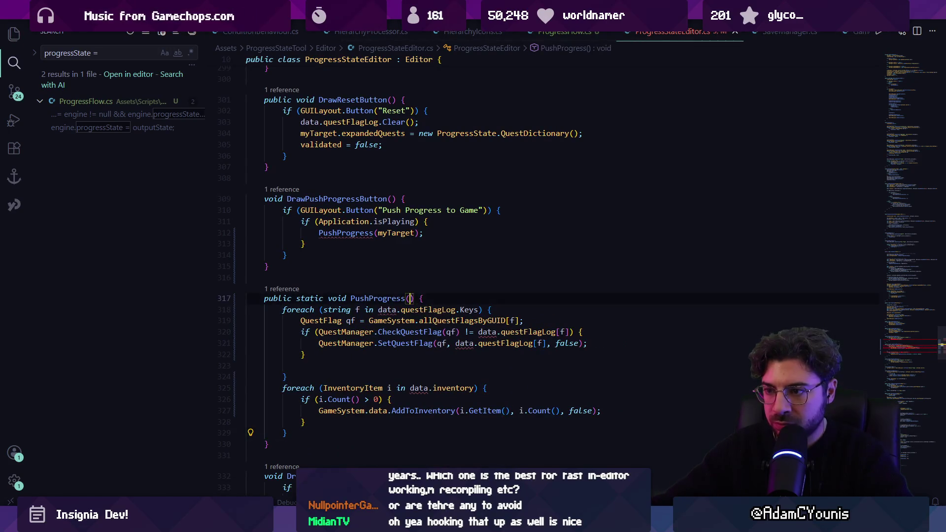
type("Ga")
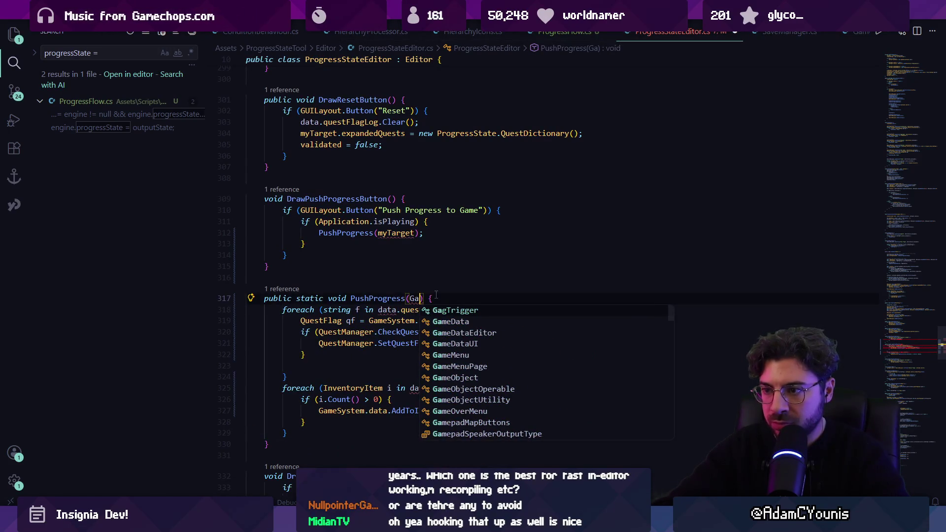
type("meData data")
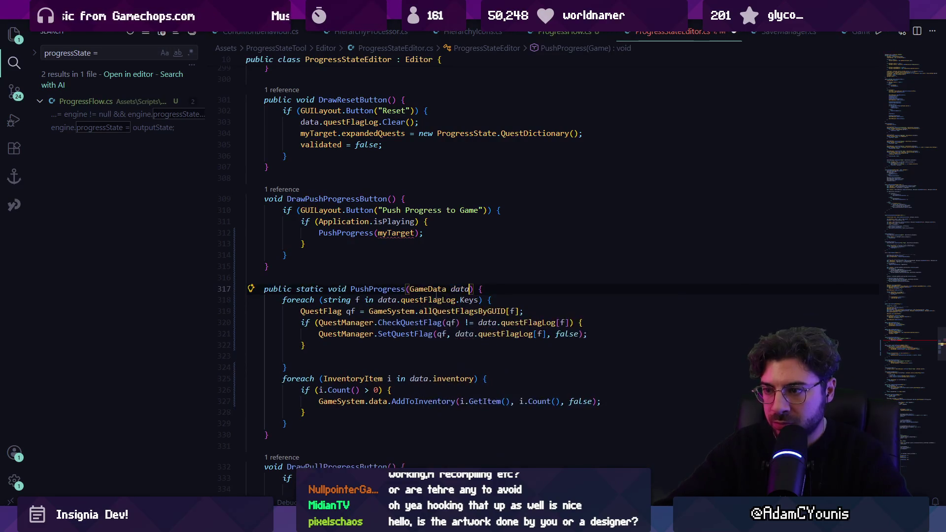
key("ctrl+s")
- Change the call's argument to myTarget.gameData, then show ProgressFlow.cs
left_click(416, 233)
type(".ga")
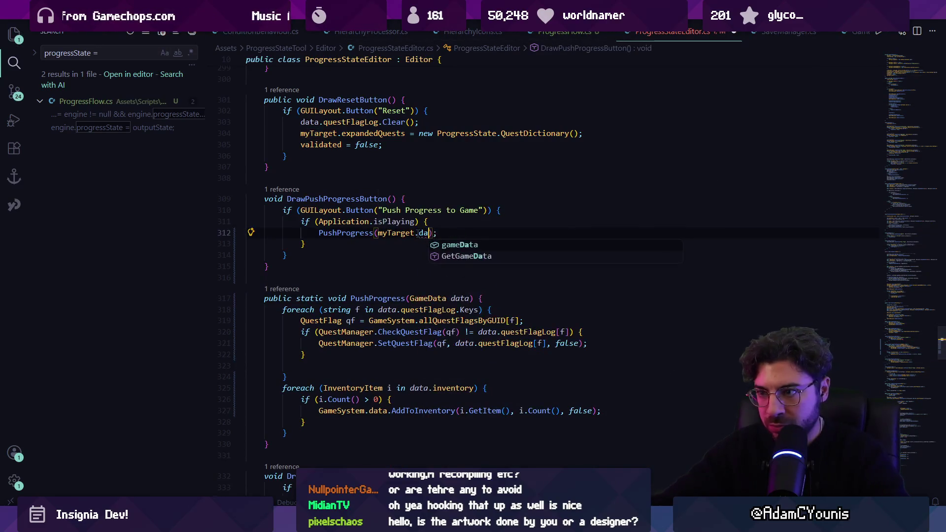
key("Tab")
scroll(379, 345, "down", 1)
left_click(322, 418)
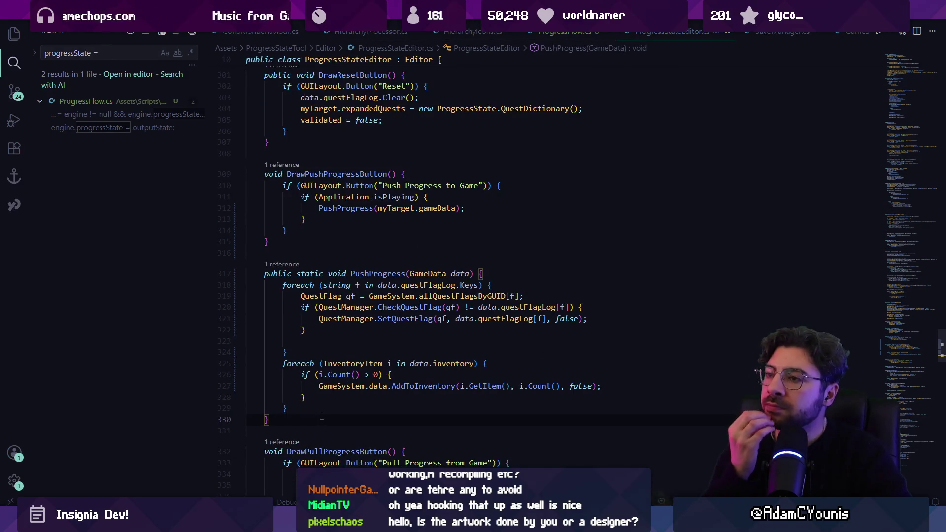
left_click(570, 40)
scroll(400, 279, "down", 3)
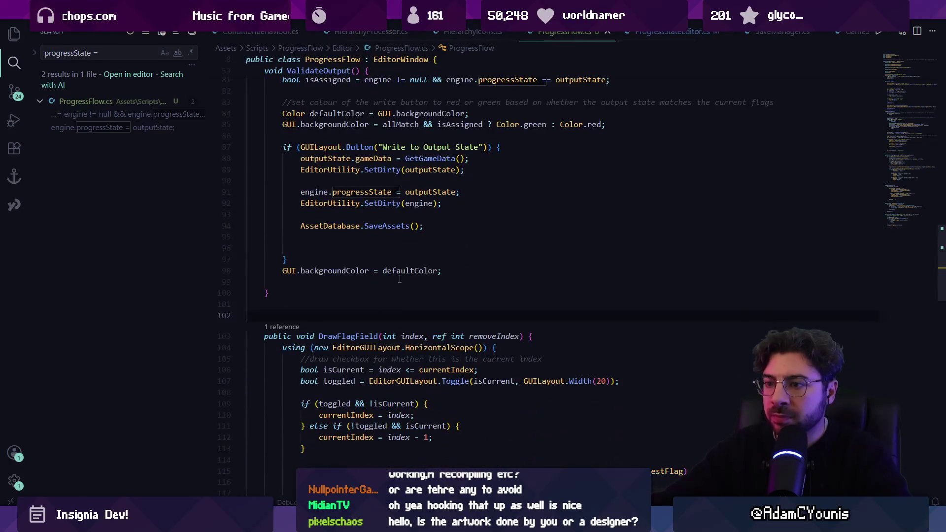
- Remove stray blank lines and open a new line above AssetDatabase.SaveAssets()
left_click(379, 280)
key("BackSpace")
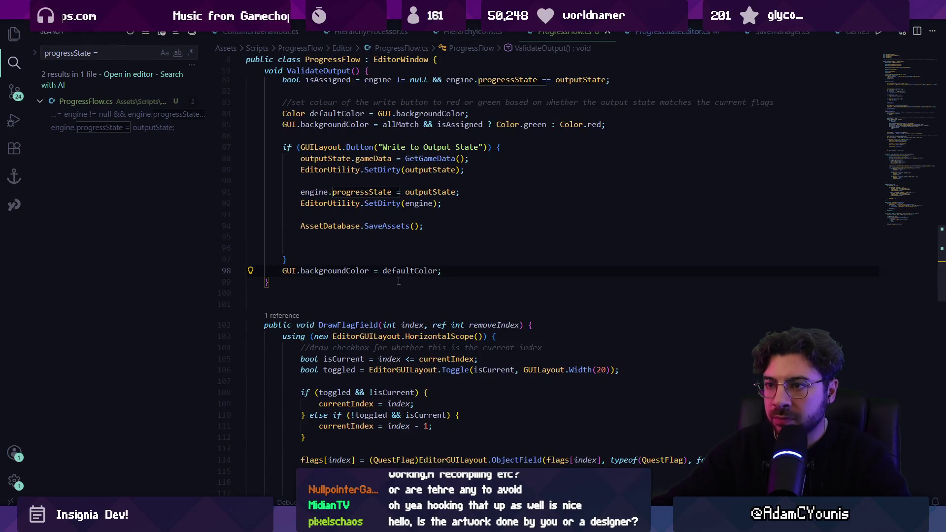
scroll(398, 281, "up", 4)
left_click(418, 263)
key("Down")
key("Down")
key("Down")
key("BackSpace")
key("BackSpace")
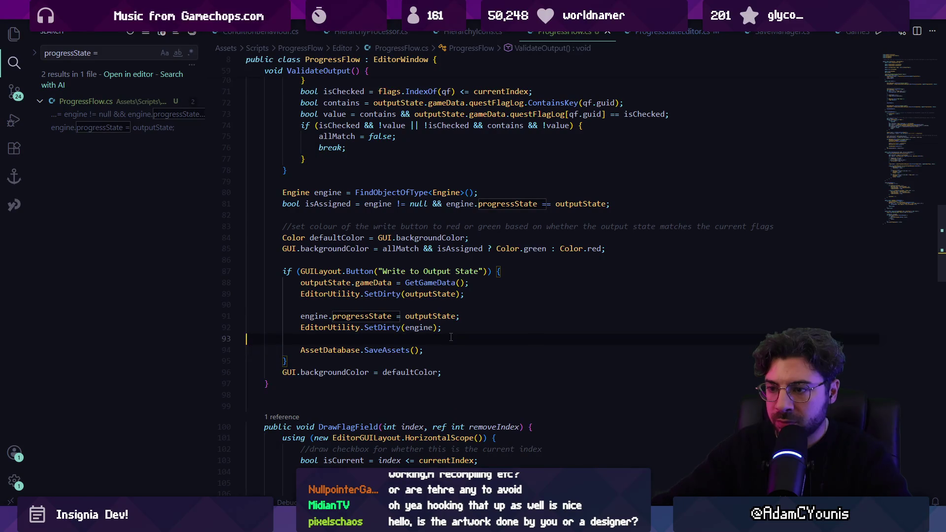
key("Return")
key("Return")
key("Up")
- Add ProgressStateEditor.PushProgress(outputState.gameData); above SaveAssets() and save
type("Progresssta")
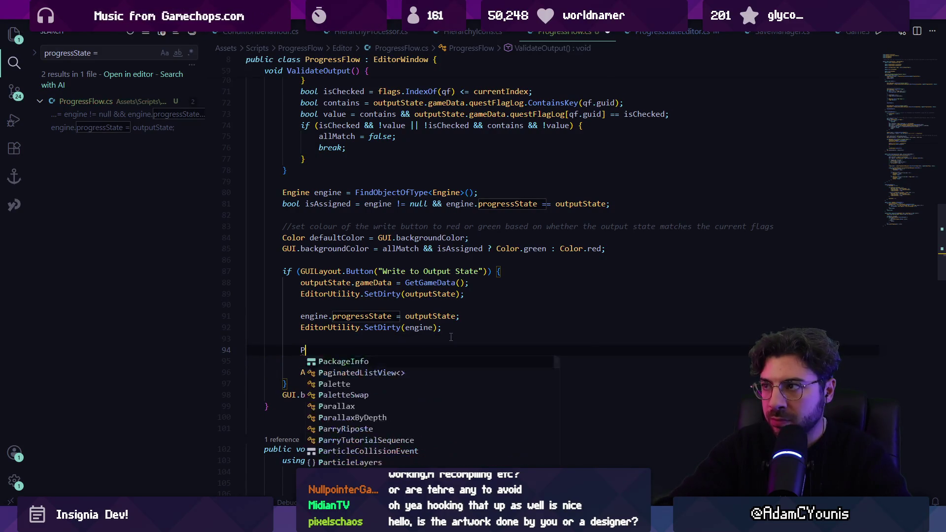
key("Left")
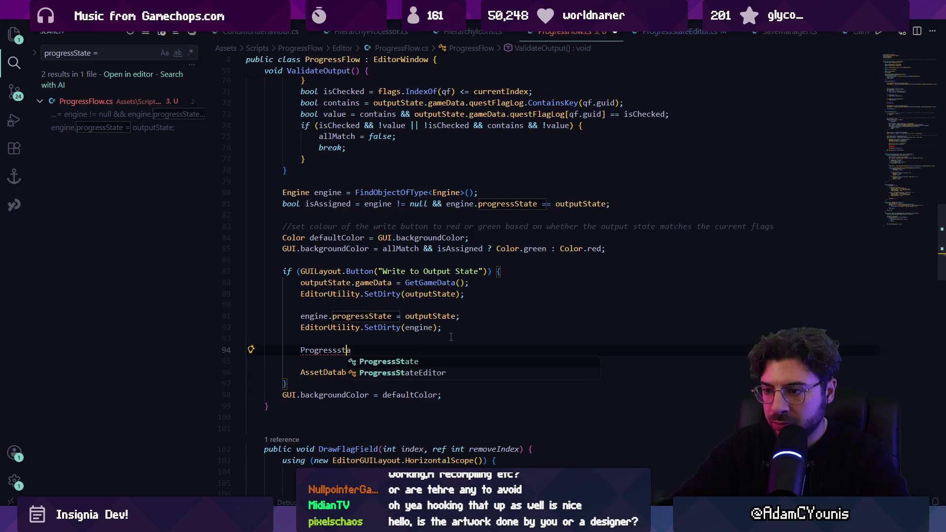
key("Down")
key("Tab")
type(".Push")
key("Tab")
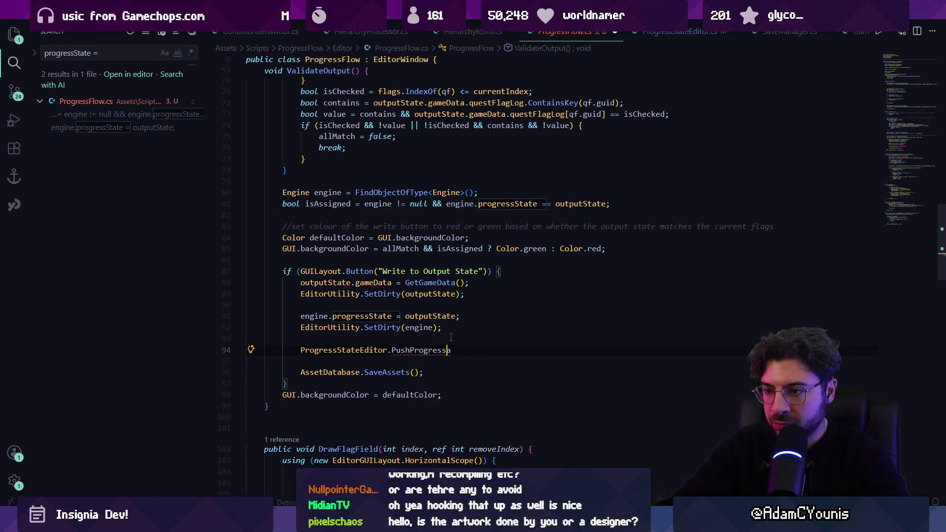
key("BackSpace")
type("(outputState);")
key("Left")
key("Left")
type(".gameData")
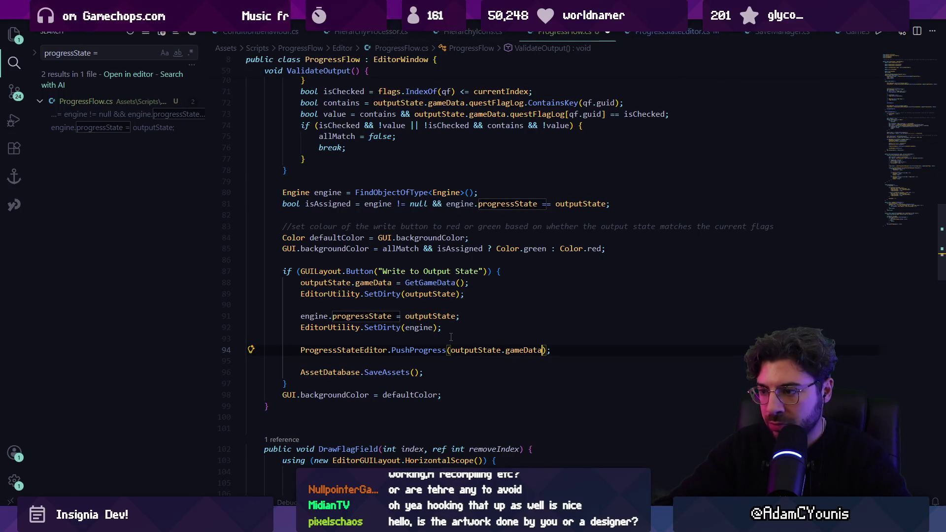
key("ctrl+s")
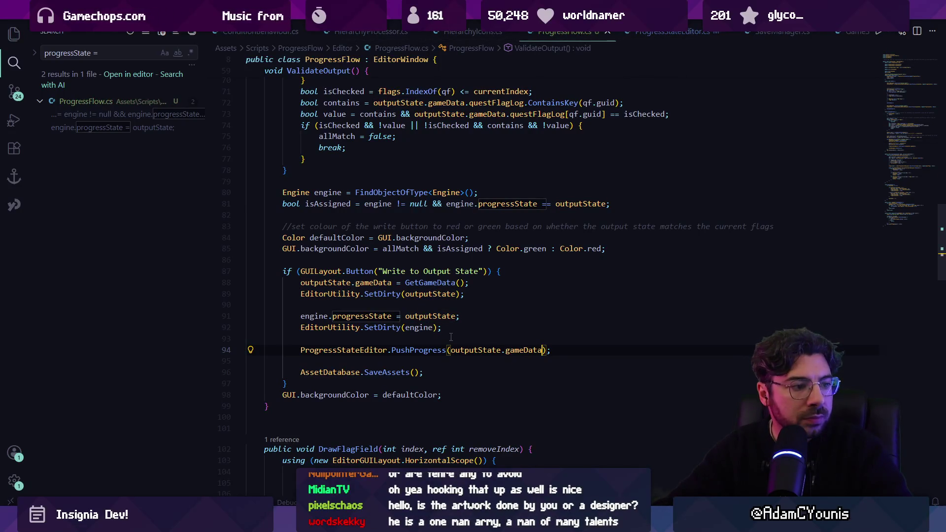